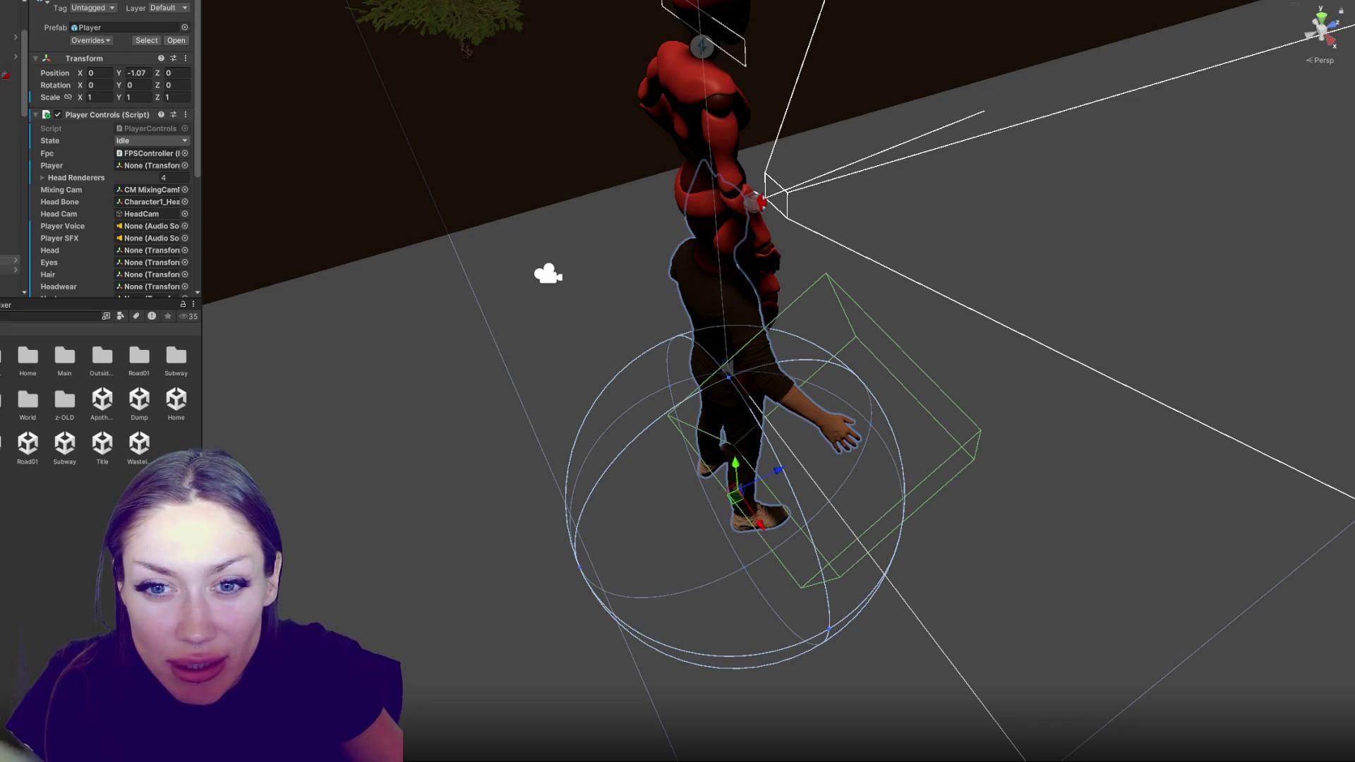
Assign FPSController to the Player Controls' Player field, then run the game from the Title scene
mouse_move(9, 269)
left_mouse_down()
mouse_move(11, 192)
mouse_move(141, 202)
mouse_move(156, 168)
left_mouse_up()
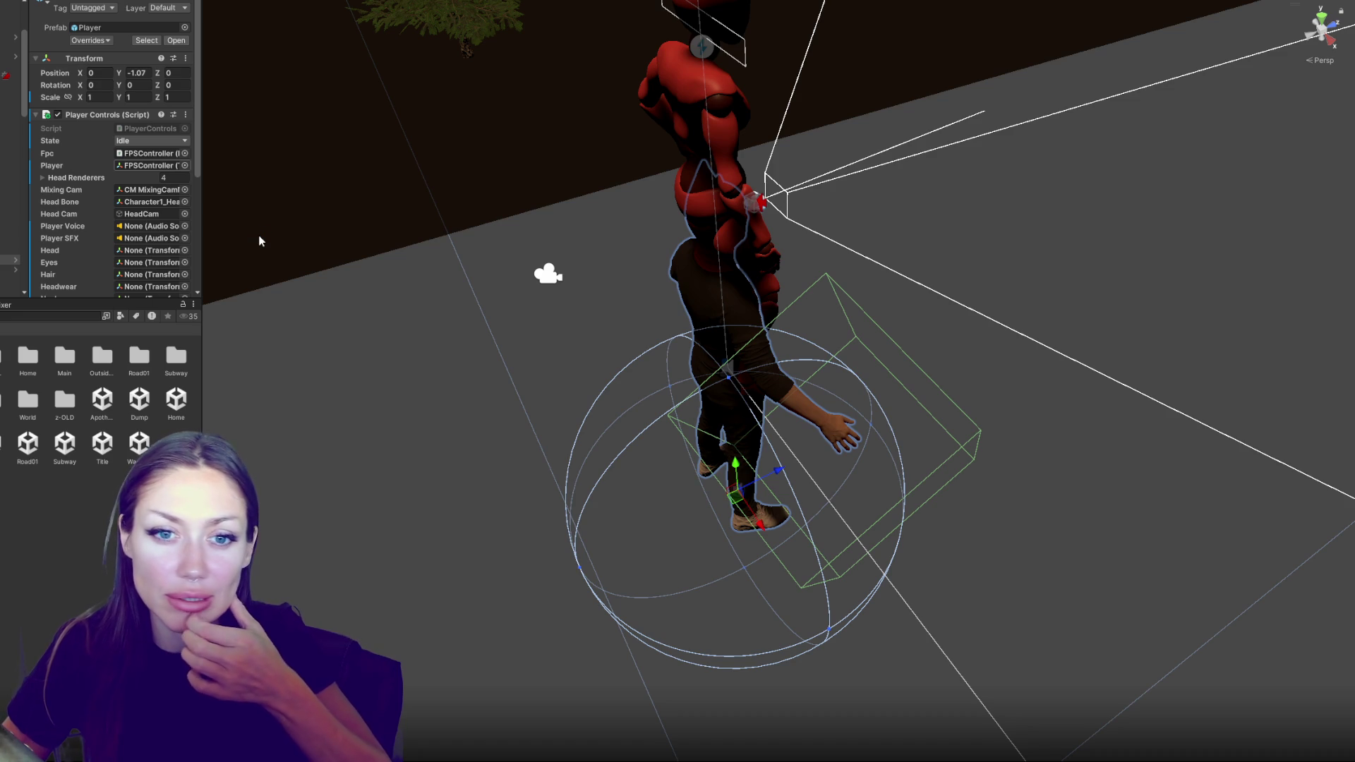
left_click(103, 443)
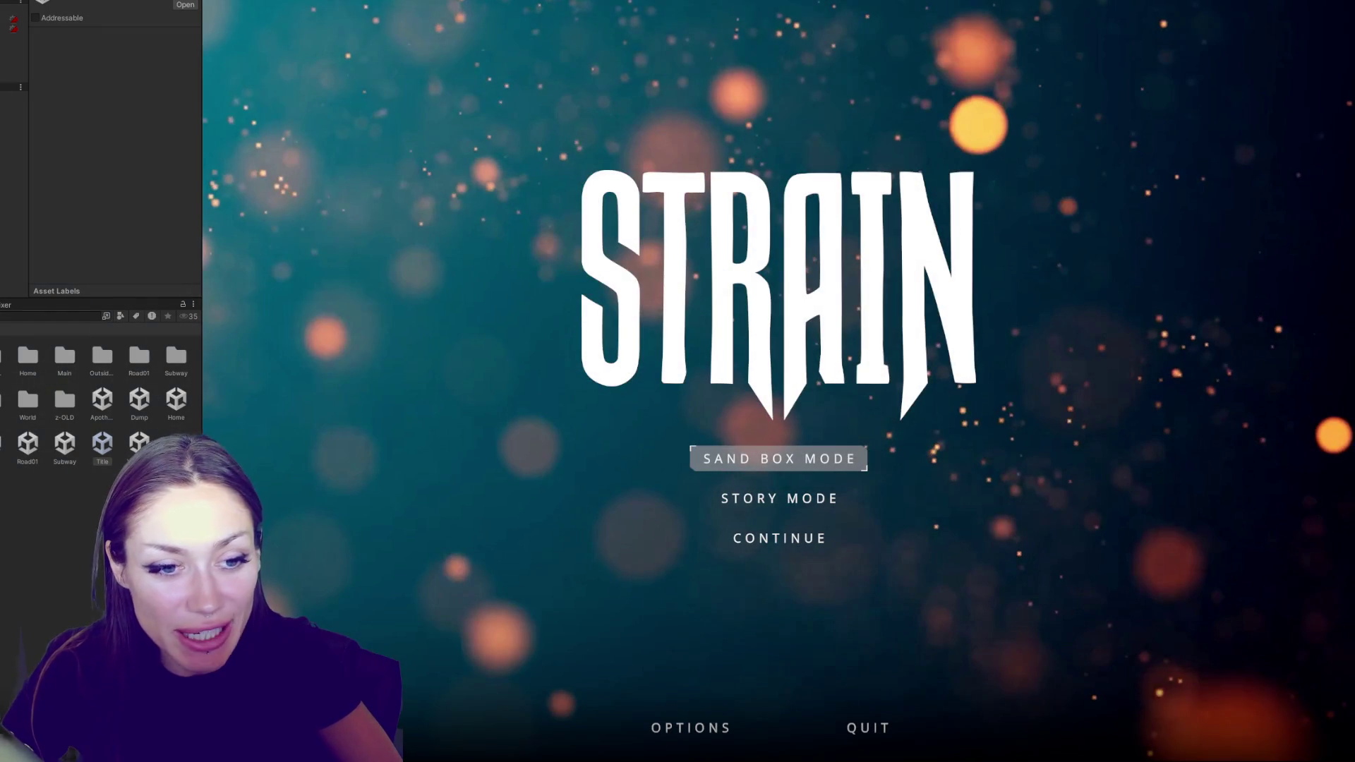
left_click(832, 462)
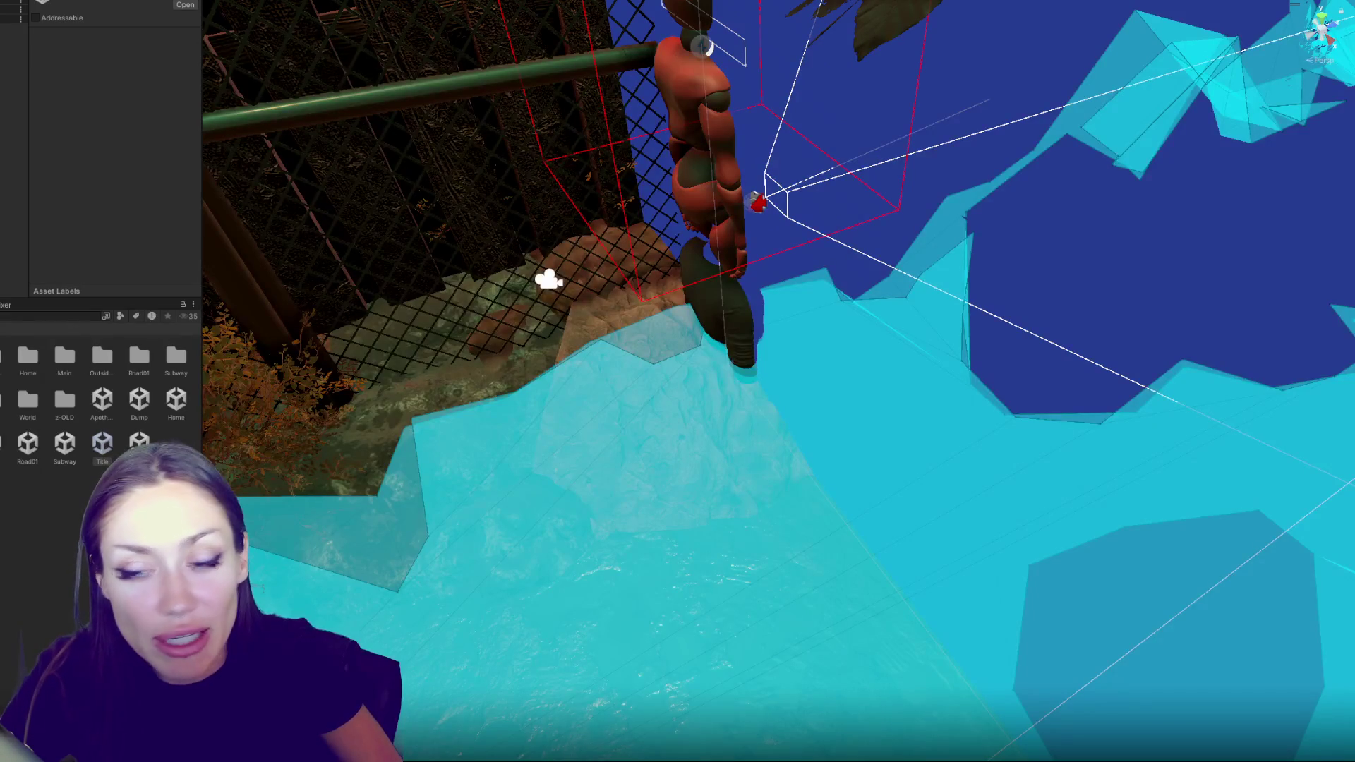
Show the Console and open the NavMesh agent error's details, which lead to Routine.cs
key("ctrl+shift+c")
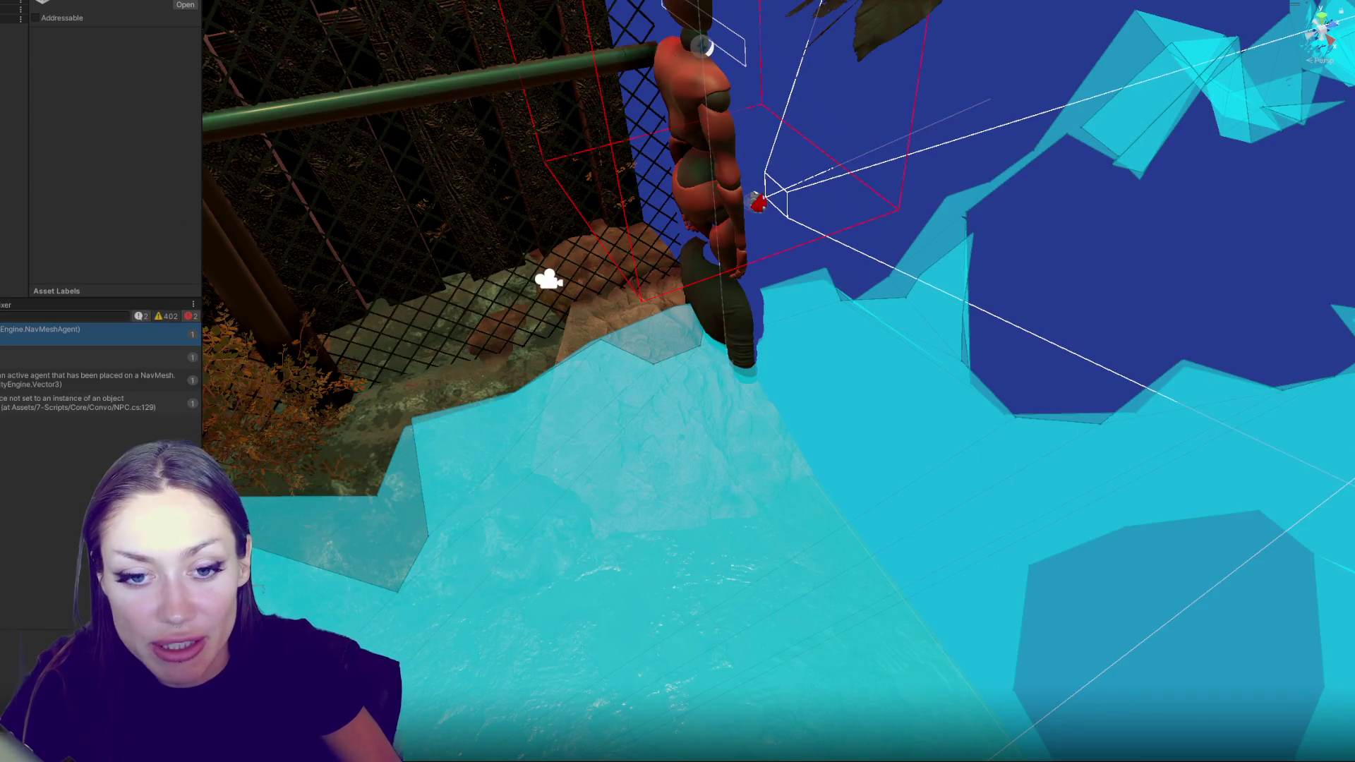
left_click(92, 379)
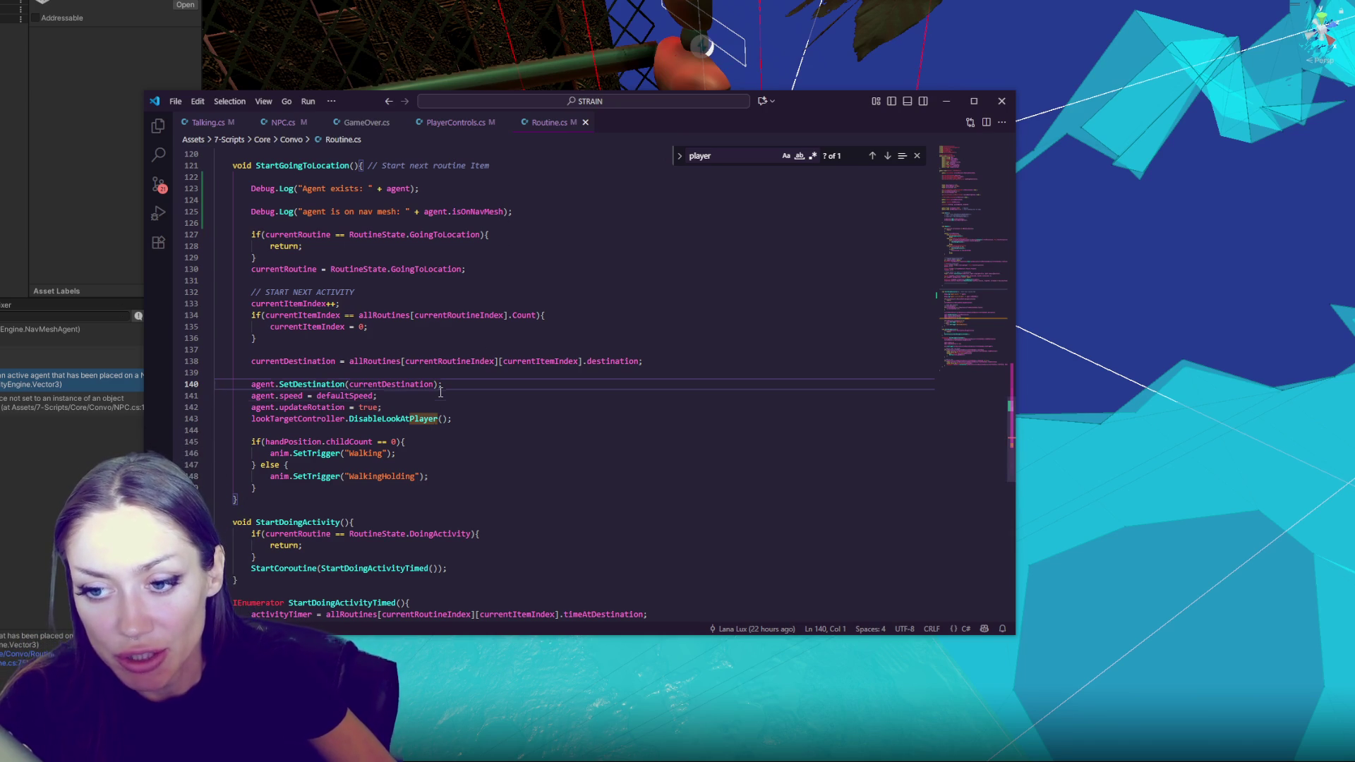
Review the SetDestination and DisableLookAtPlayer lines 142–143 in Routine.cs and enlarge the floating video
scroll(440, 393, "down", 3)
left_click(475, 317)
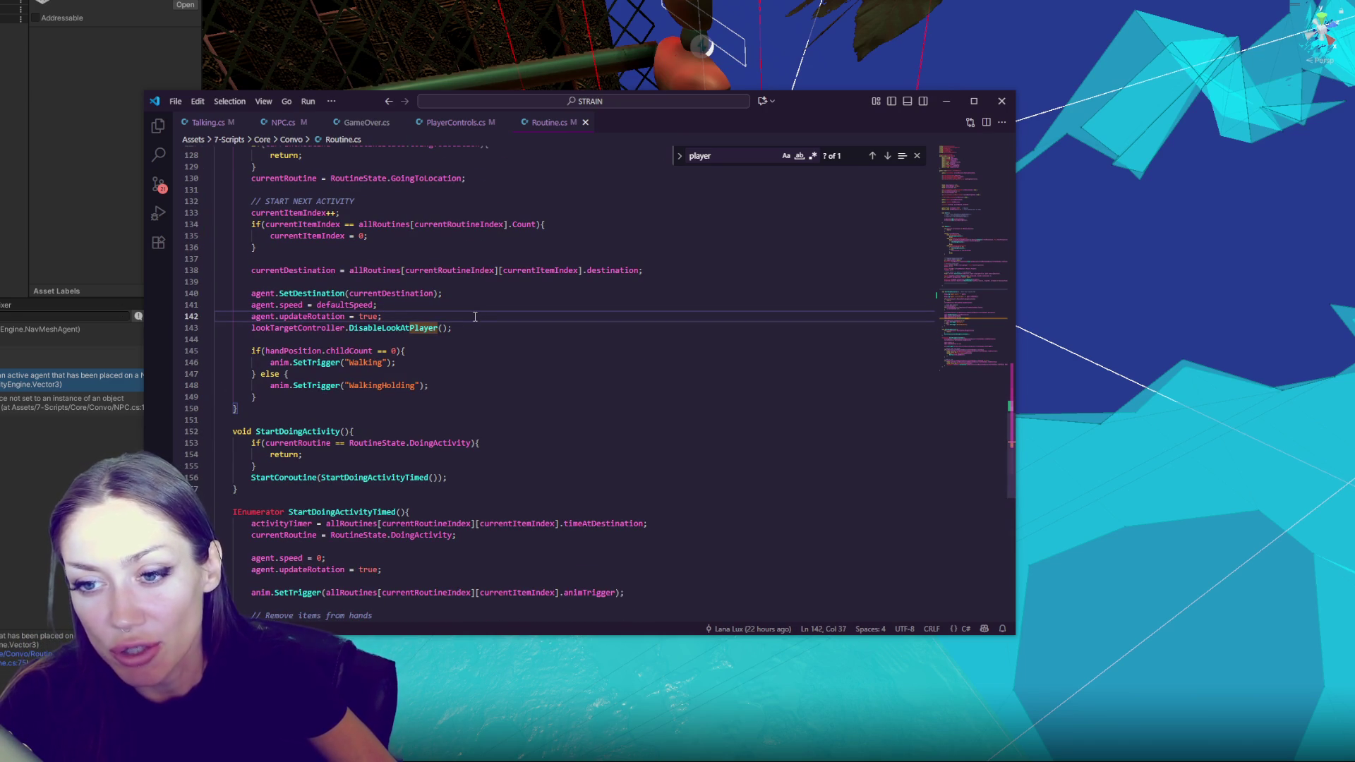
left_click(483, 330)
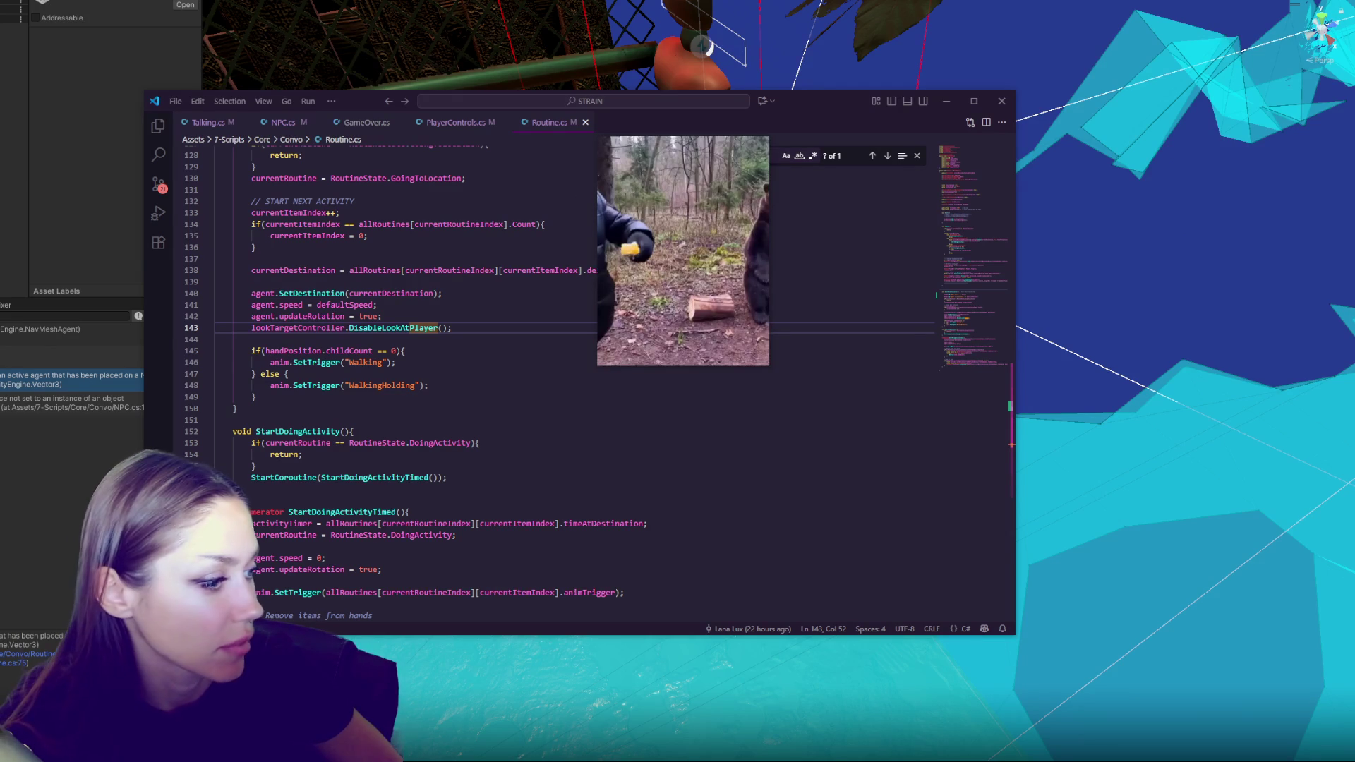
mouse_move(628, 365)
left_mouse_down()
mouse_move(494, 523)
mouse_move(287, 470)
left_mouse_up()
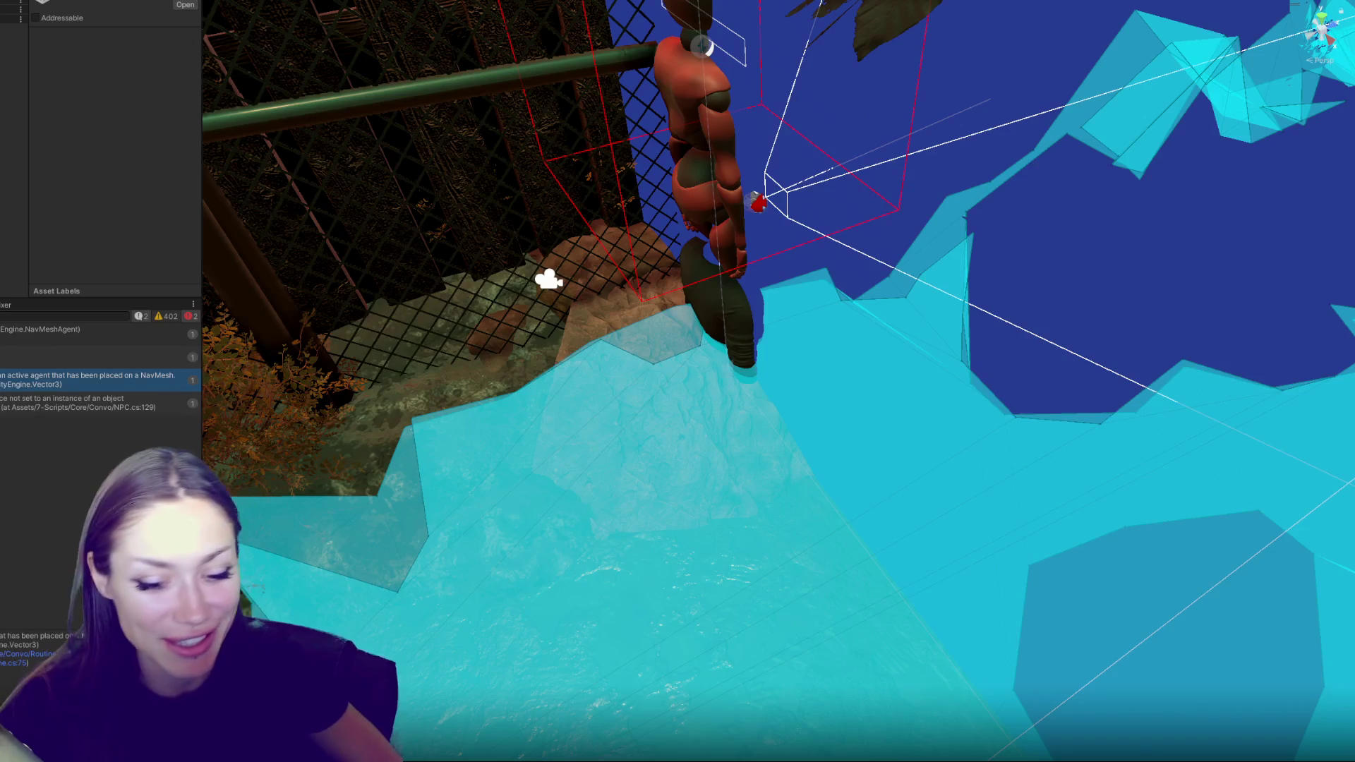
key("alt+Tab")
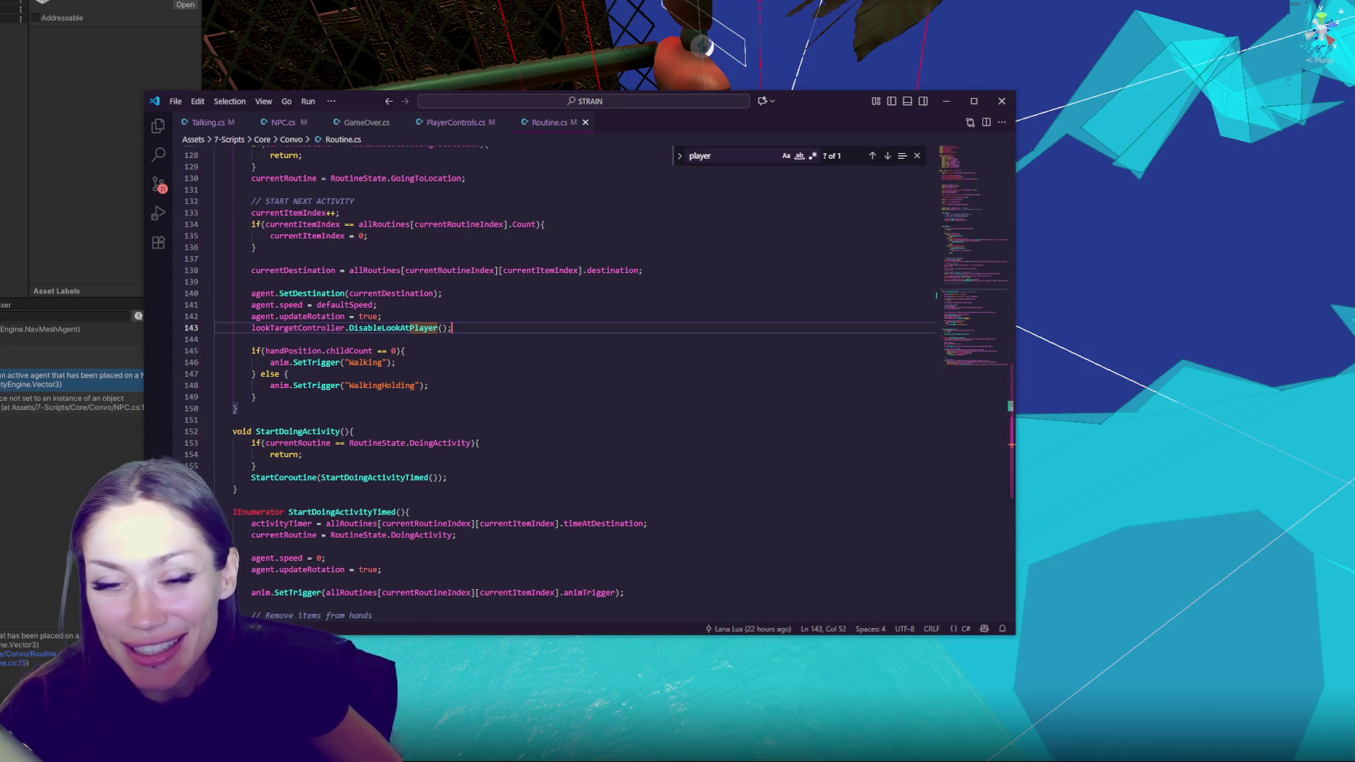
Back in Unity, inspect the earlier Console error, then bring up the Fat Bear Week page
left_click(78, 513)
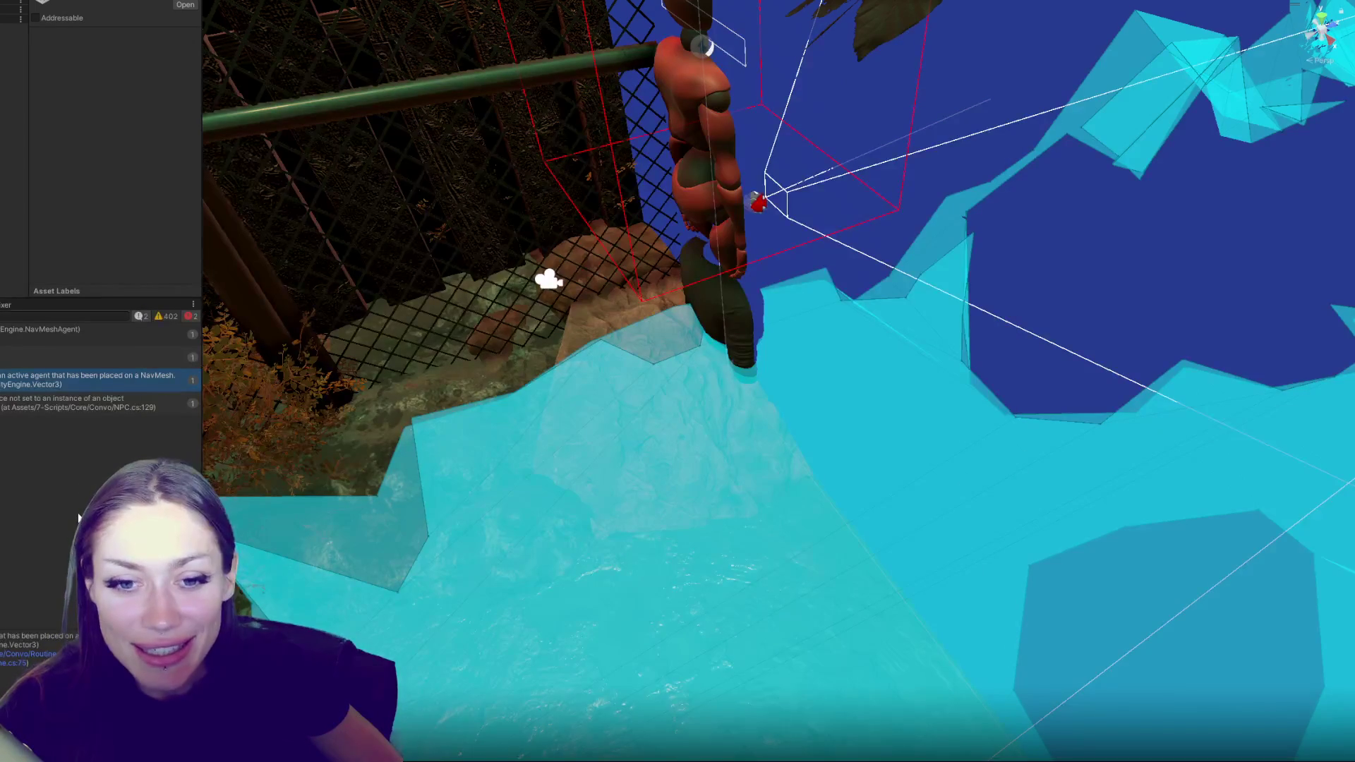
left_click(38, 363)
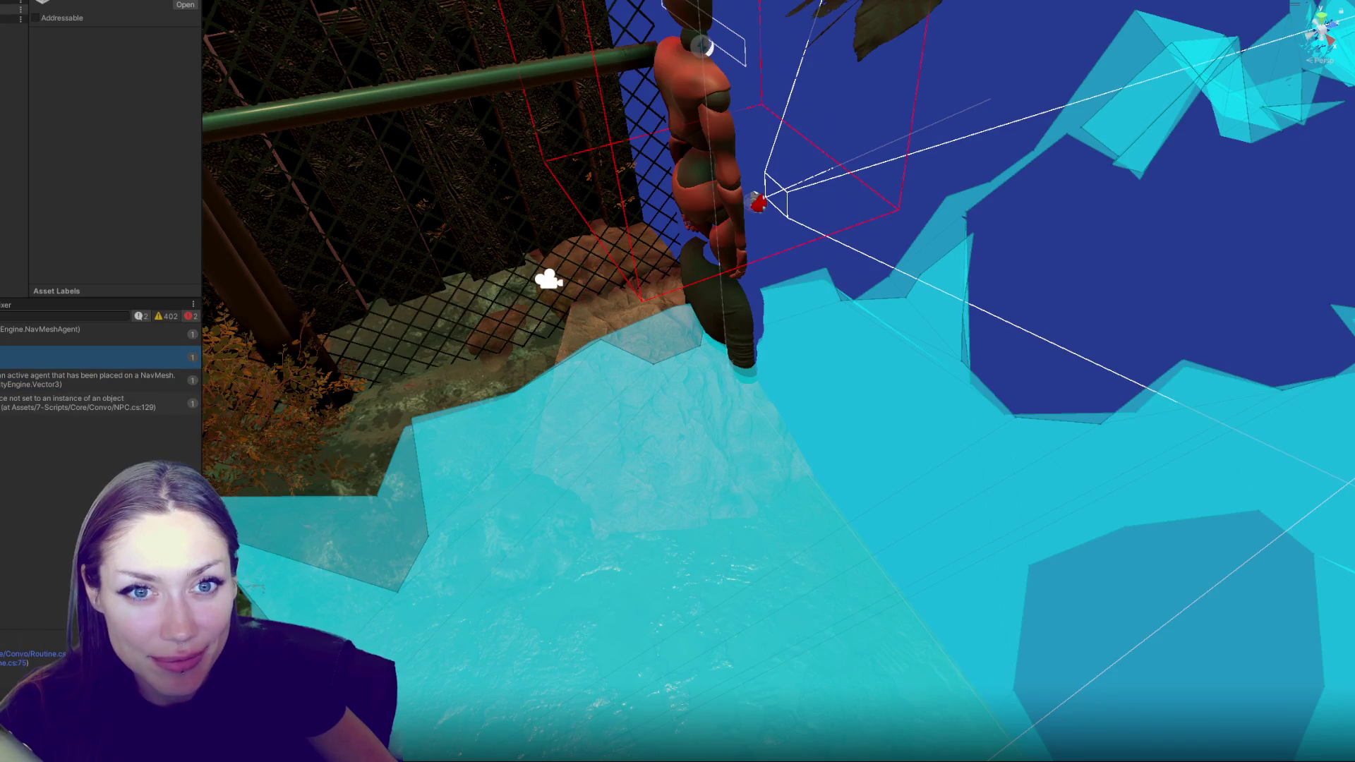
left_click(14, 7)
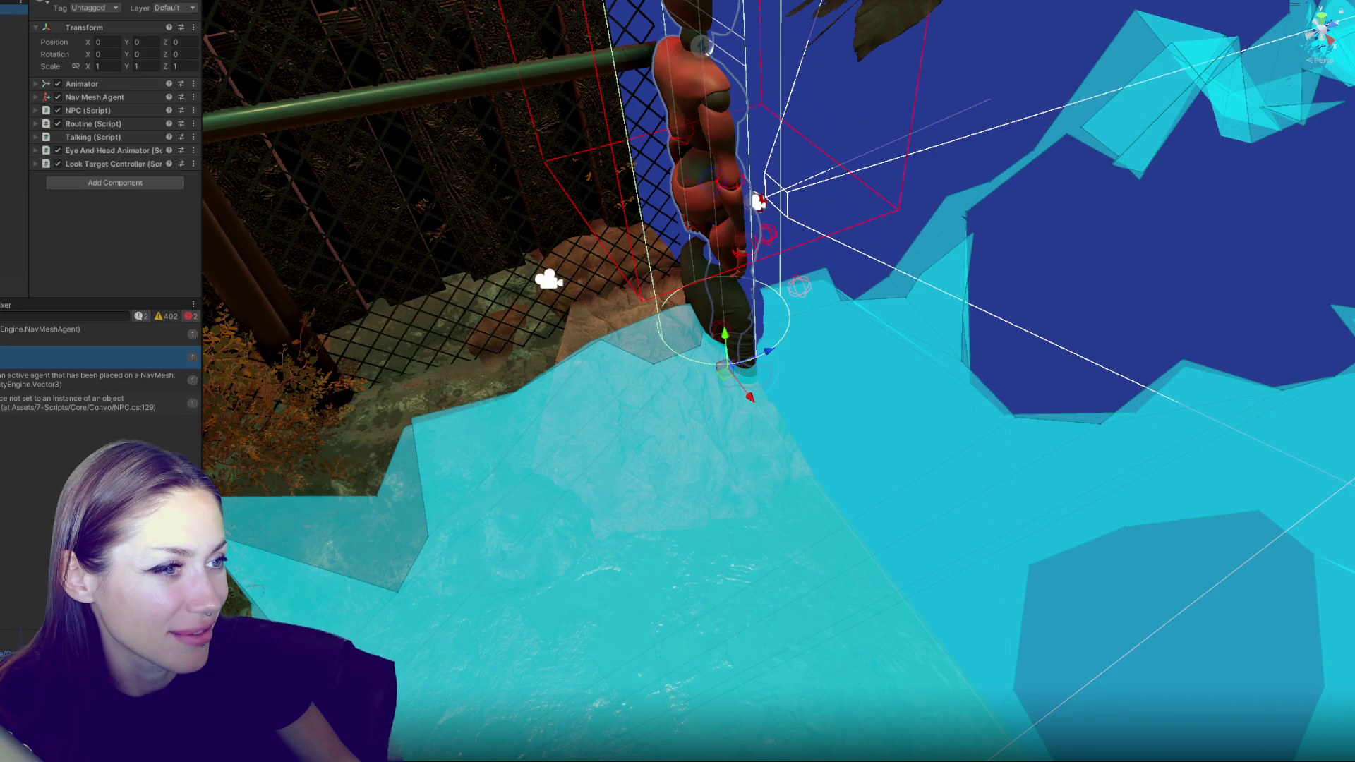
key("alt+Tab")
scroll(757, 163, "down", 5)
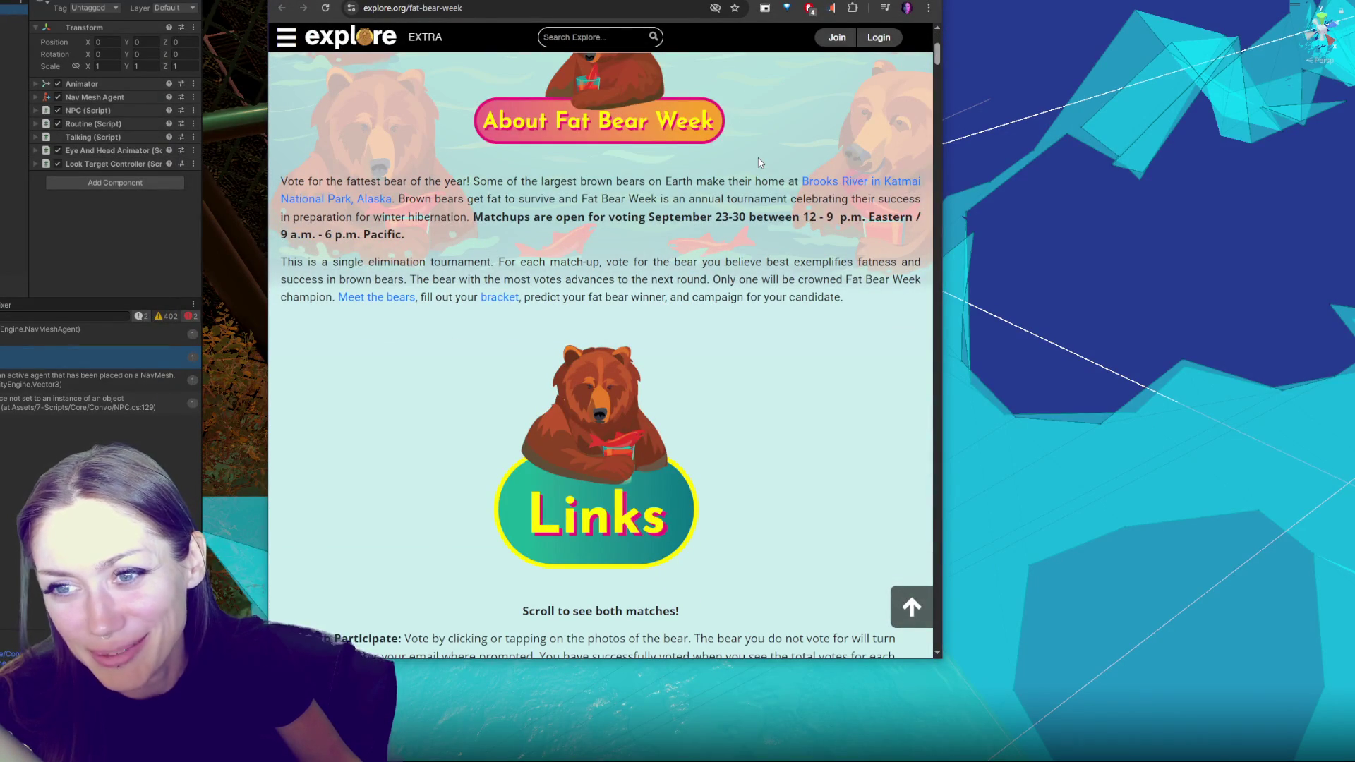
scroll(760, 163, "down", 9)
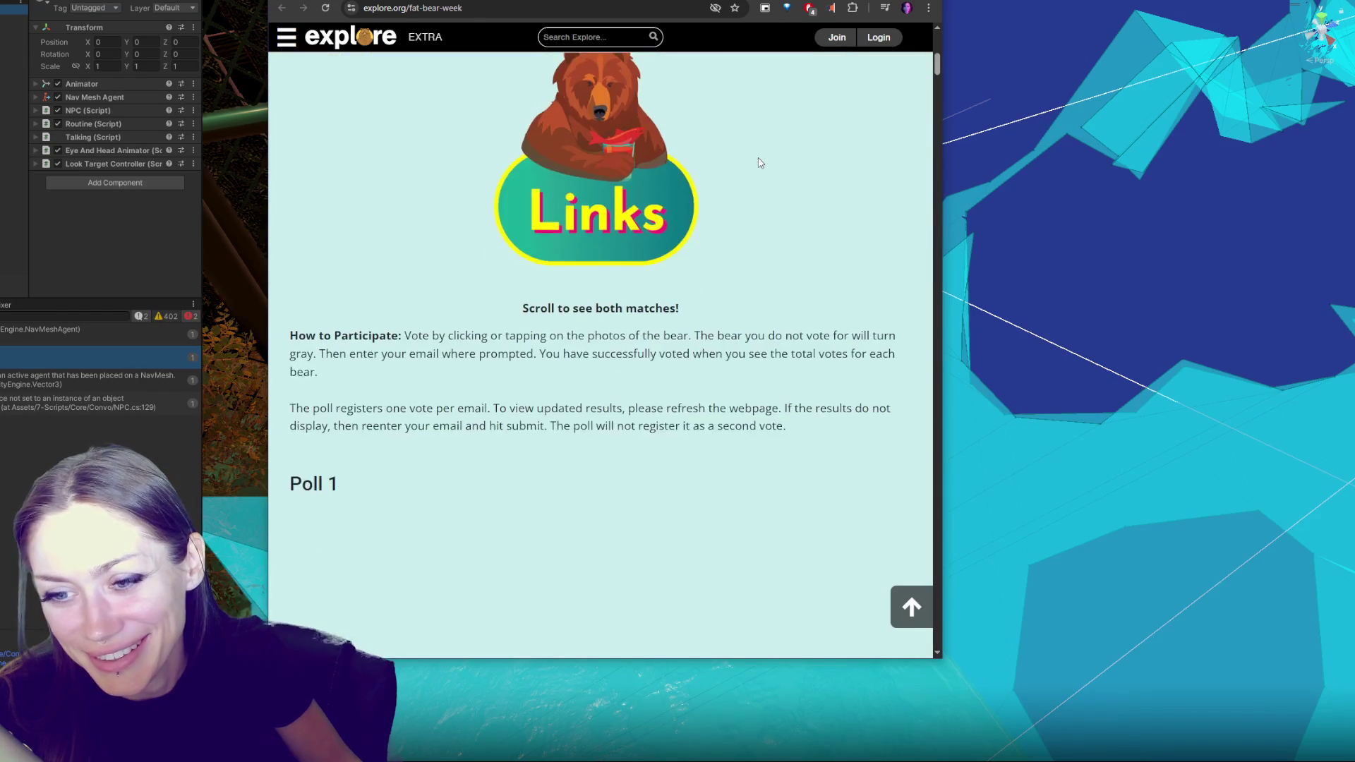
scroll(760, 163, "up", 4)
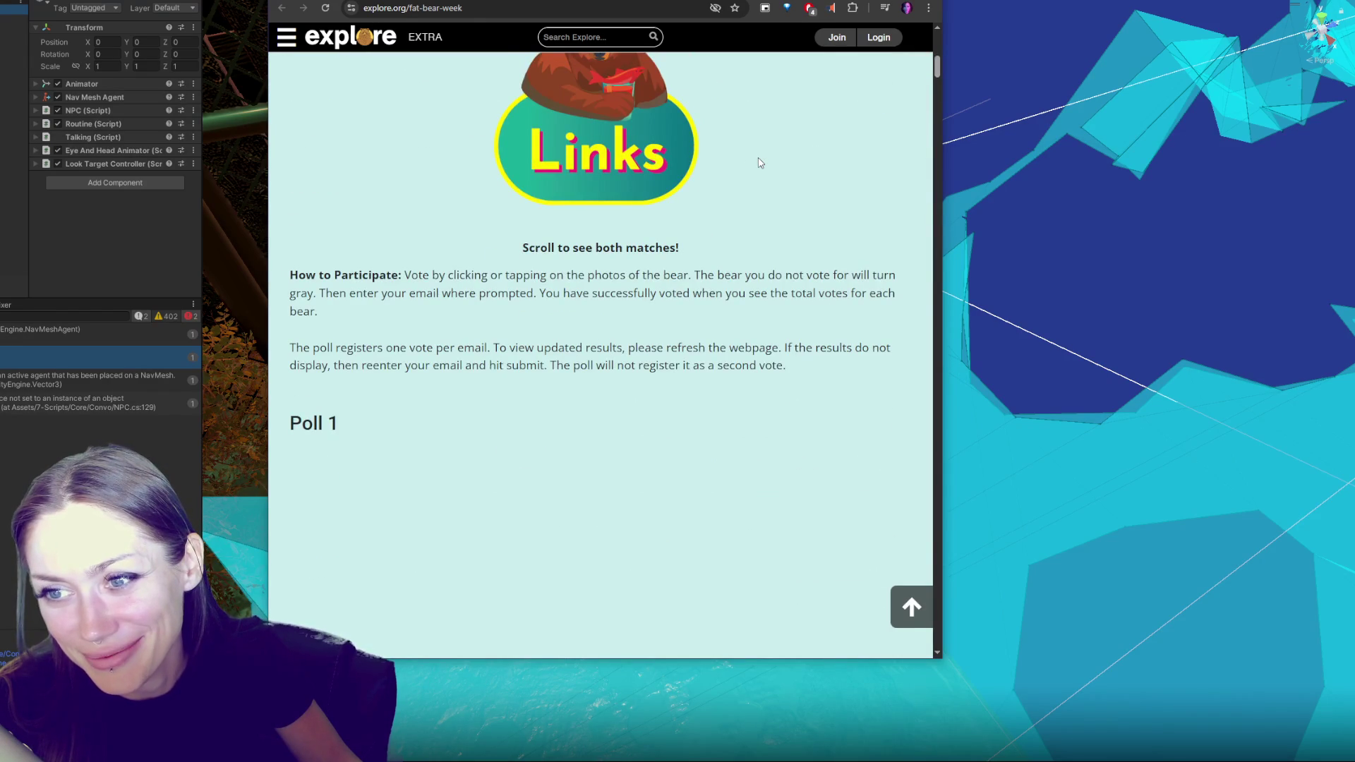
scroll(760, 163, "up", 4)
scroll(769, 216, "down", 10)
scroll(778, 239, "down", 5)
scroll(780, 247, "down", 5)
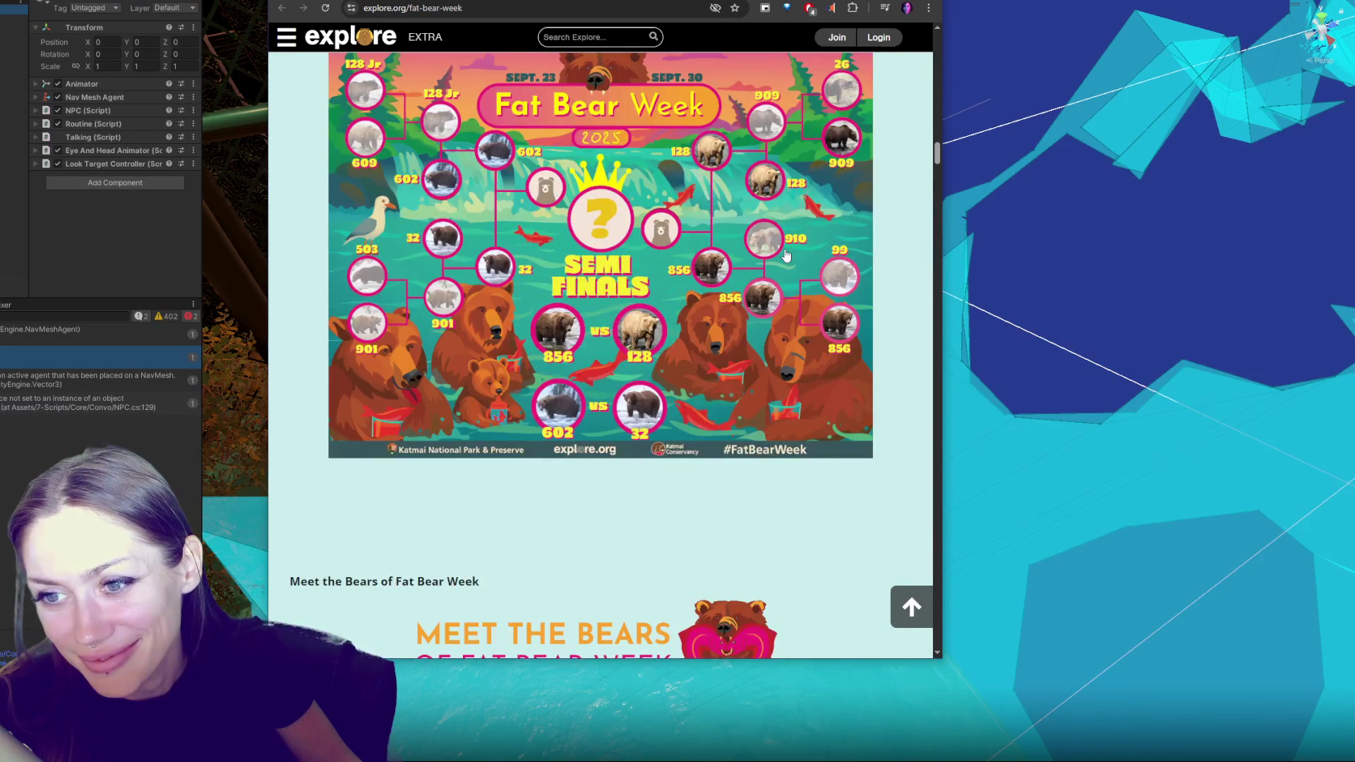
scroll(786, 255, "up", 1)
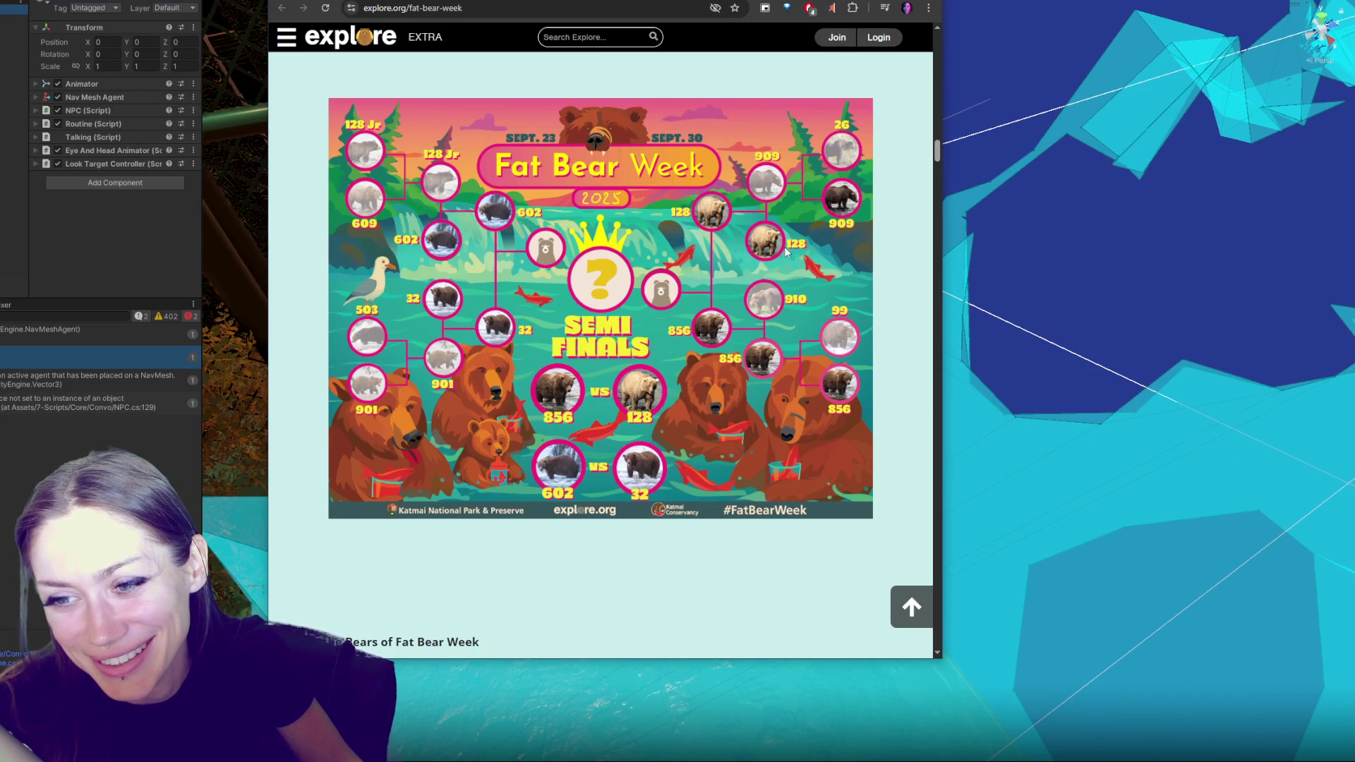
scroll(785, 252, "down", 5)
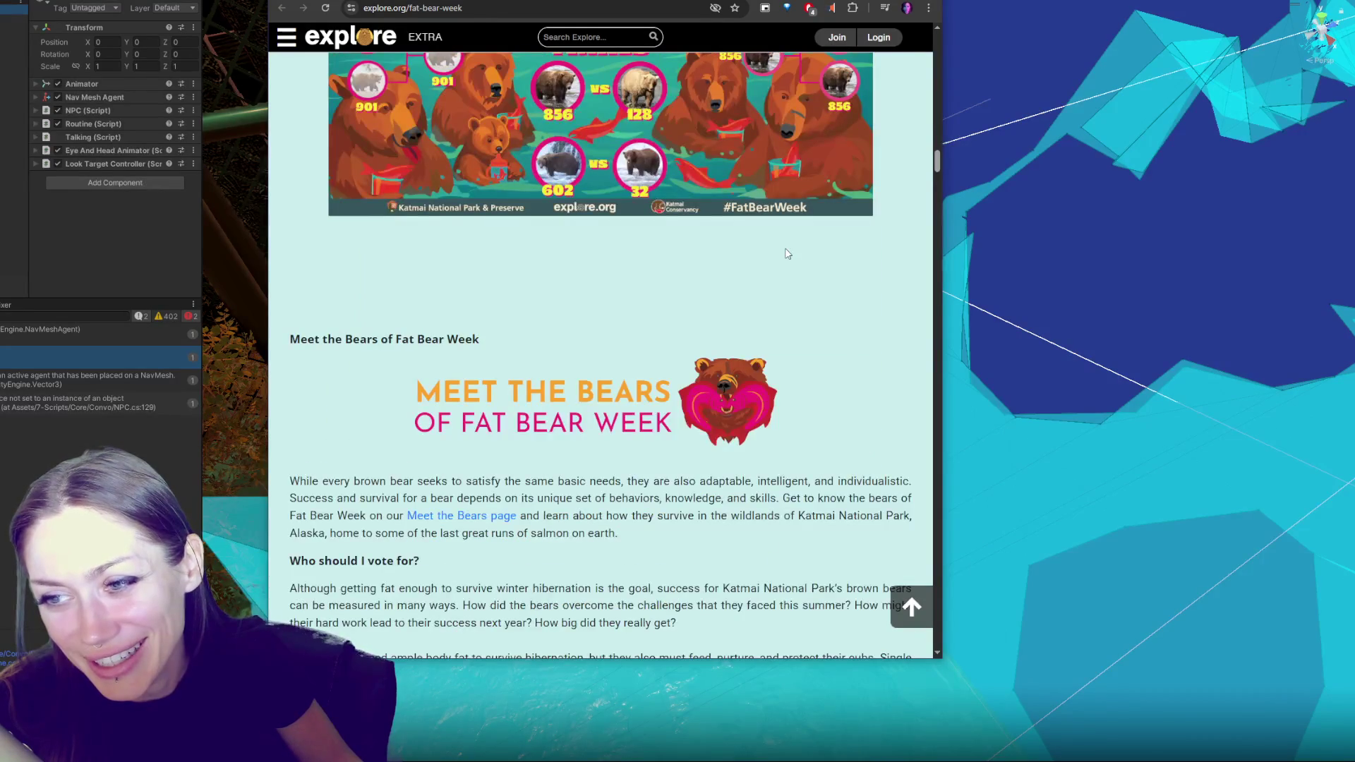
scroll(788, 254, "down", 19)
scroll(786, 269, "up", 2)
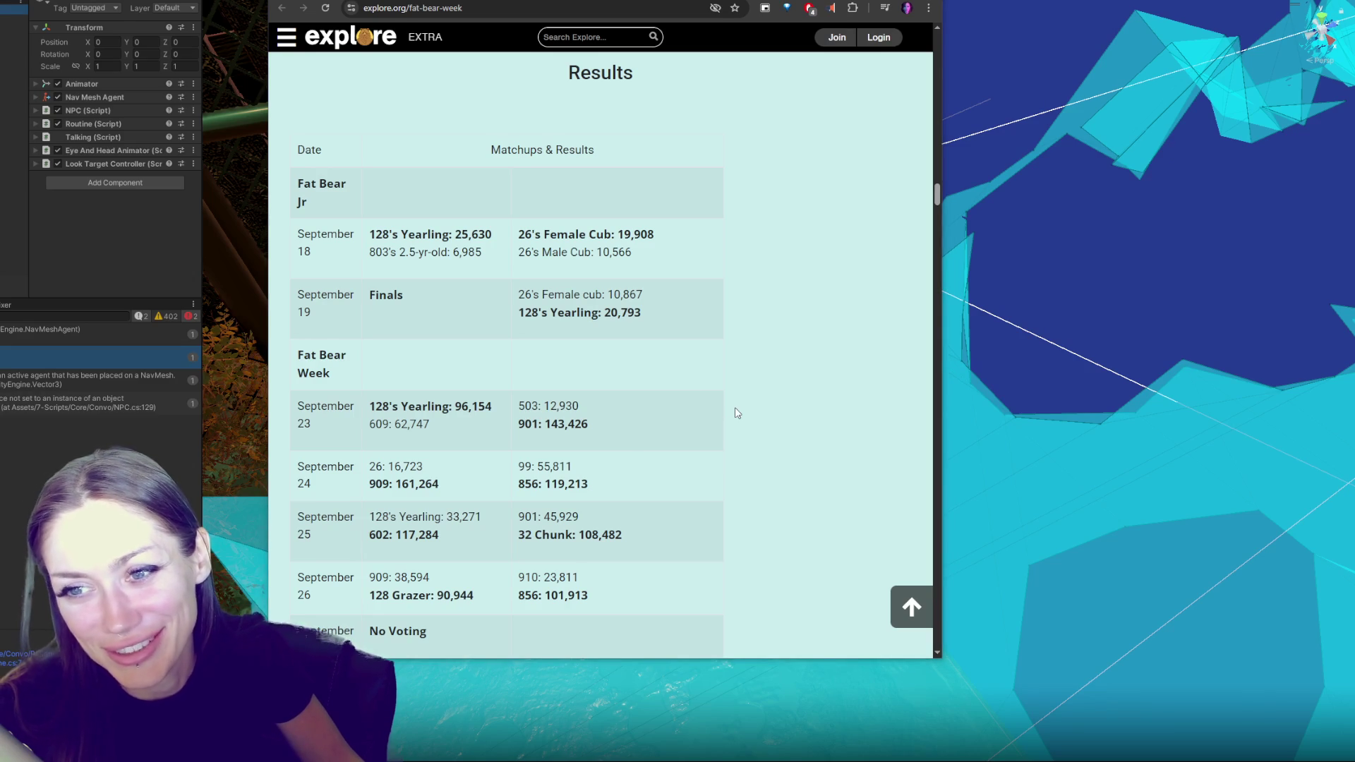
scroll(738, 406, "down", 10)
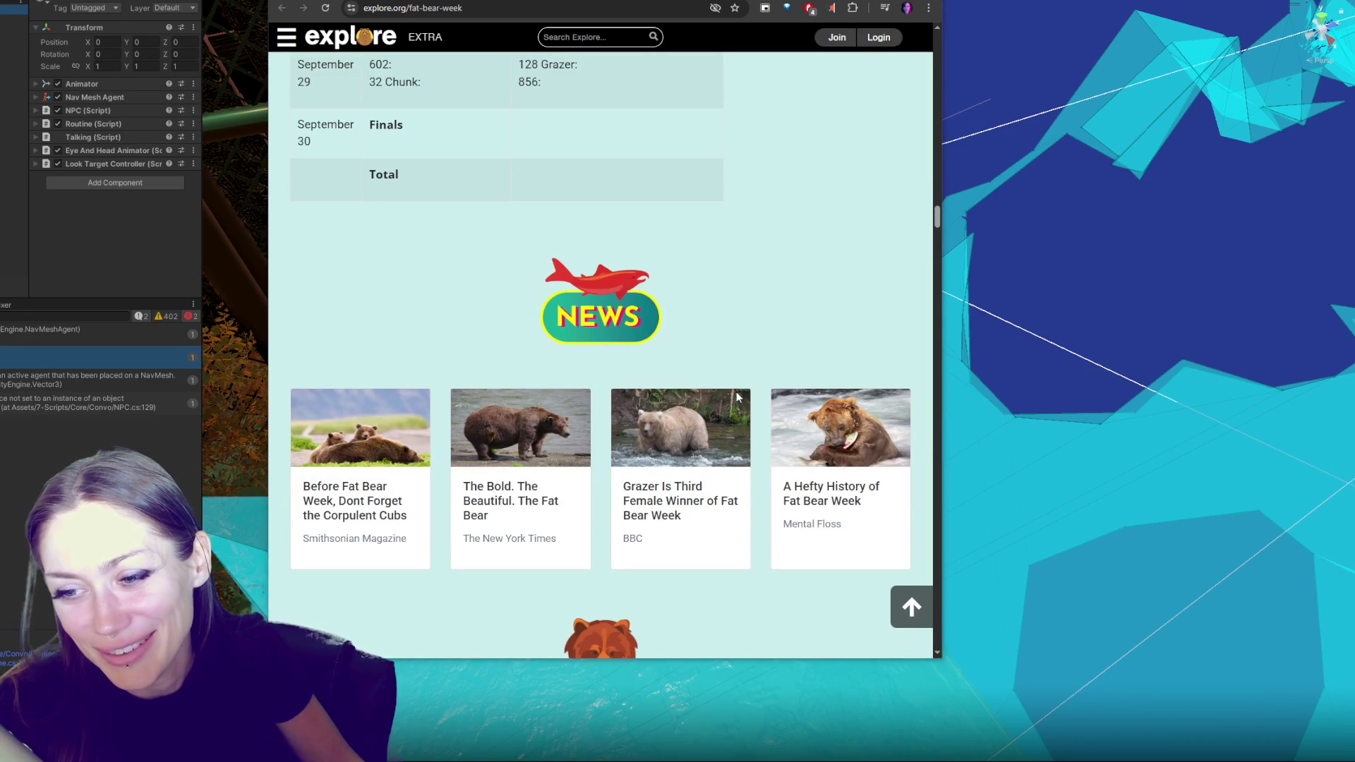
scroll(738, 398, "down", 15)
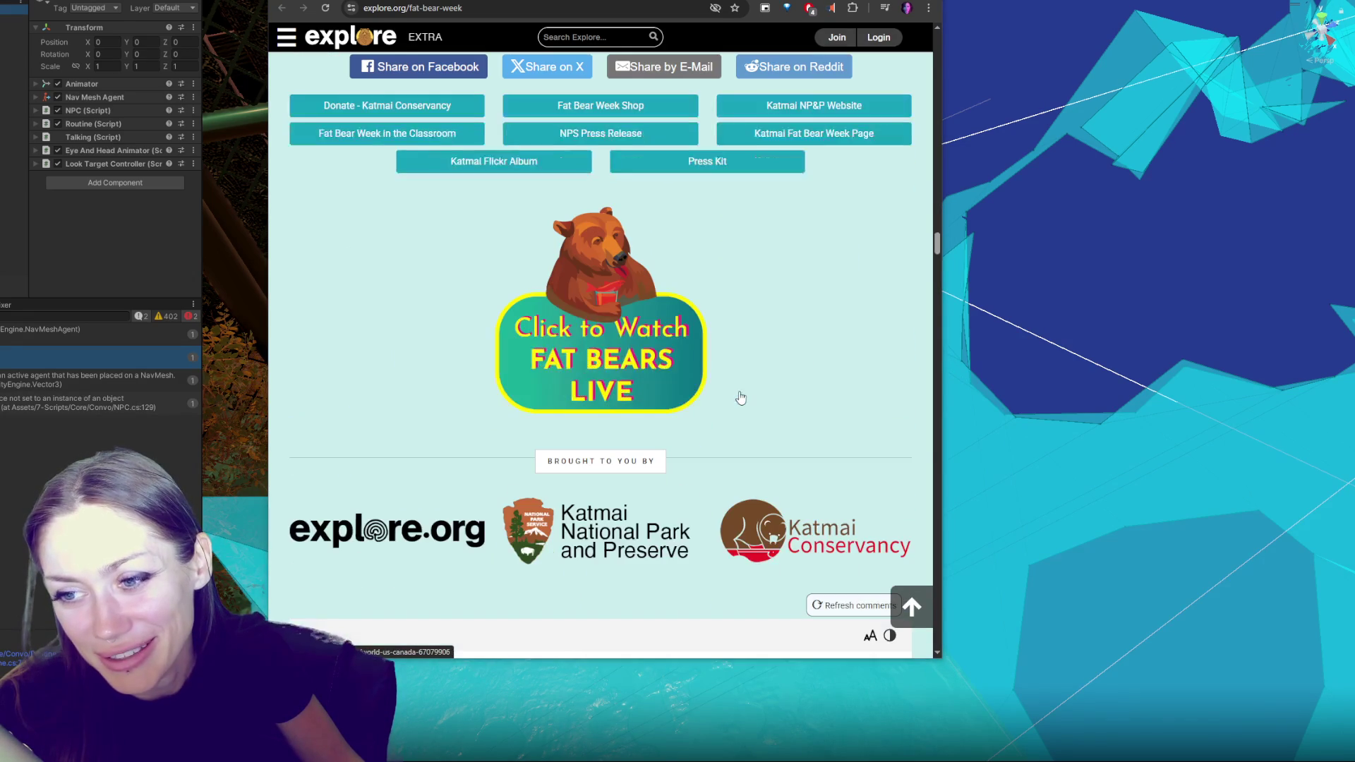
left_click(20, 404)
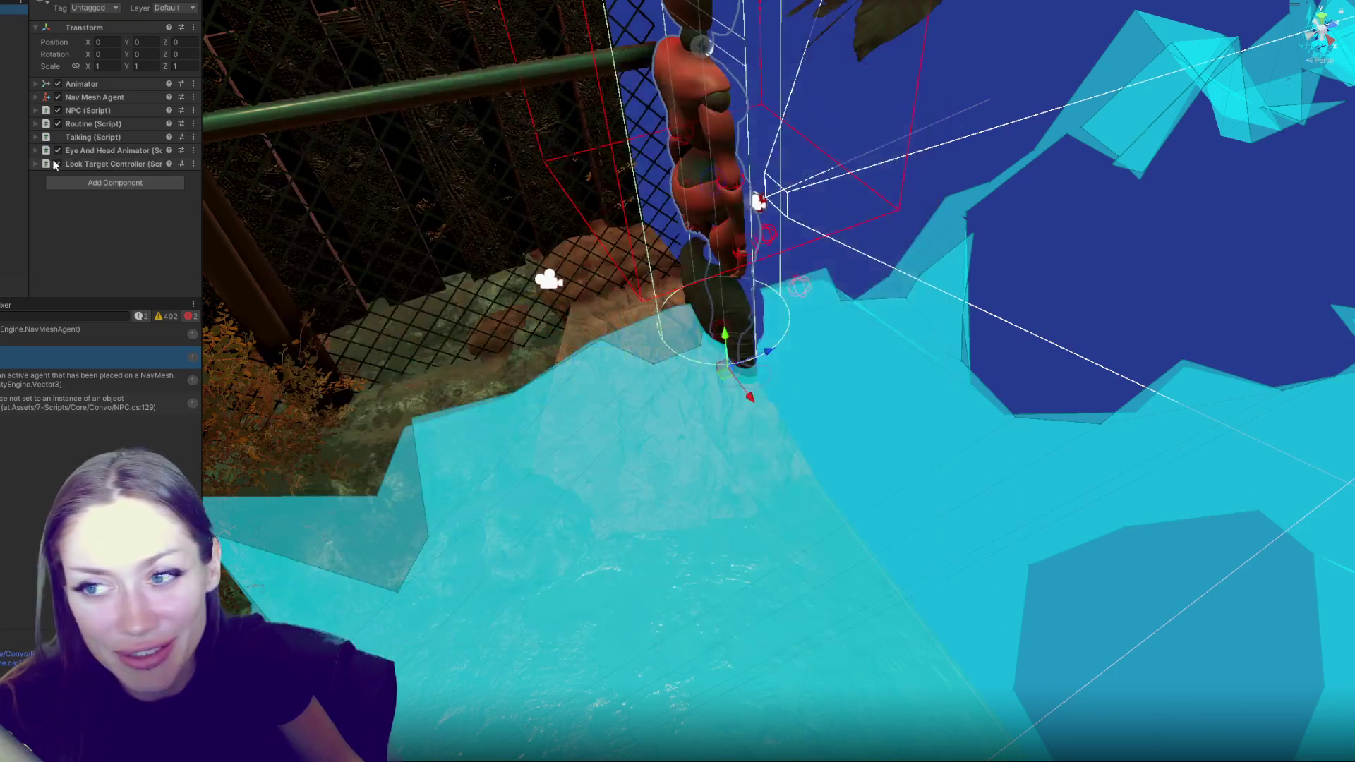
Expand and collapse Look Target Controller, Eye And Head Animator and Talking, then move the view near the NPC
left_click(91, 163)
left_click(91, 163)
left_click(108, 151)
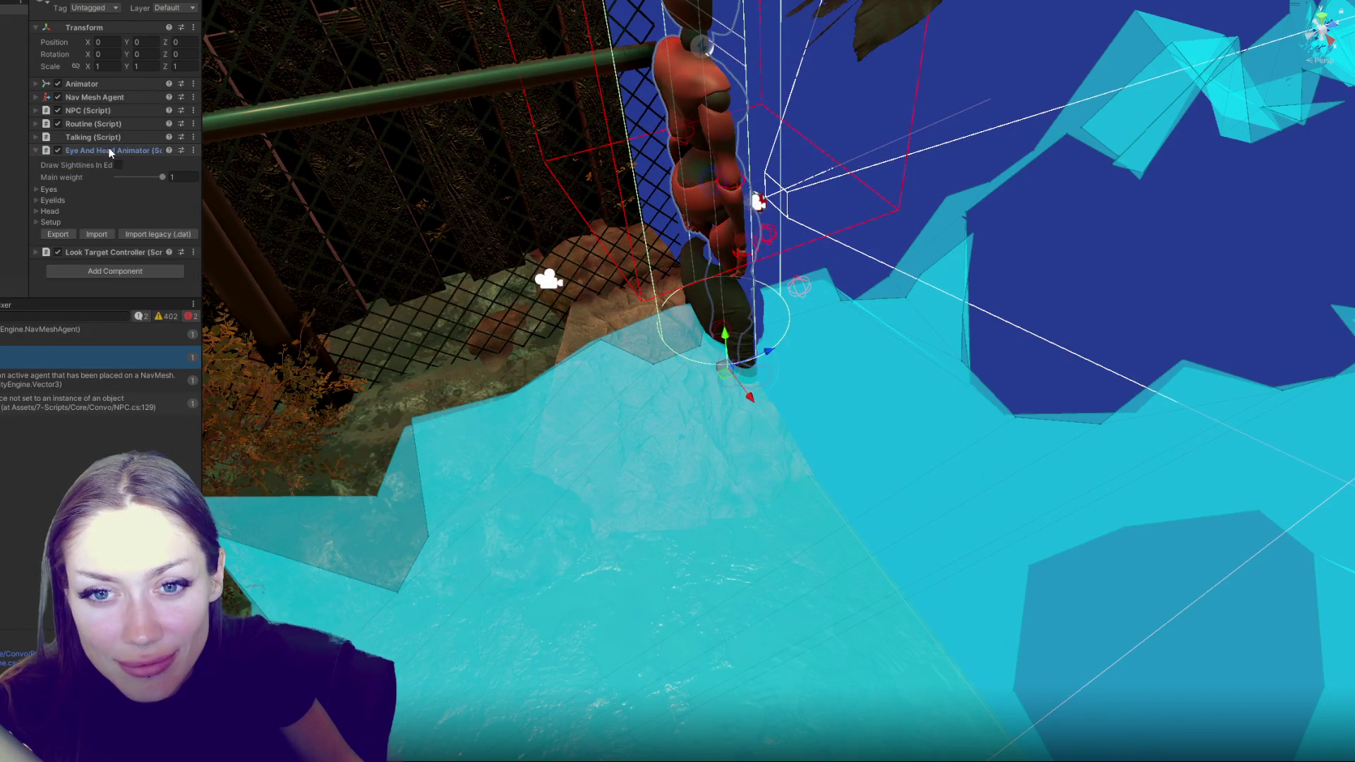
left_click(109, 150)
left_click(121, 137)
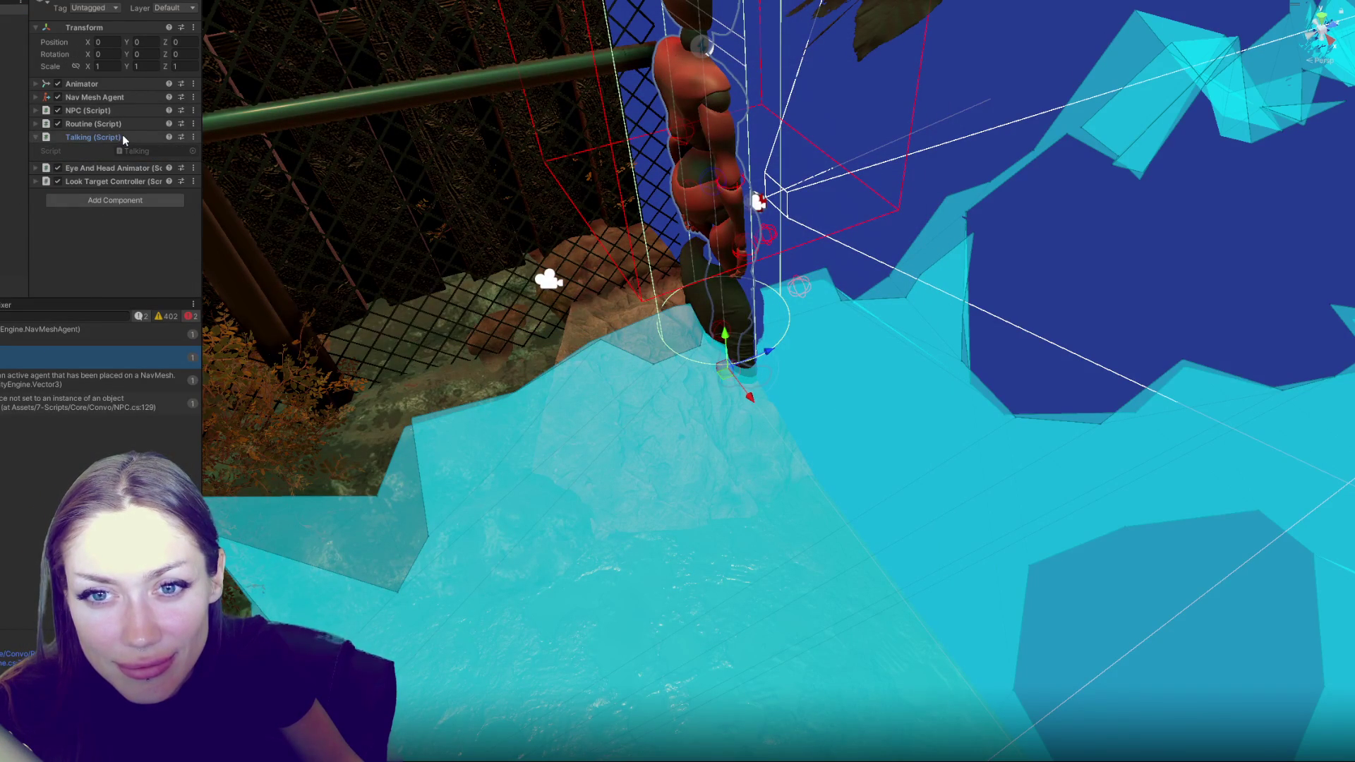
left_click(121, 137)
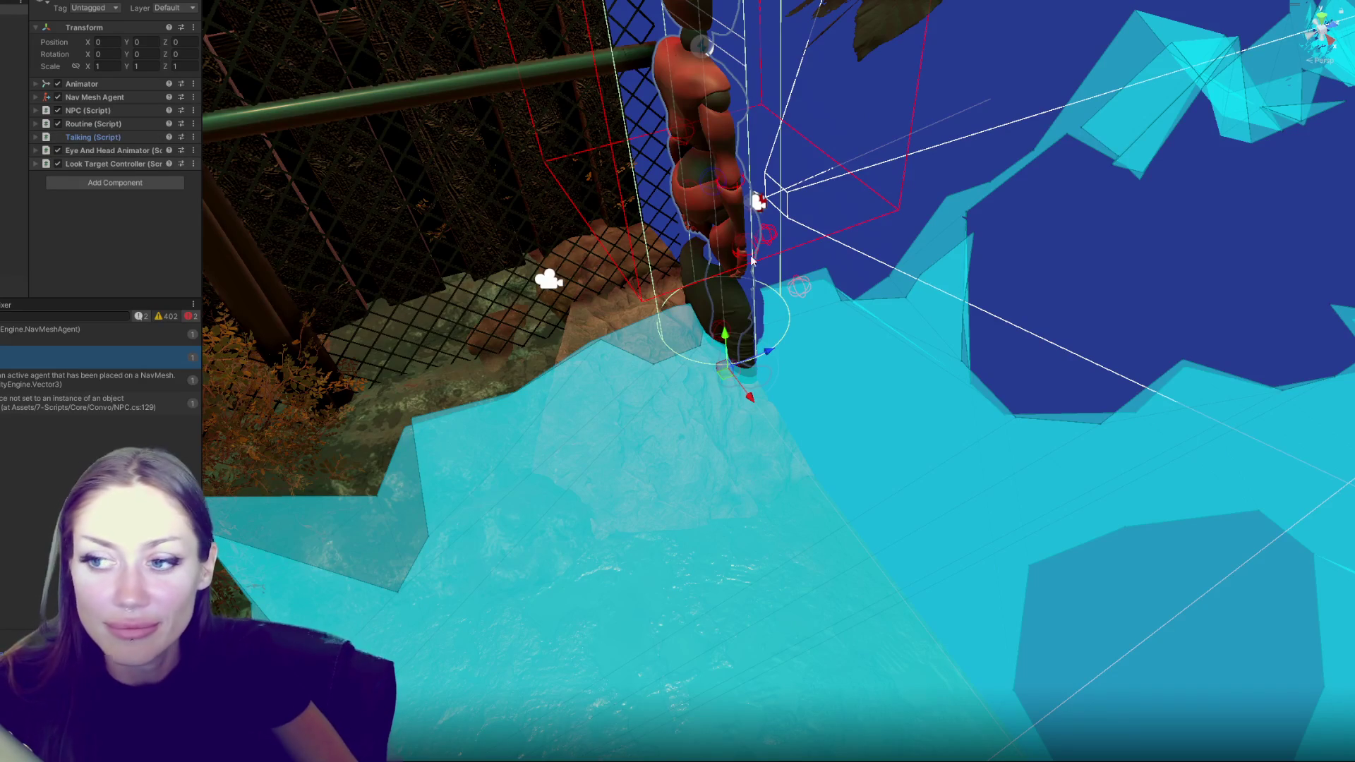
mouse_move(409, 168)
left_mouse_down()
mouse_move(805, 242)
mouse_move(825, 602)
mouse_move(562, 303)
mouse_move(697, 159)
mouse_move(557, 155)
mouse_move(620, 179)
mouse_move(710, 293)
left_mouse_up()
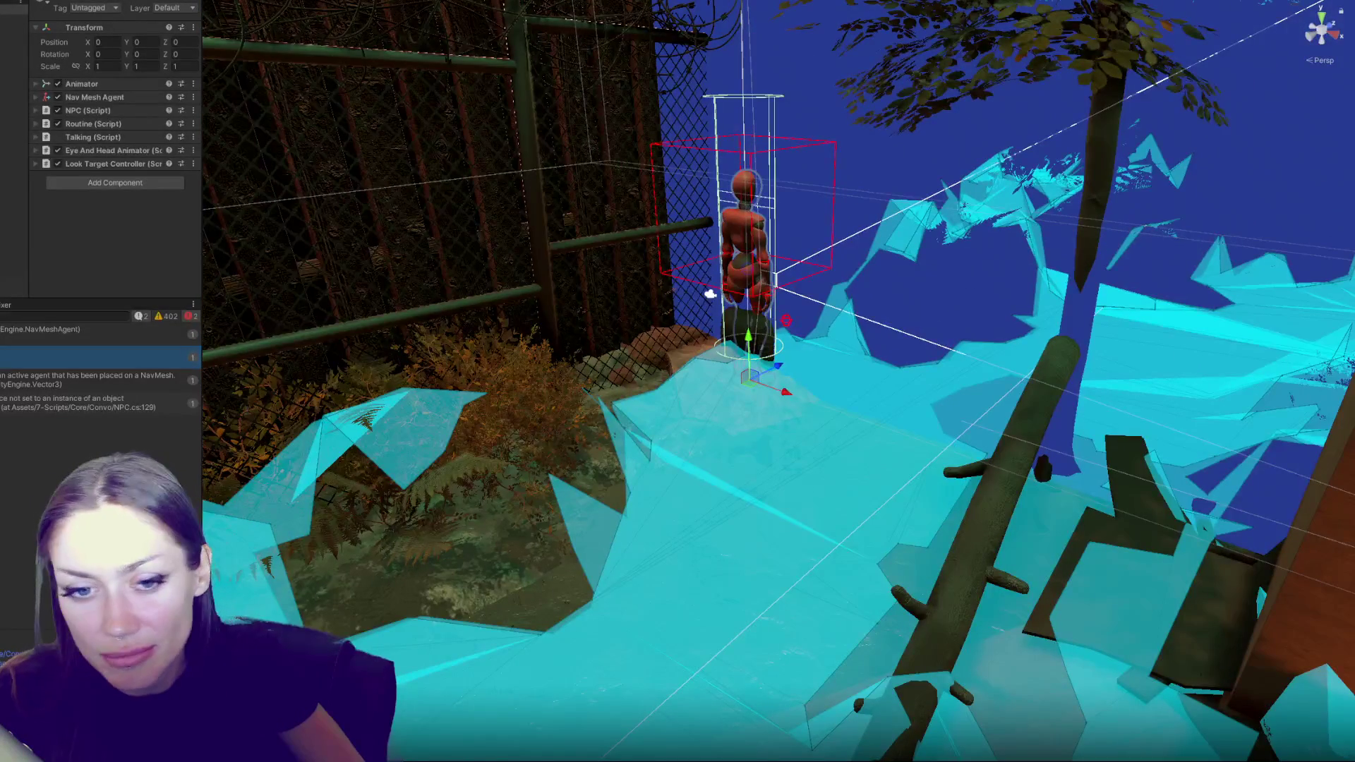
Open NPC.cs in VS Code and browse from Update down to the StartFight method
key("alt+Tab")
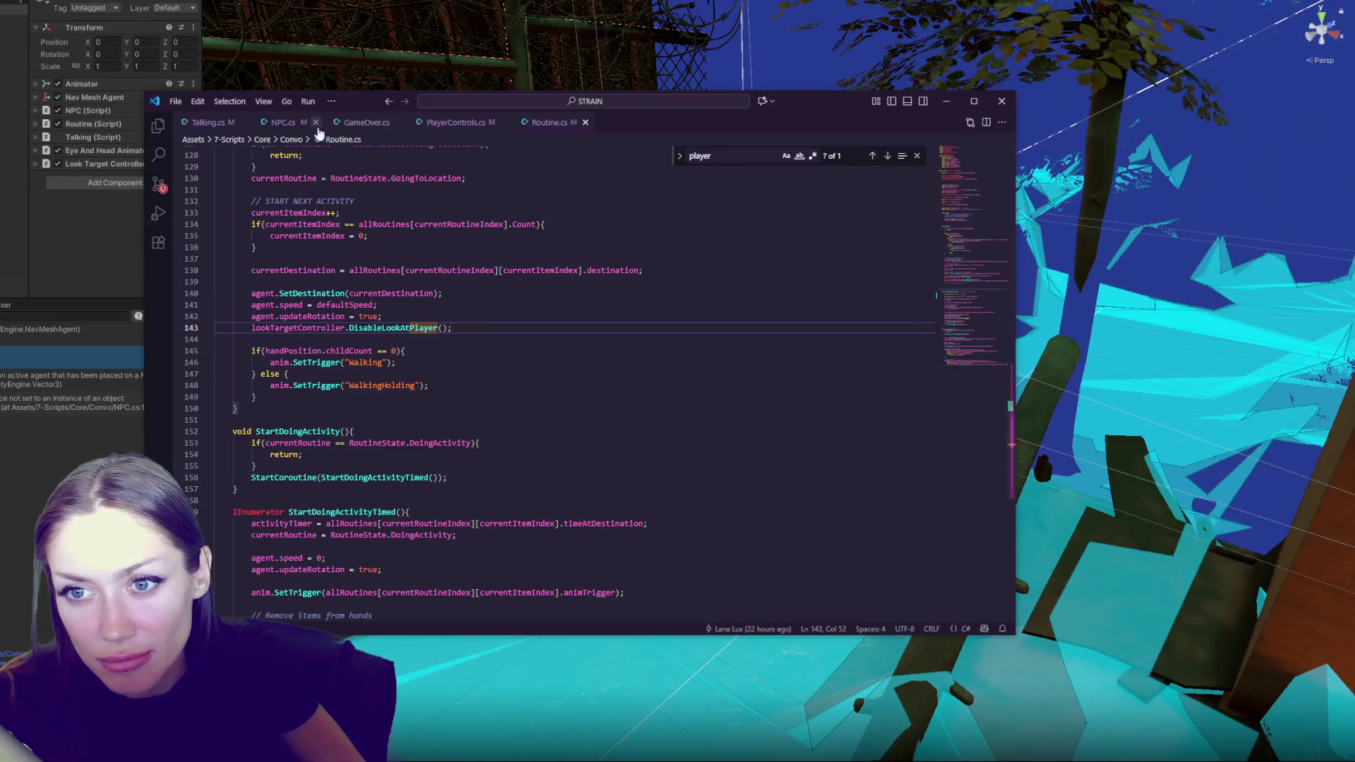
left_click(295, 125)
scroll(583, 281, "up", 10)
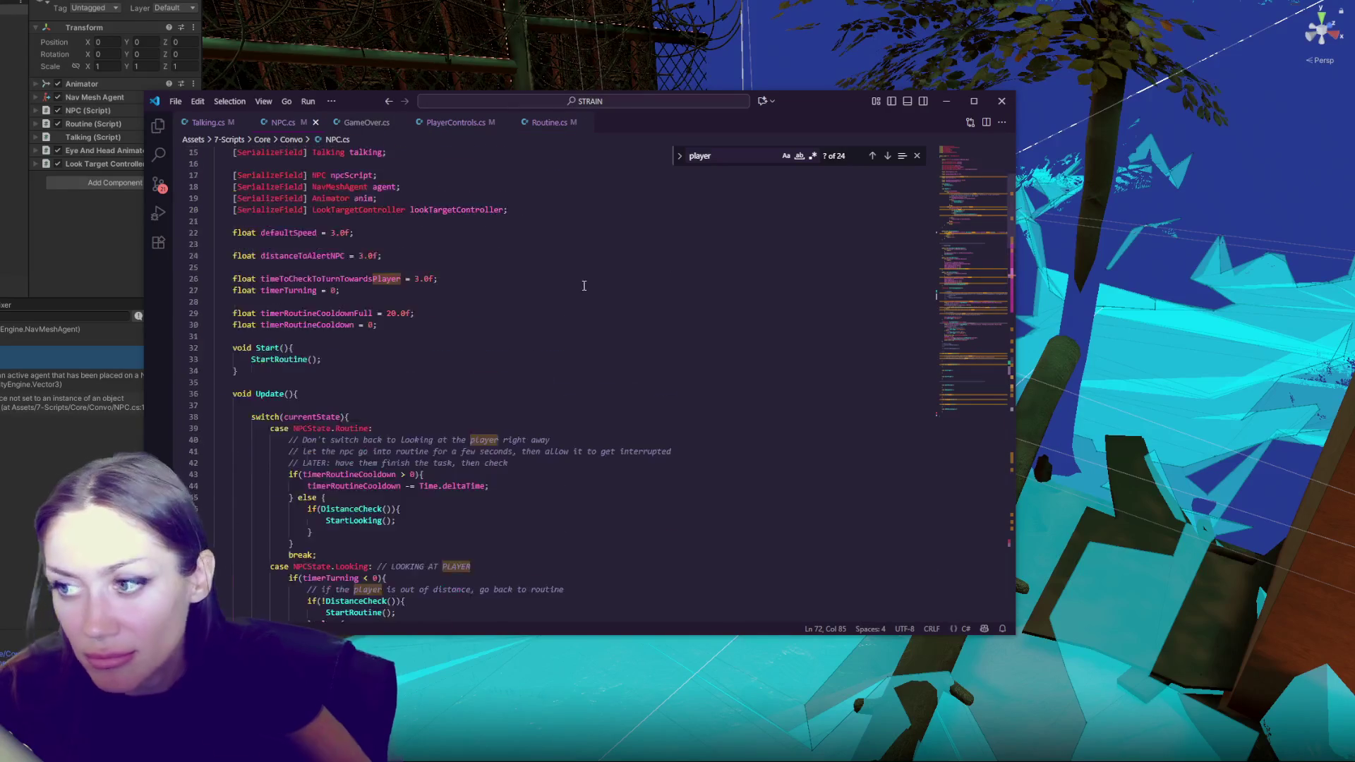
scroll(528, 268, "down", 4)
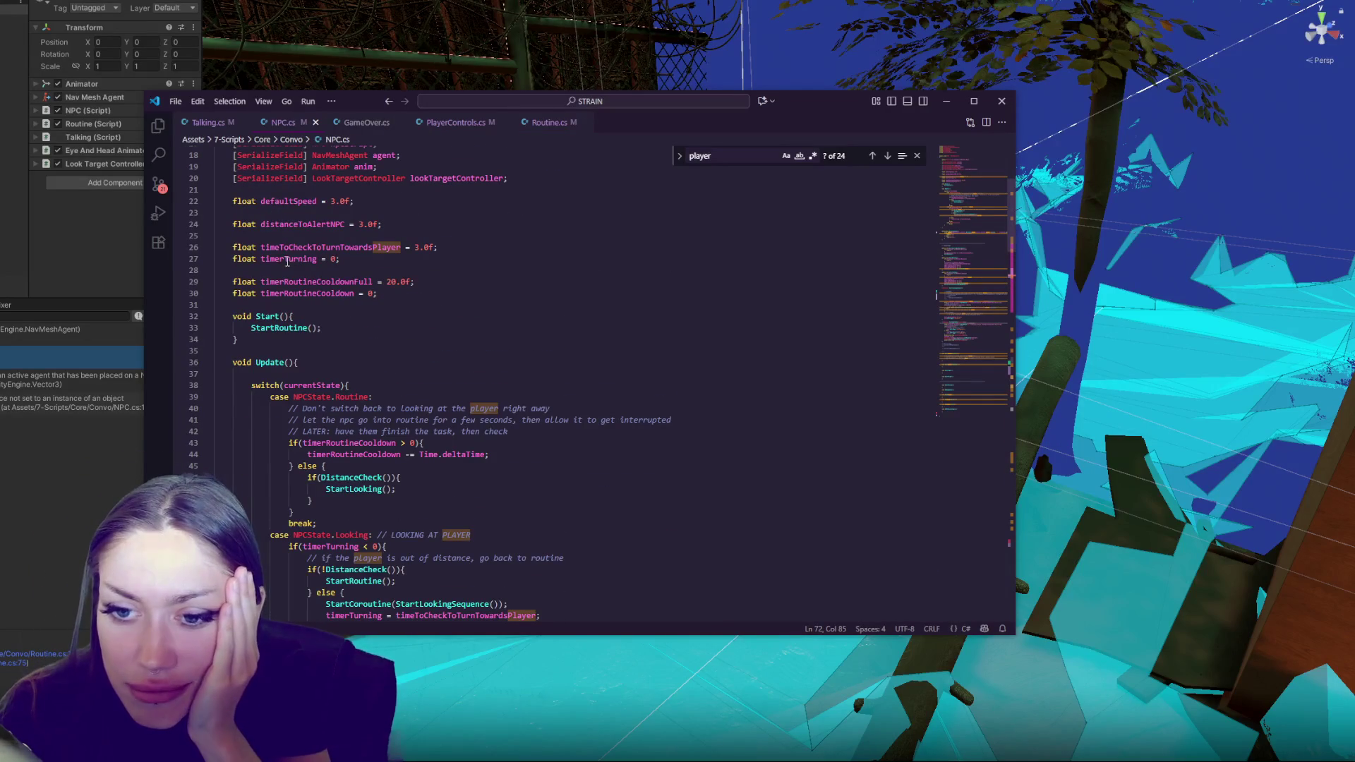
scroll(289, 265, "down", 3)
double_click(270, 241)
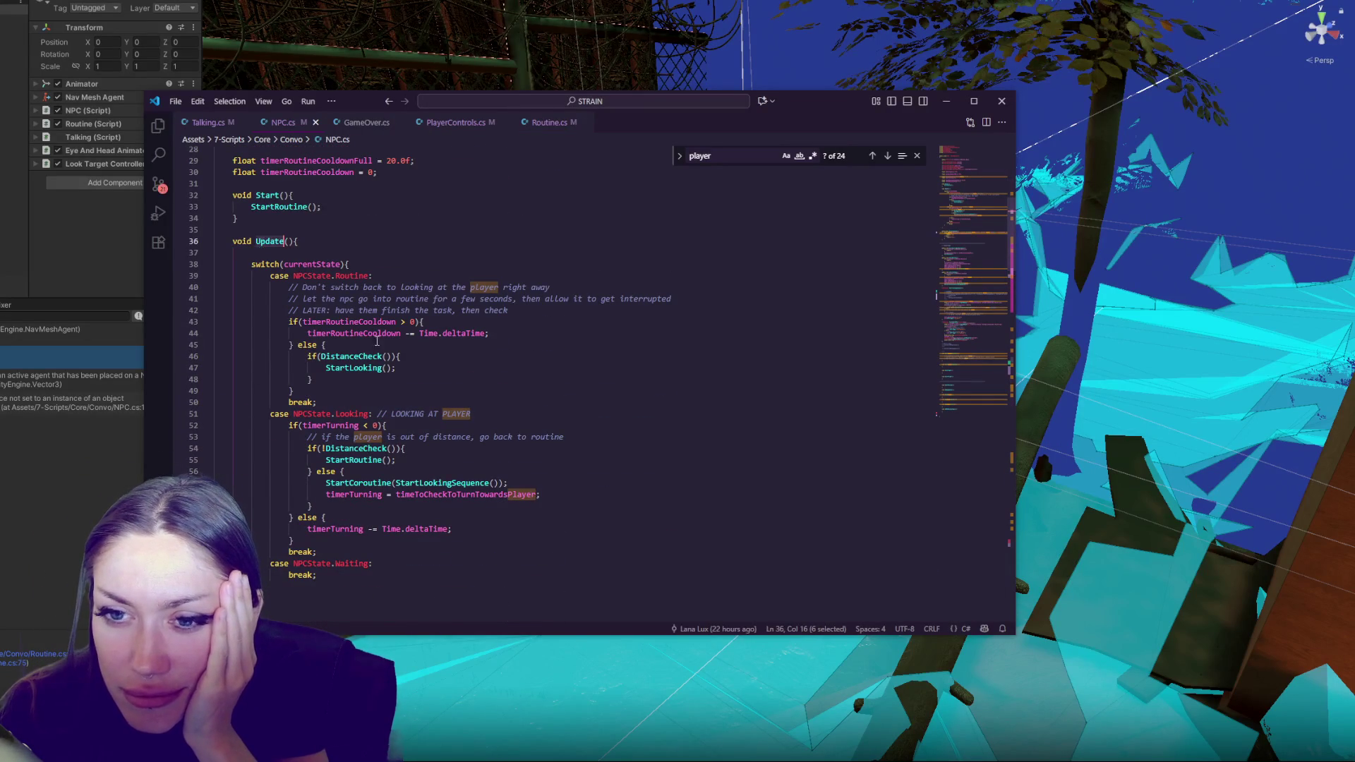
scroll(423, 353, "down", 12)
scroll(349, 353, "down", 6)
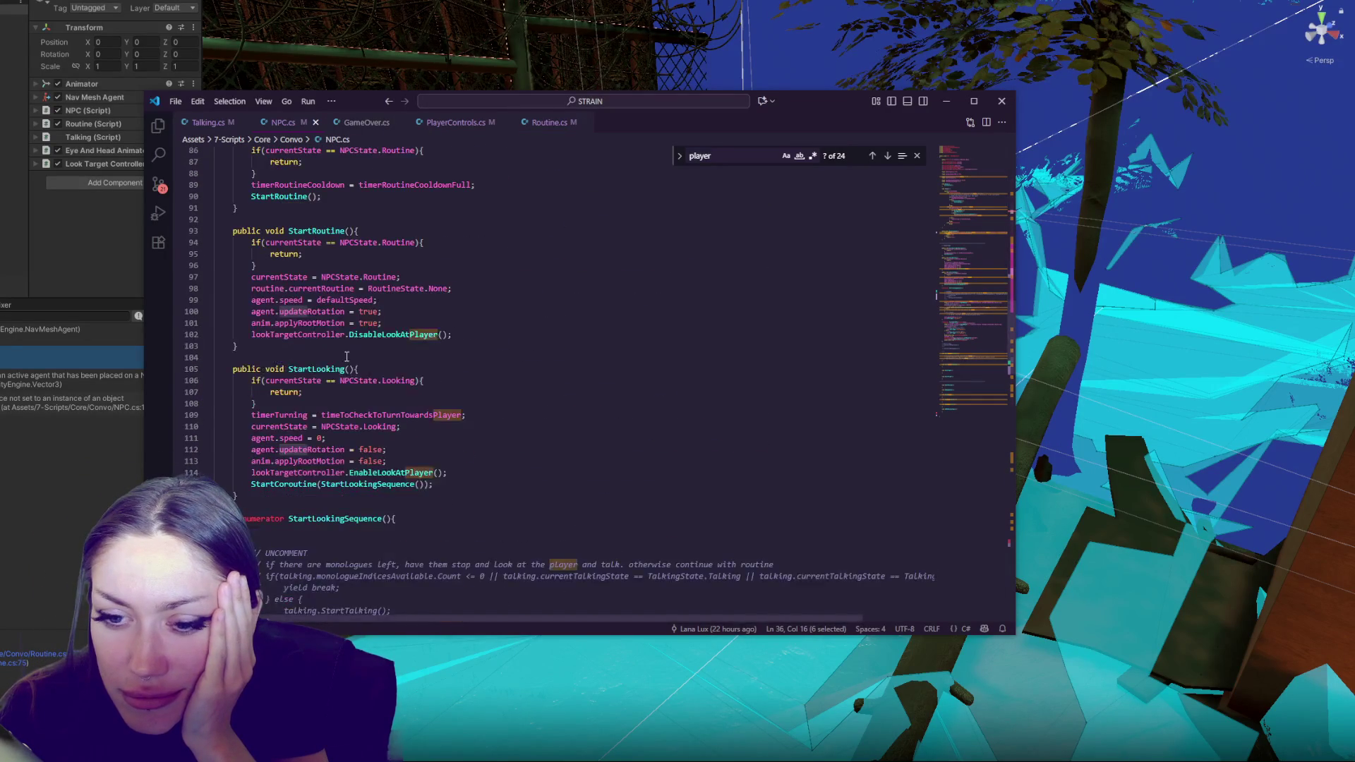
scroll(346, 356, "down", 20)
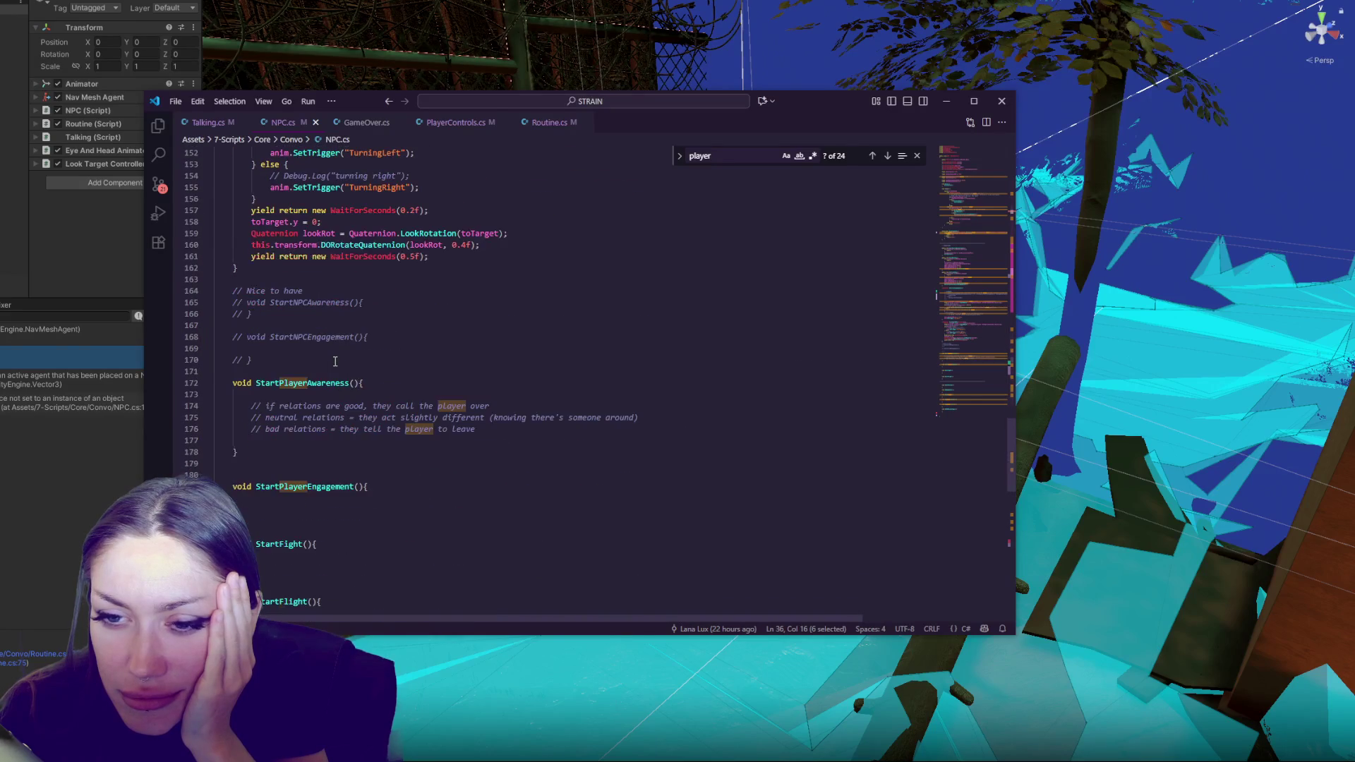
scroll(335, 361, "down", 6)
left_click(432, 332)
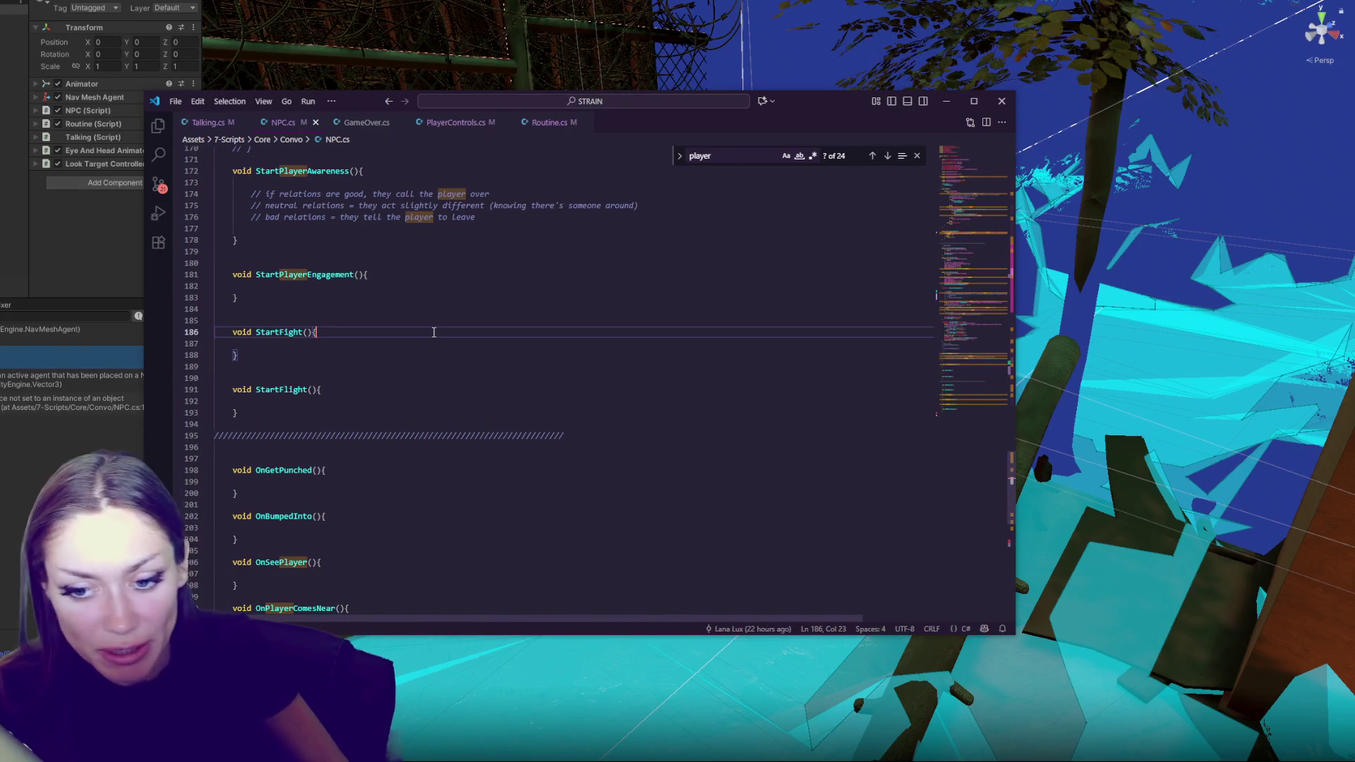
Search NPC.cs for 'startrou', reviewing the StartRoutine definition on line 93 and its call in Start
key("ctrl+f")
type("st")
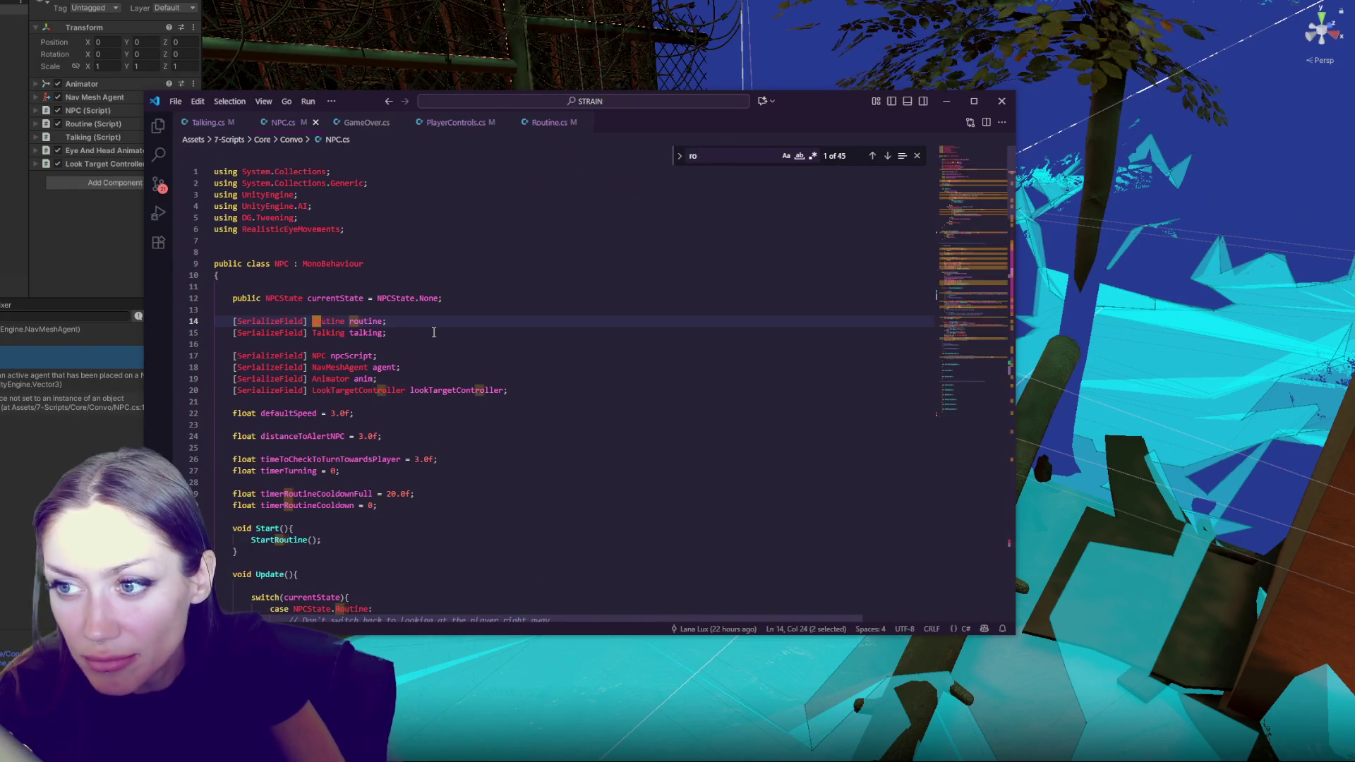
type("artou")
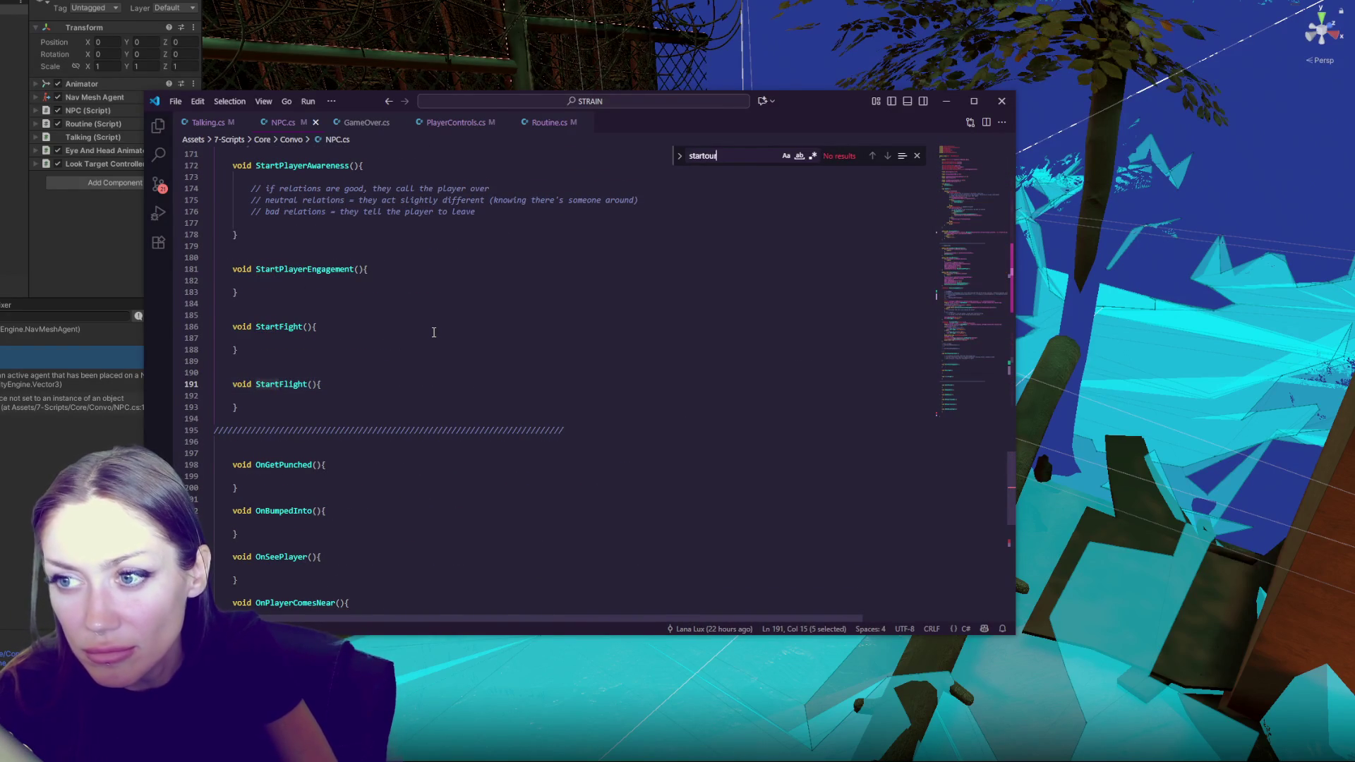
key("BackSpace")
key("BackSpace")
type("rou")
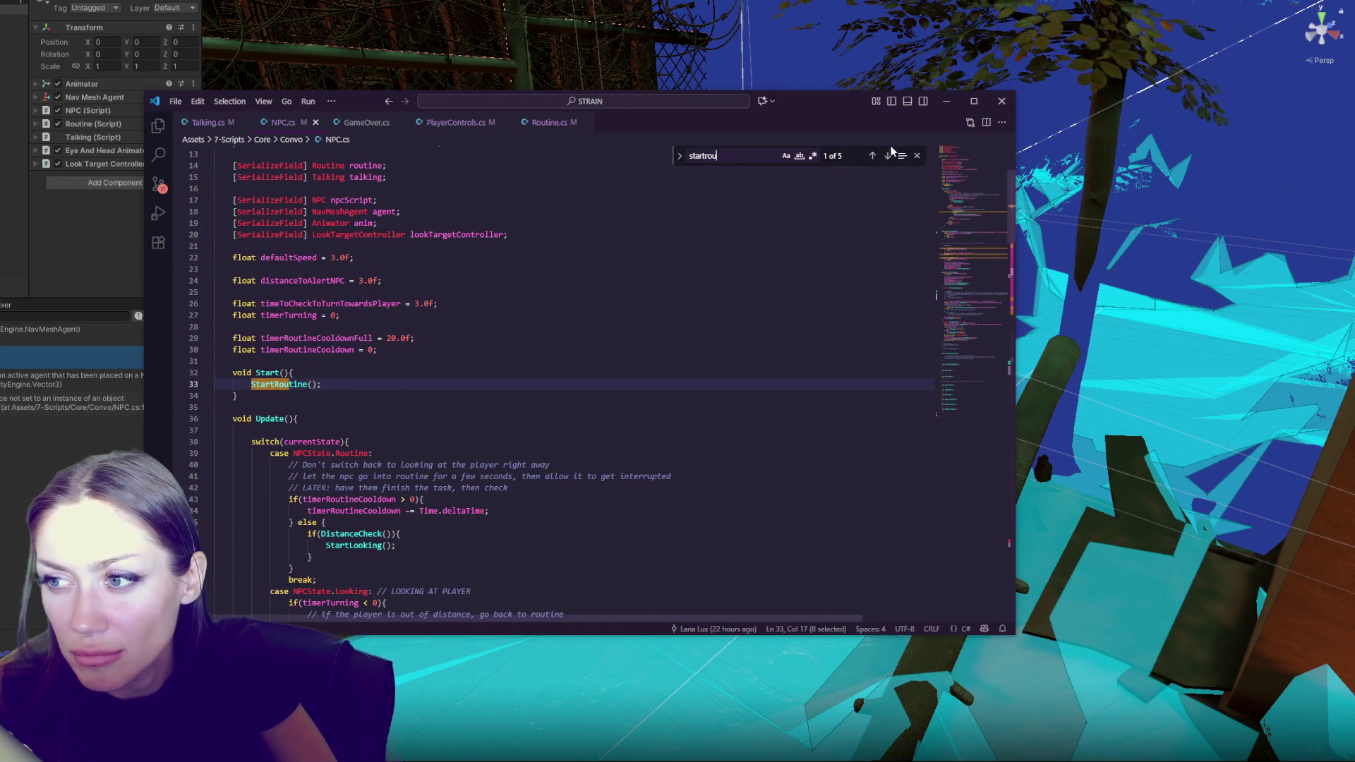
left_click(887, 156)
left_click(887, 156)
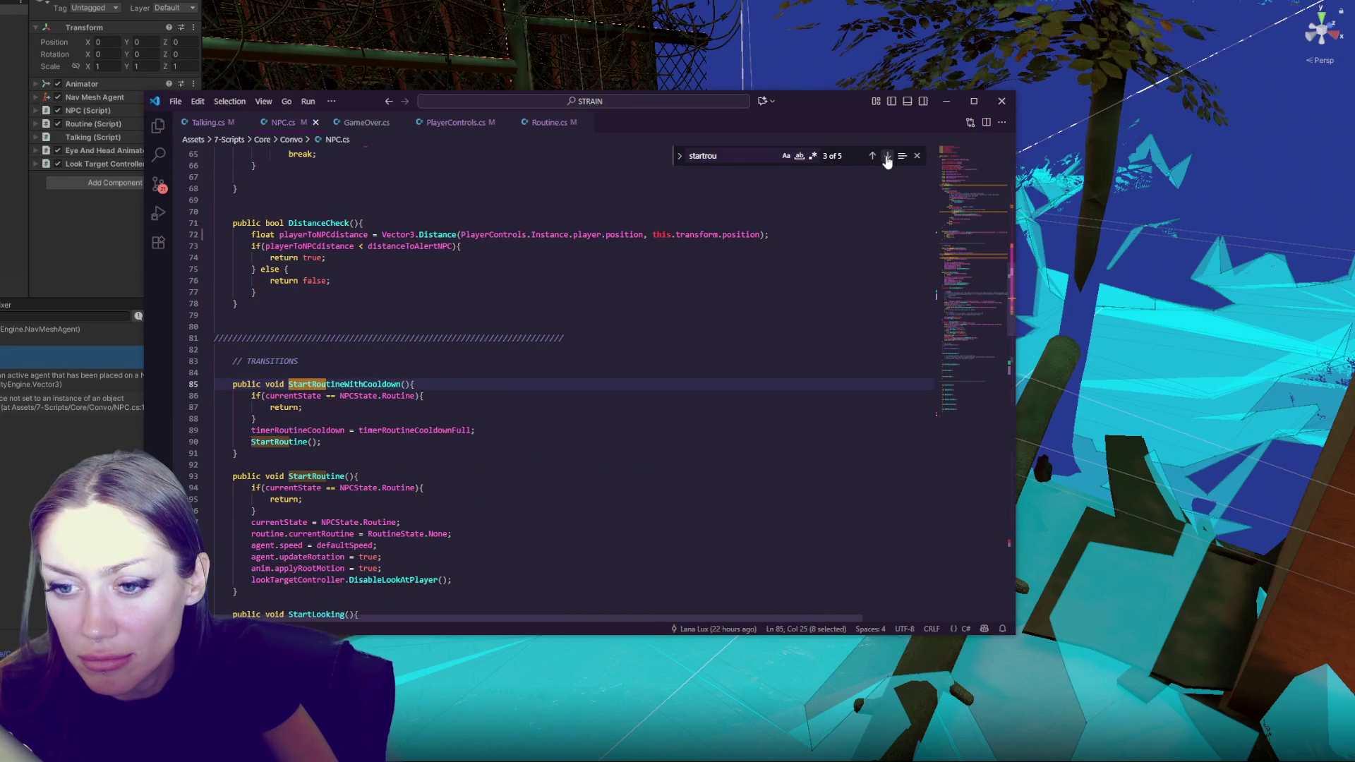
scroll(691, 400, "down", 5)
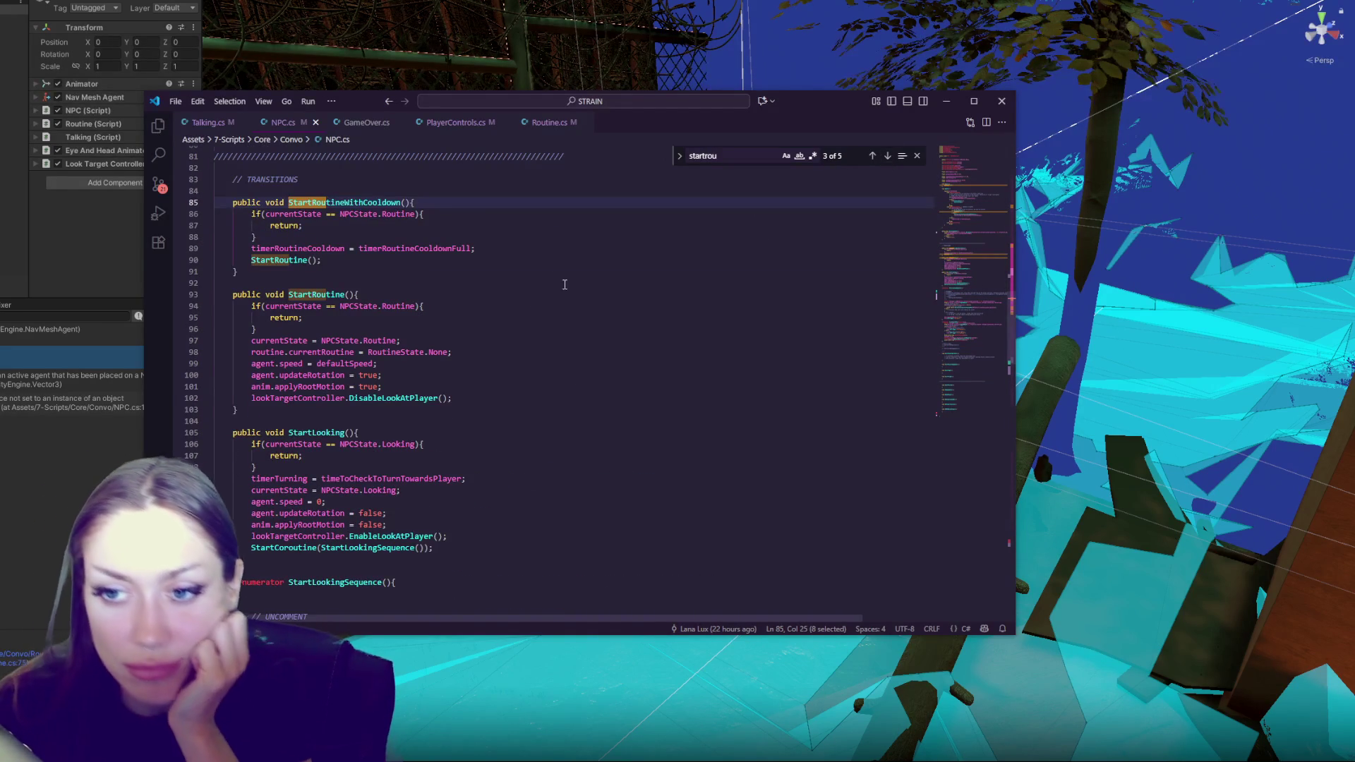
double_click(316, 294)
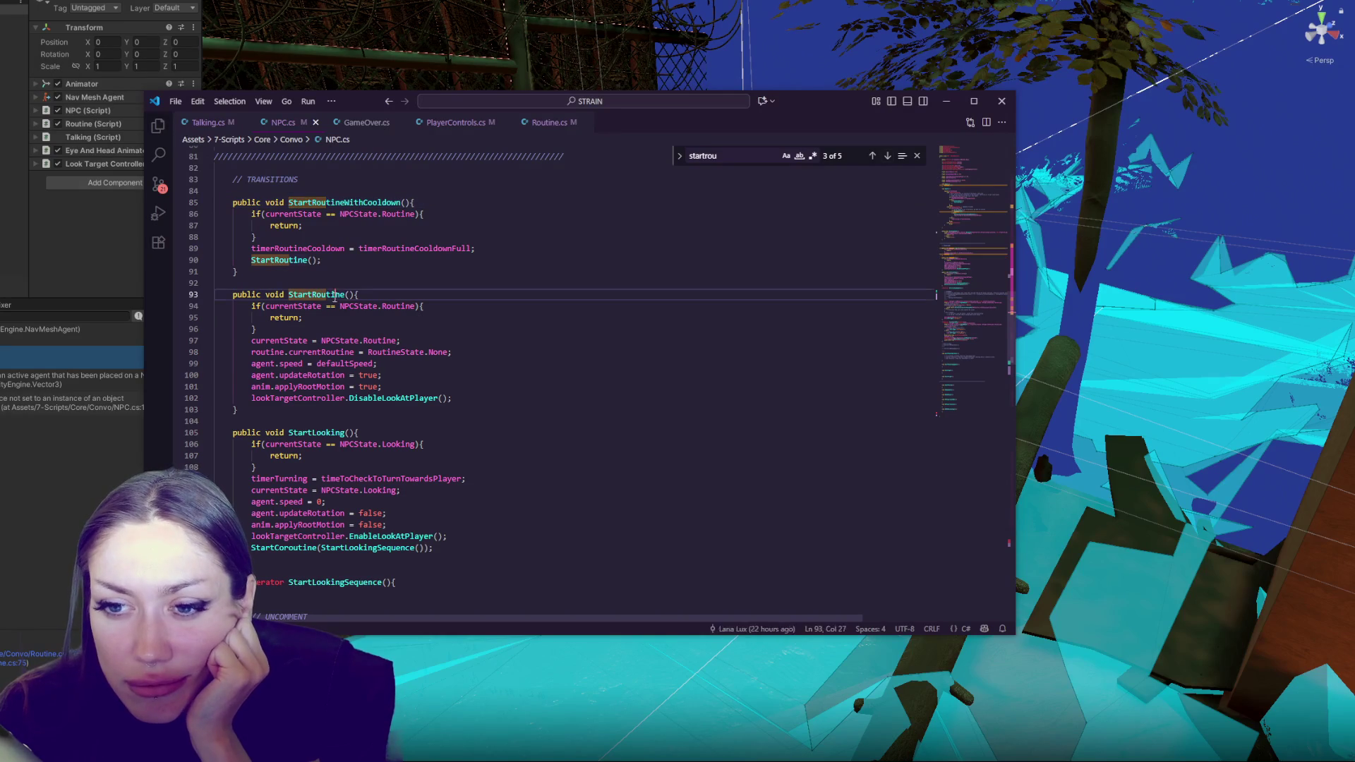
scroll(390, 305, "down", 2)
scroll(390, 306, "down", 1)
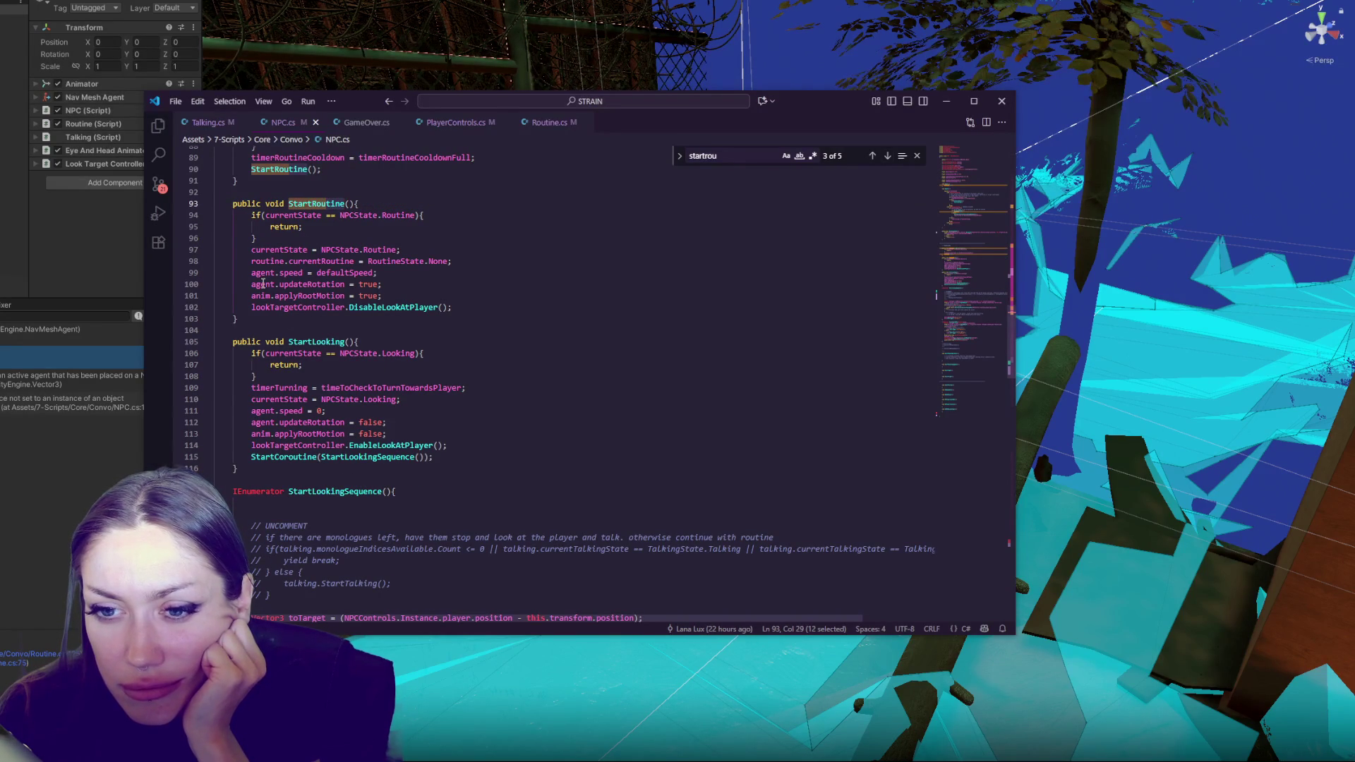
left_click(260, 296)
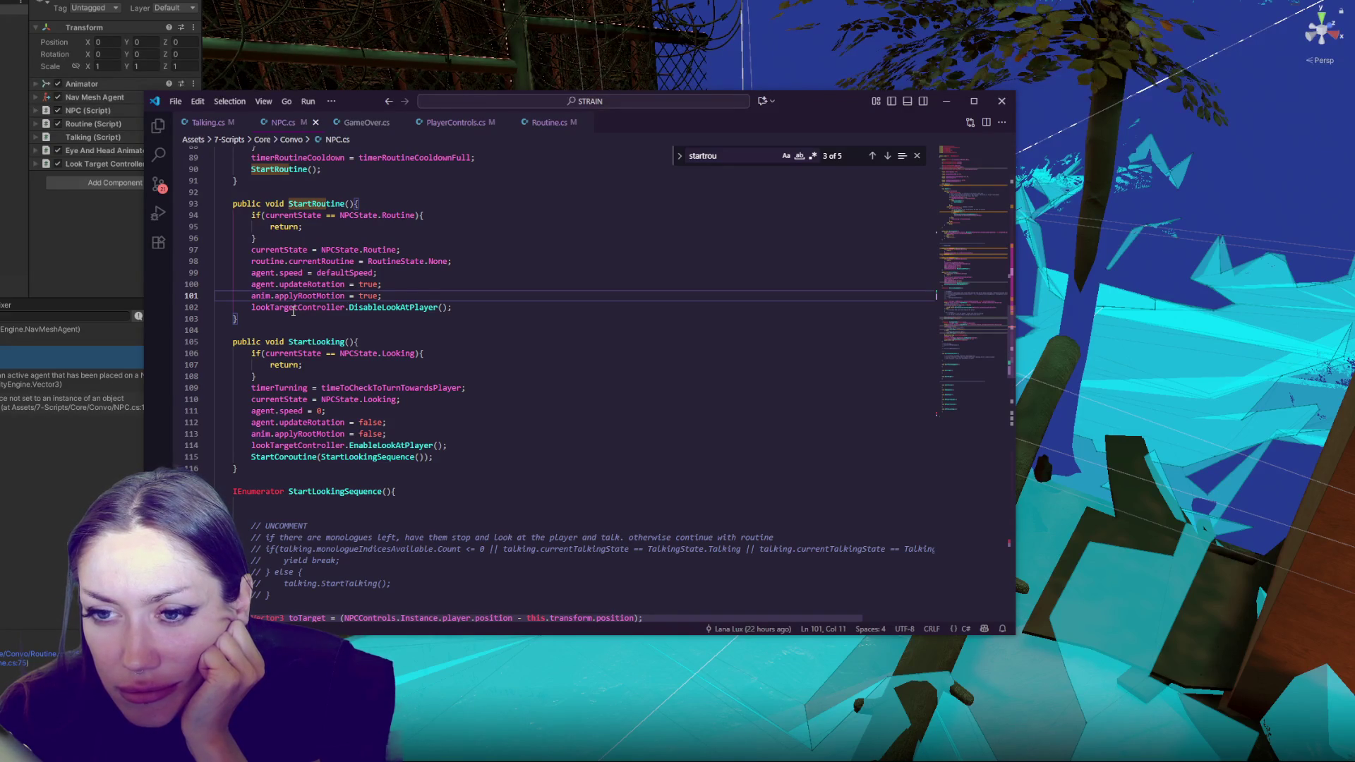
scroll(478, 256, "up", 20)
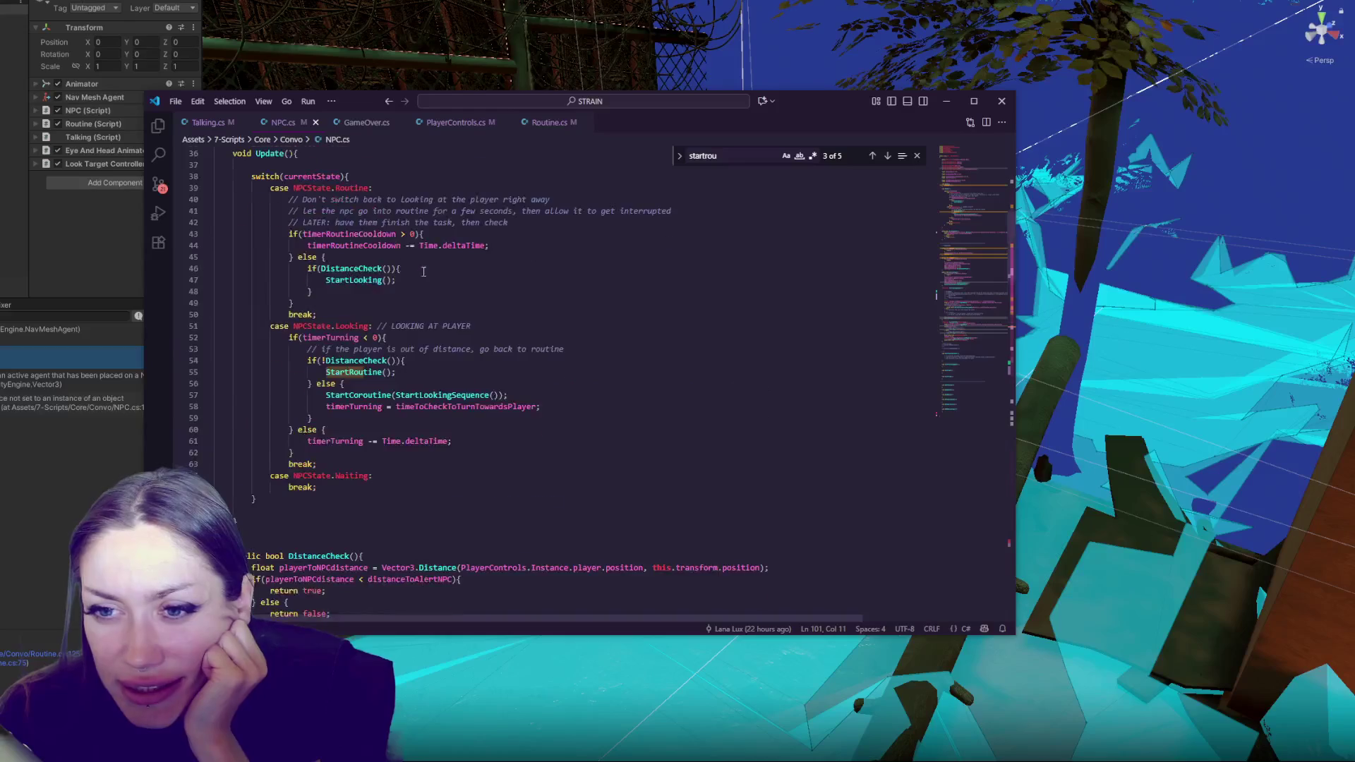
double_click(280, 422)
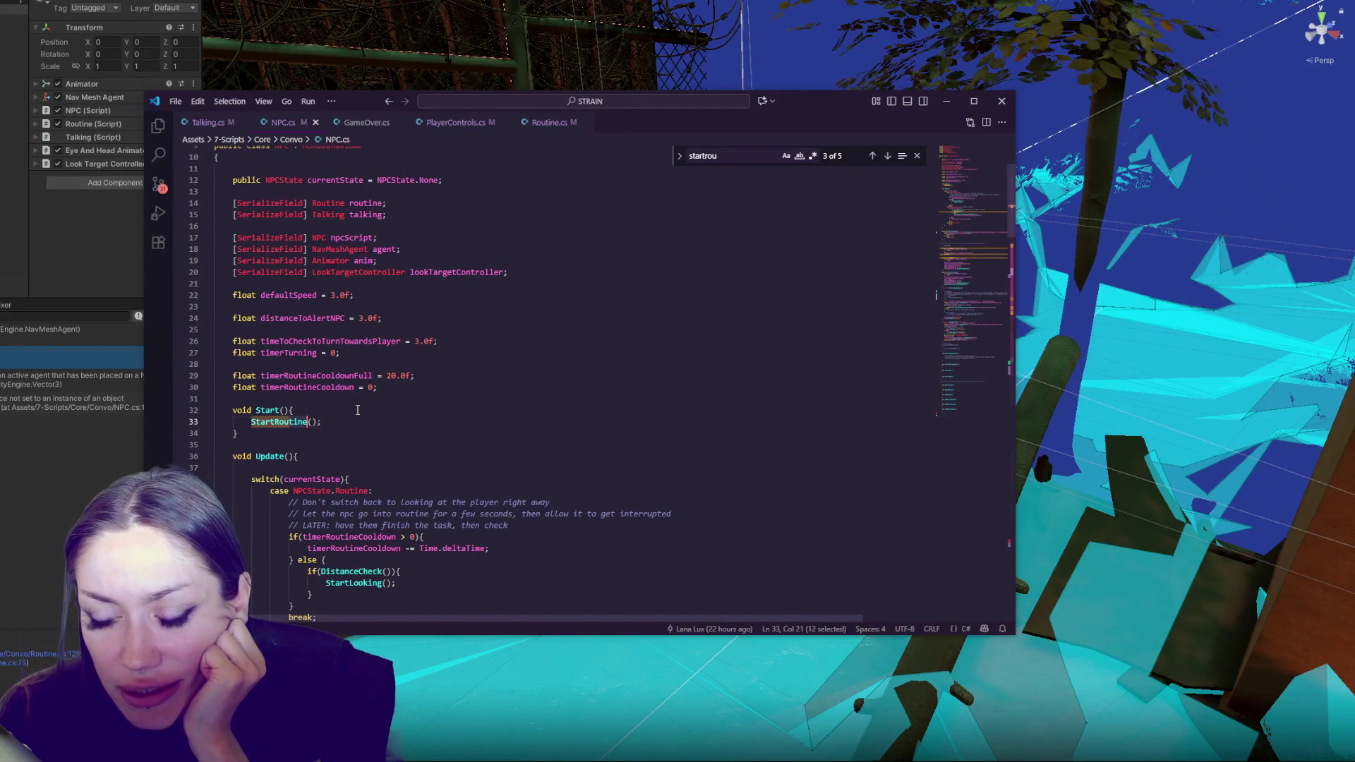
Look through GameOver.cs and PlayerControls.cs, close PlayerControls.cs, and return to NPC.cs
left_click(382, 126)
left_click(447, 126)
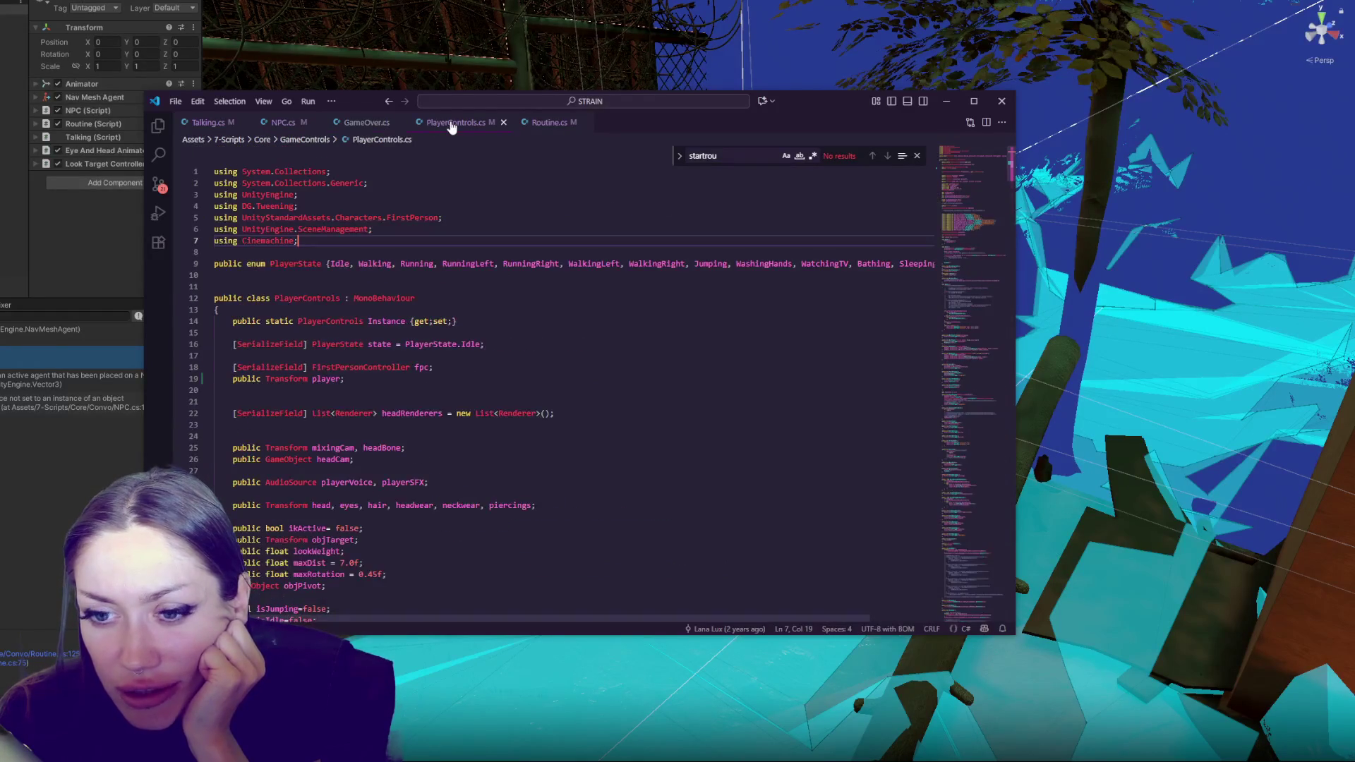
scroll(515, 305, "down", 6)
scroll(515, 305, "down", 14)
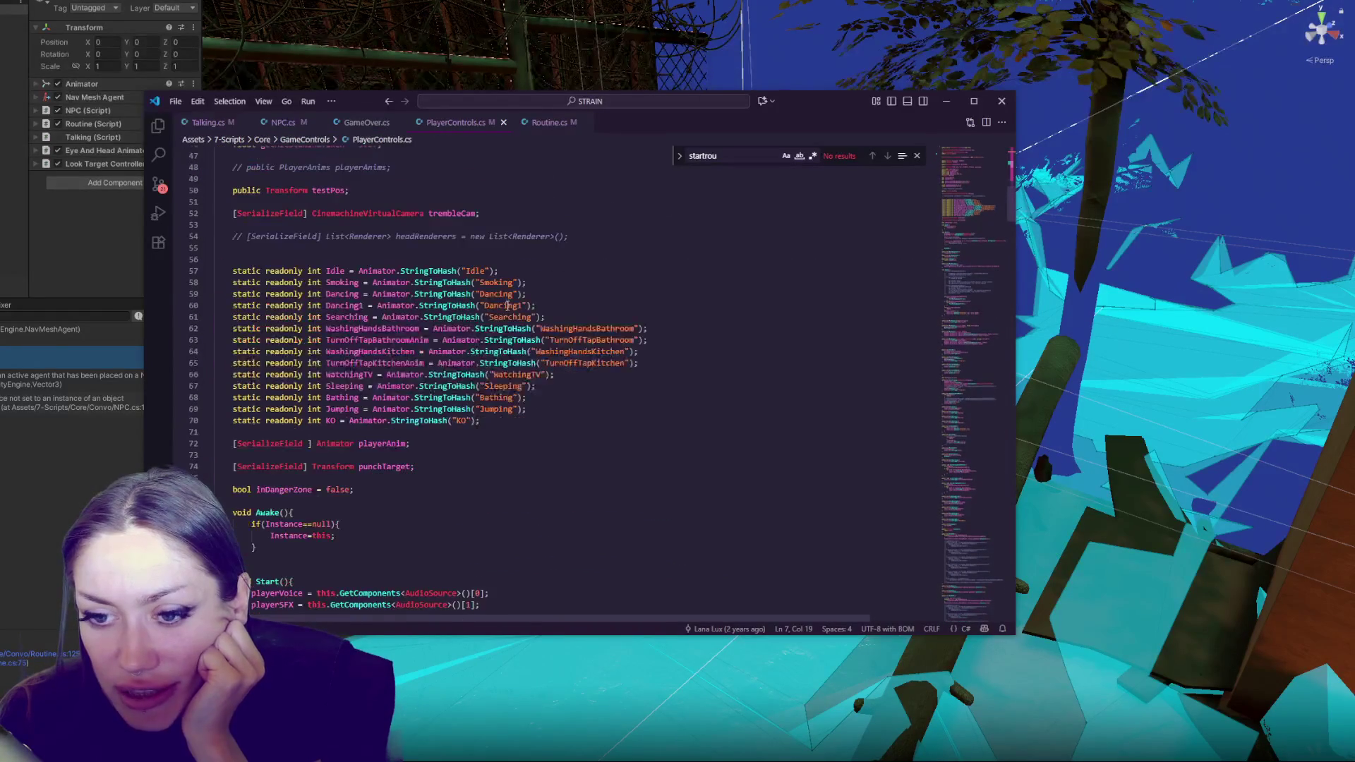
scroll(507, 290, "down", 6)
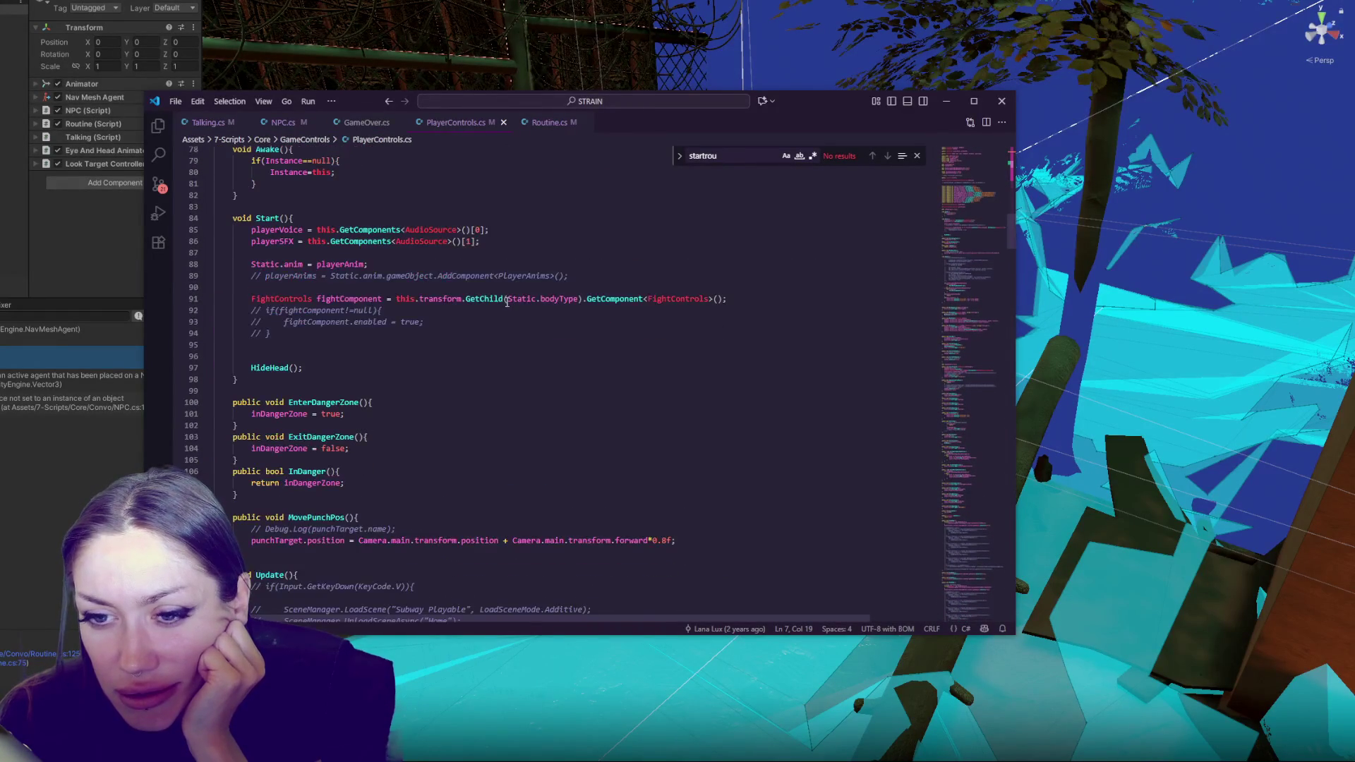
left_click(549, 123)
left_click(504, 123)
scroll(557, 205, "up", 16)
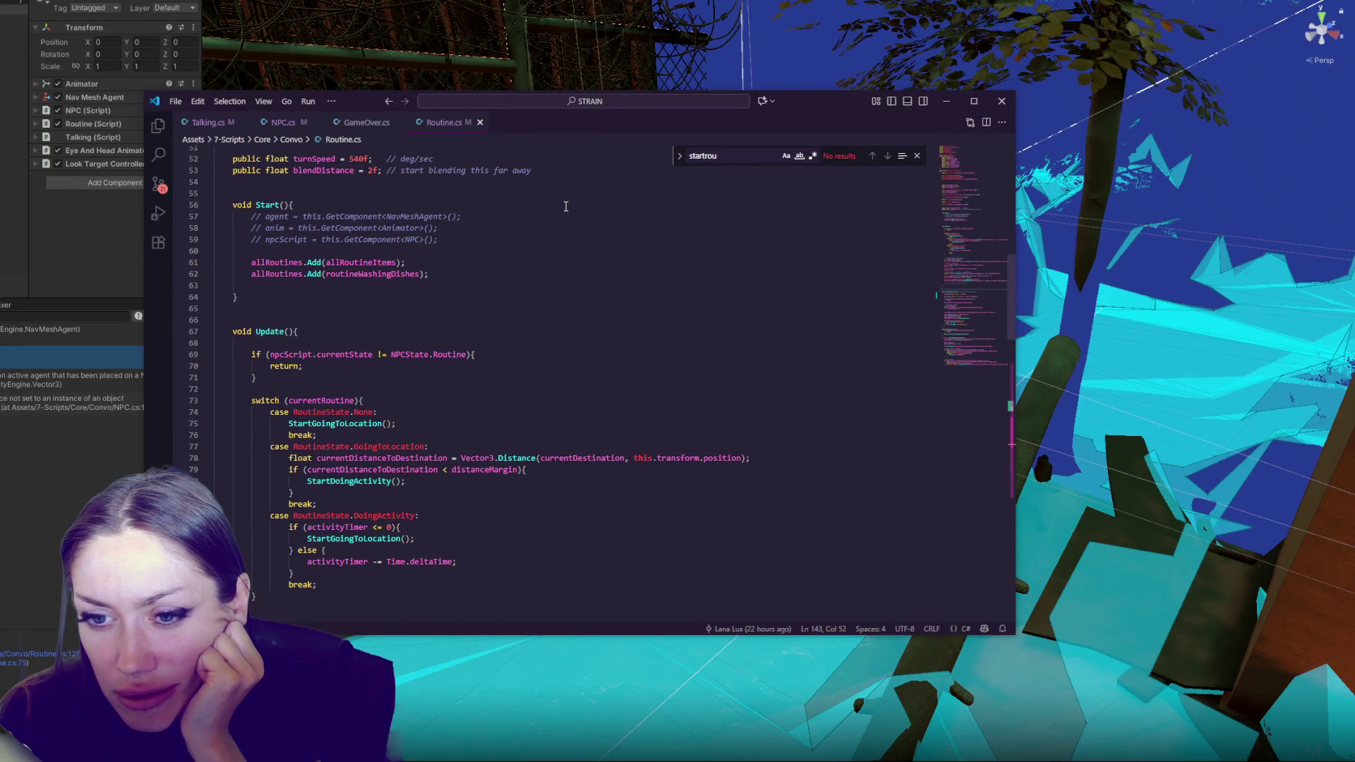
left_click(290, 123)
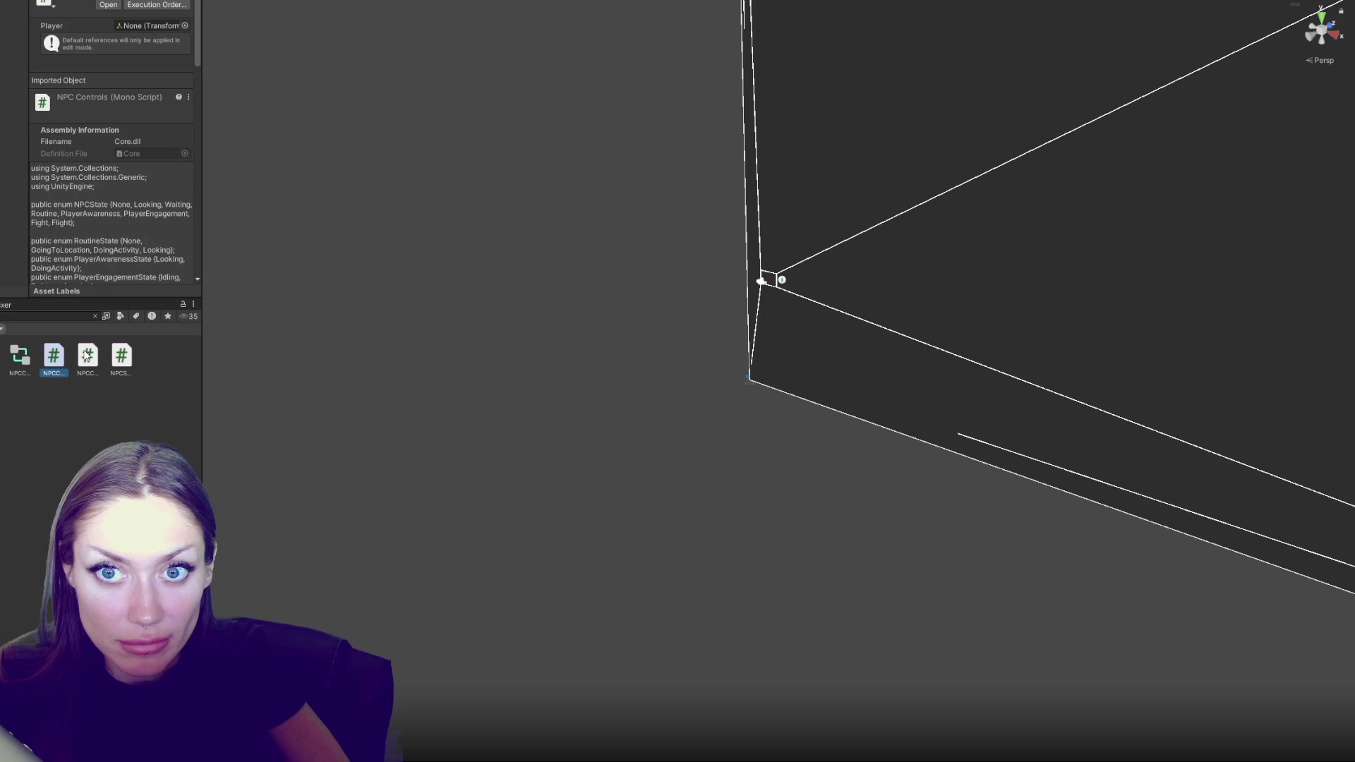
Open NPCControls.cs and delete the empty lines above the NPCControls class declaration
double_click(54, 355)
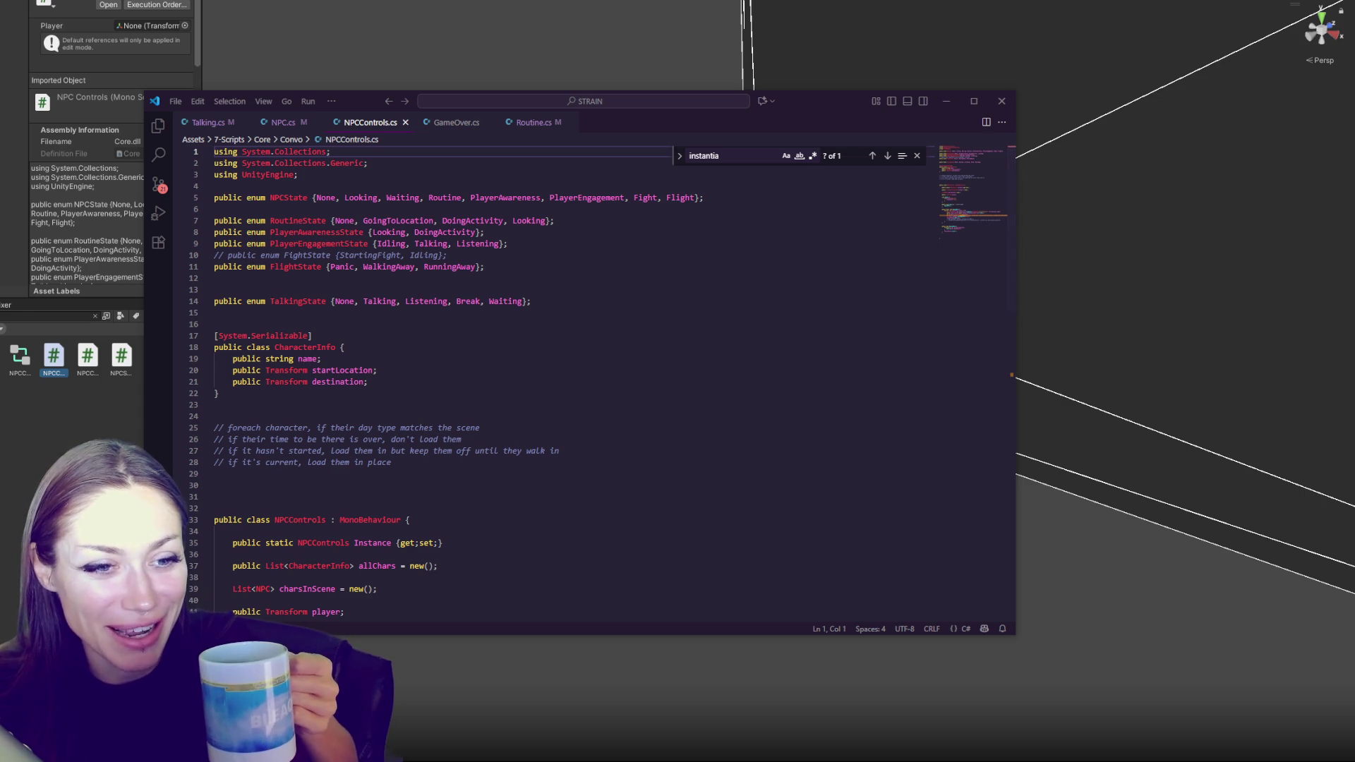
left_click(793, 279)
scroll(792, 278, "down", 3)
left_click(558, 264)
key("BackSpace")
left_click(471, 338)
key("BackSpace")
key("BackSpace")
Browse NPCControls.cs from the class declaration and Start() down to line 57
left_click(478, 328)
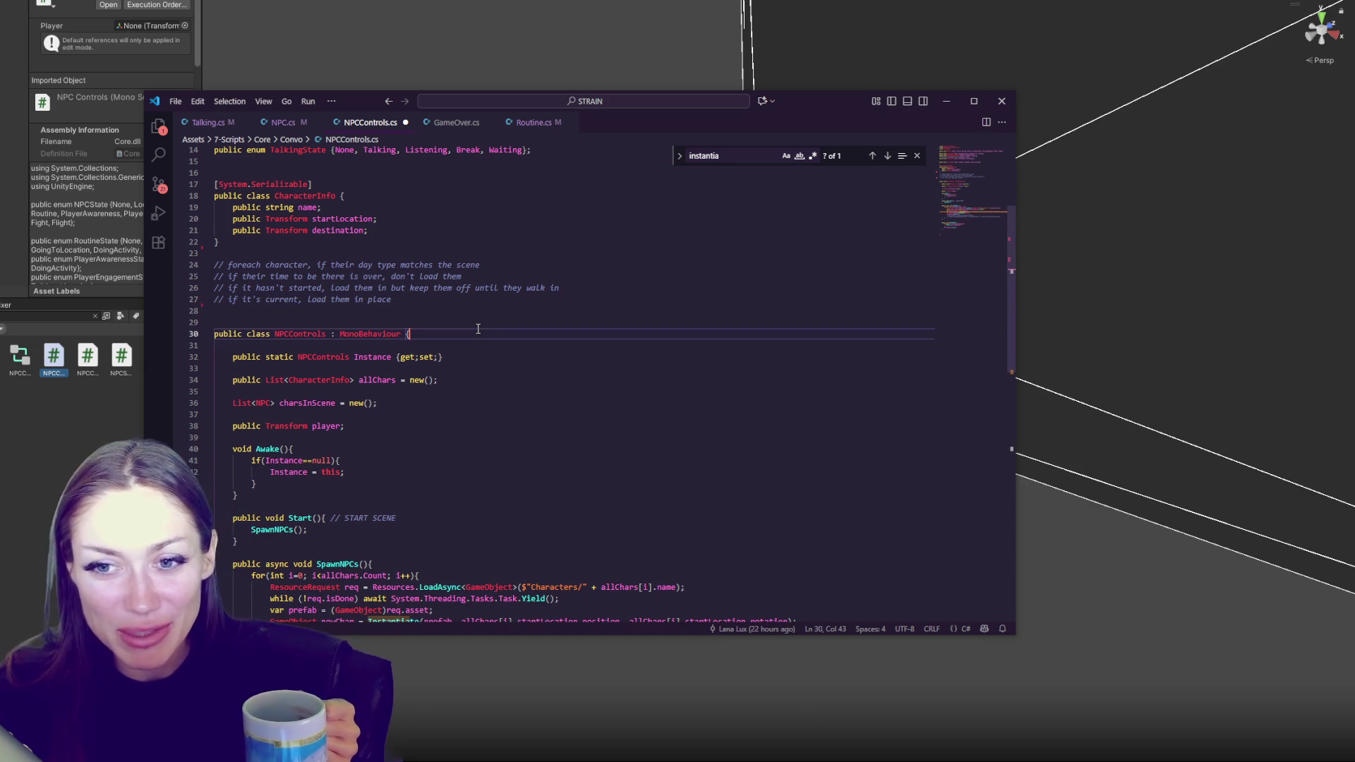
scroll(478, 329, "down", 5)
left_click(478, 329)
scroll(477, 327, "down", 3)
left_click(439, 409)
scroll(439, 408, "up", 3)
left_click(650, 466)
left_click(804, 430)
scroll(804, 430, "up", 4)
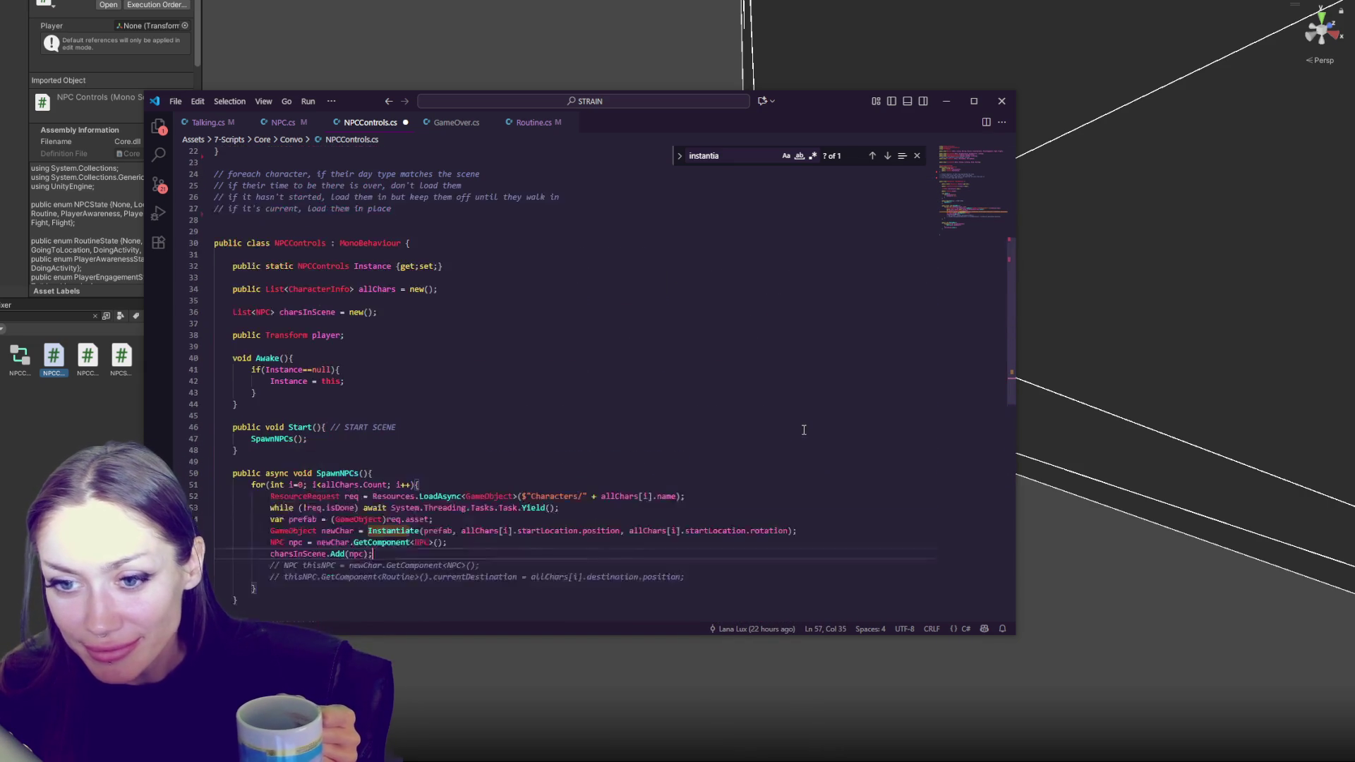
scroll(798, 401, "down", 5)
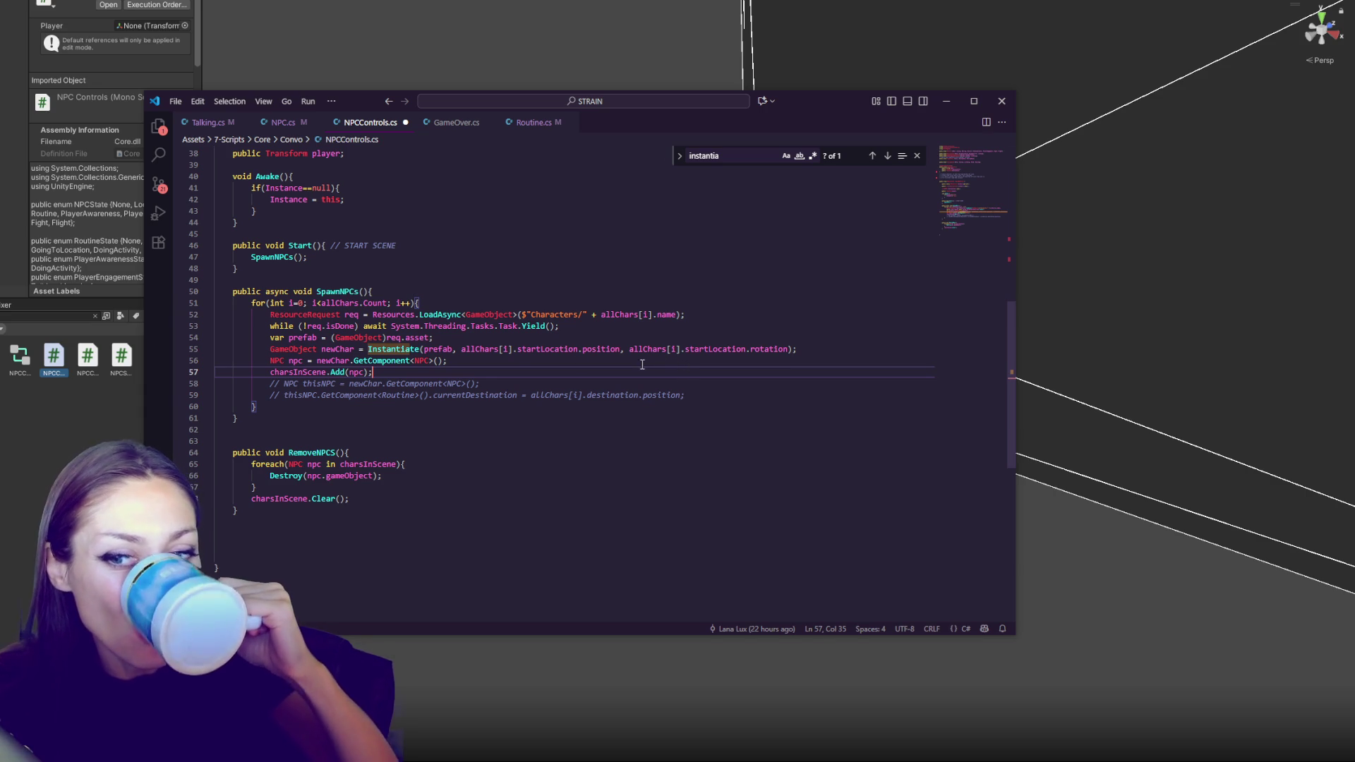
Highlight the uses of charsInScene and allChars in SpawnNPCs, ending after the spawn loop
double_click(309, 371)
left_click(258, 406)
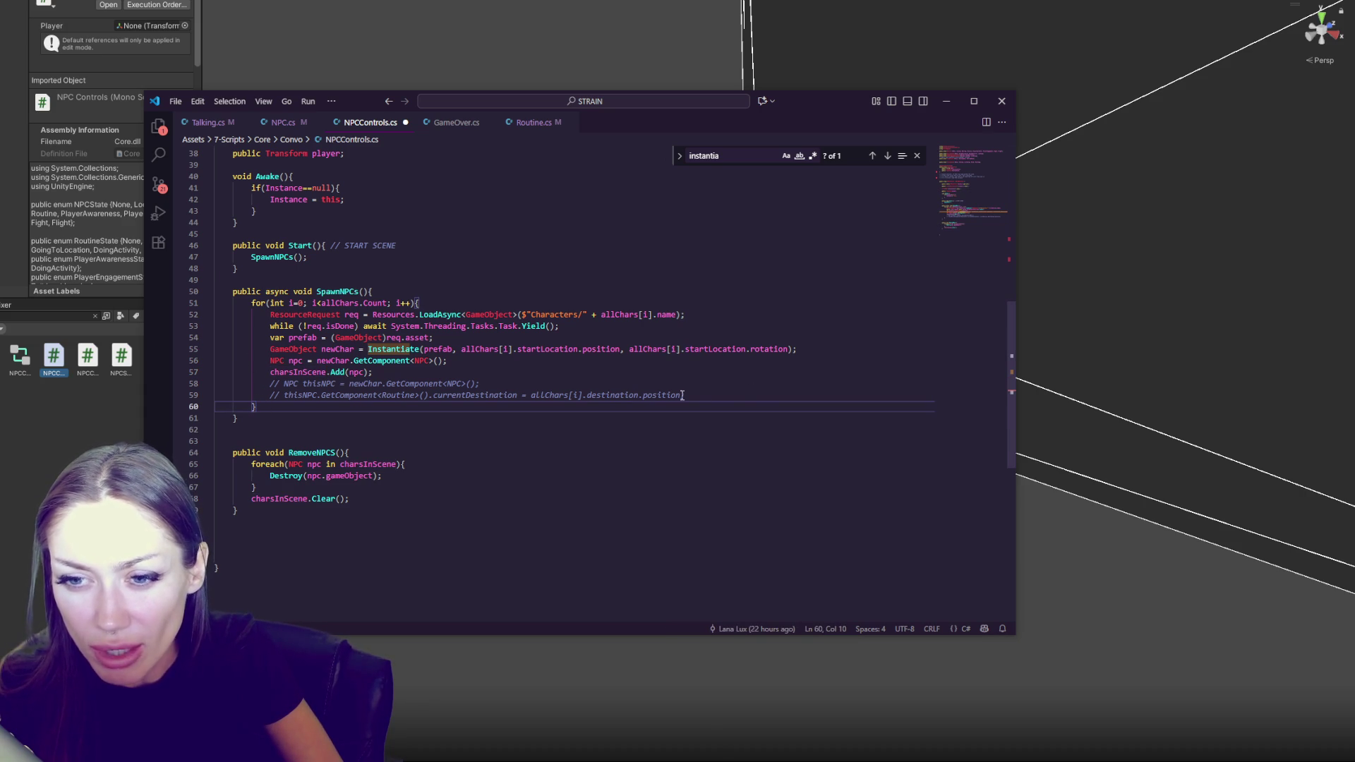
scroll(321, 363, "up", 5)
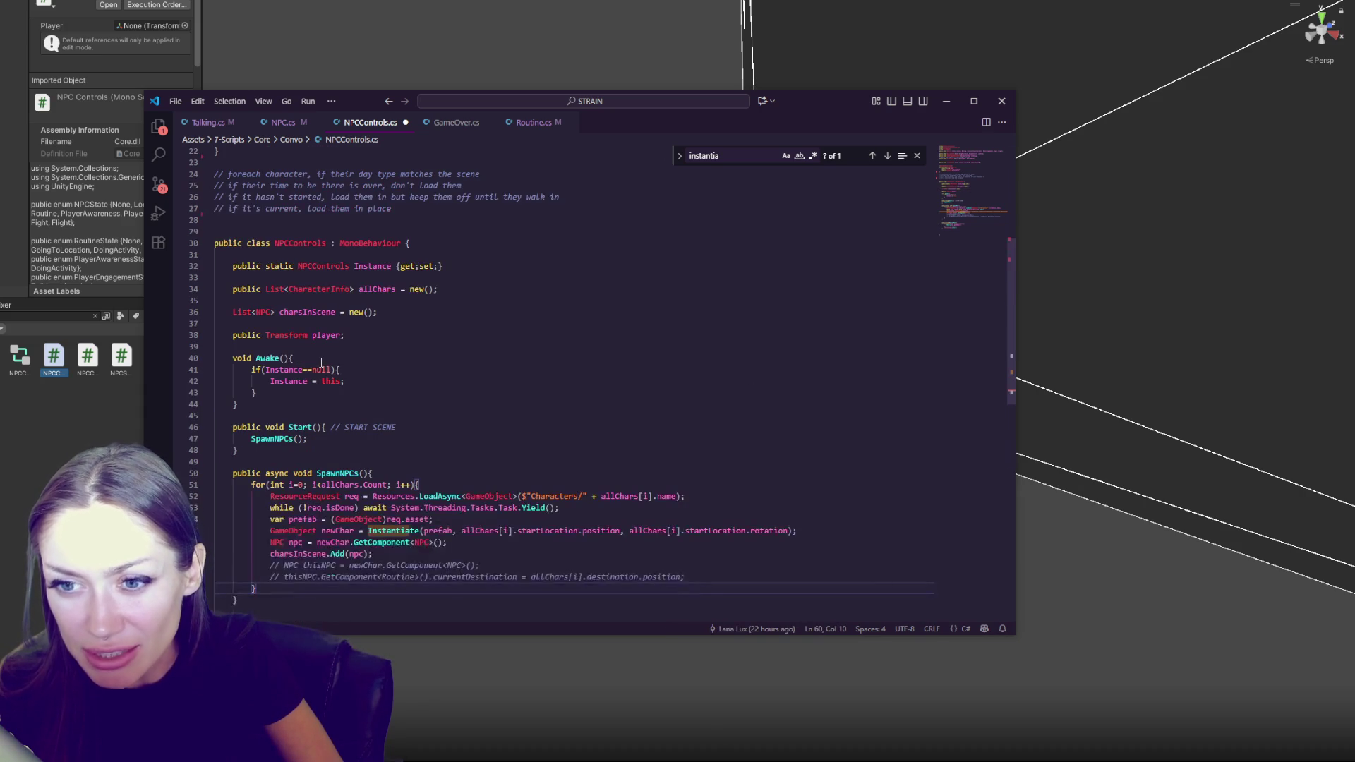
double_click(377, 289)
scroll(606, 337, "down", 6)
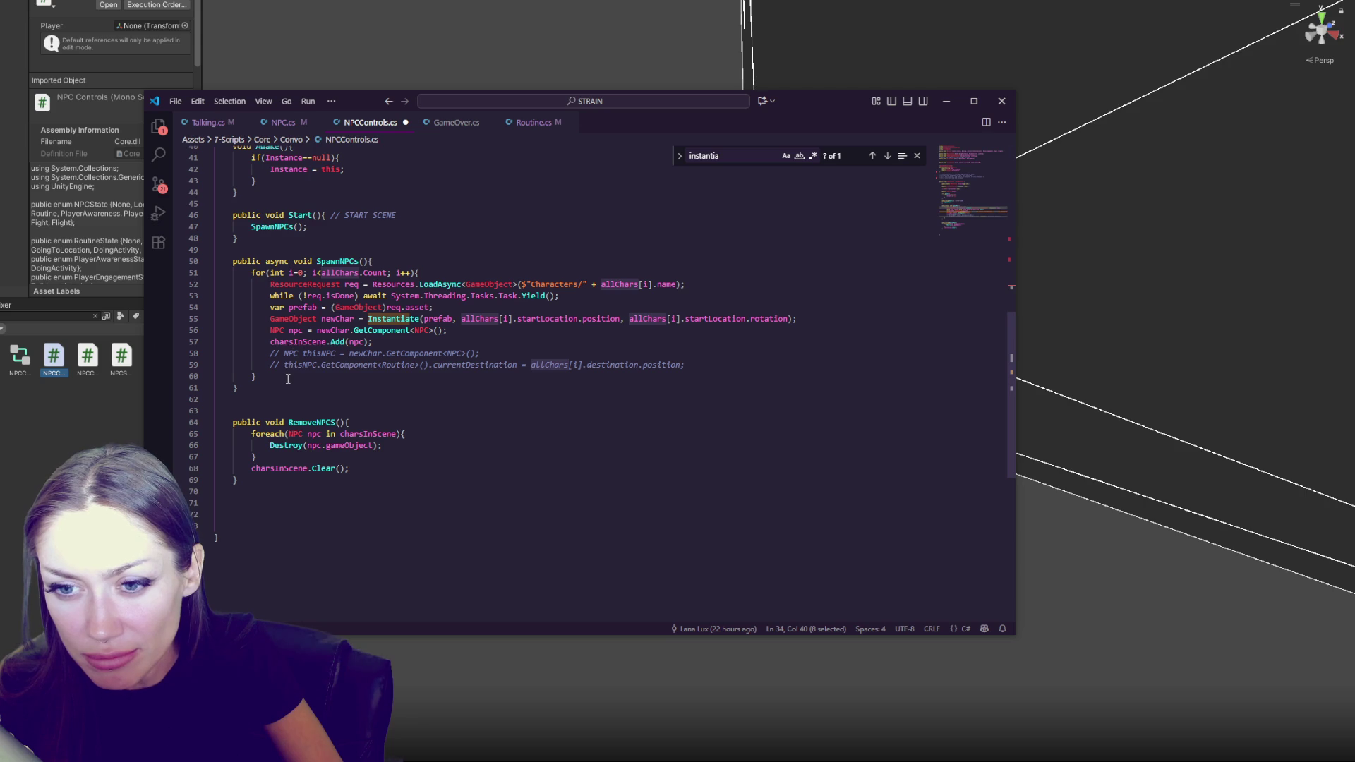
double_click(308, 343)
left_click(318, 378)
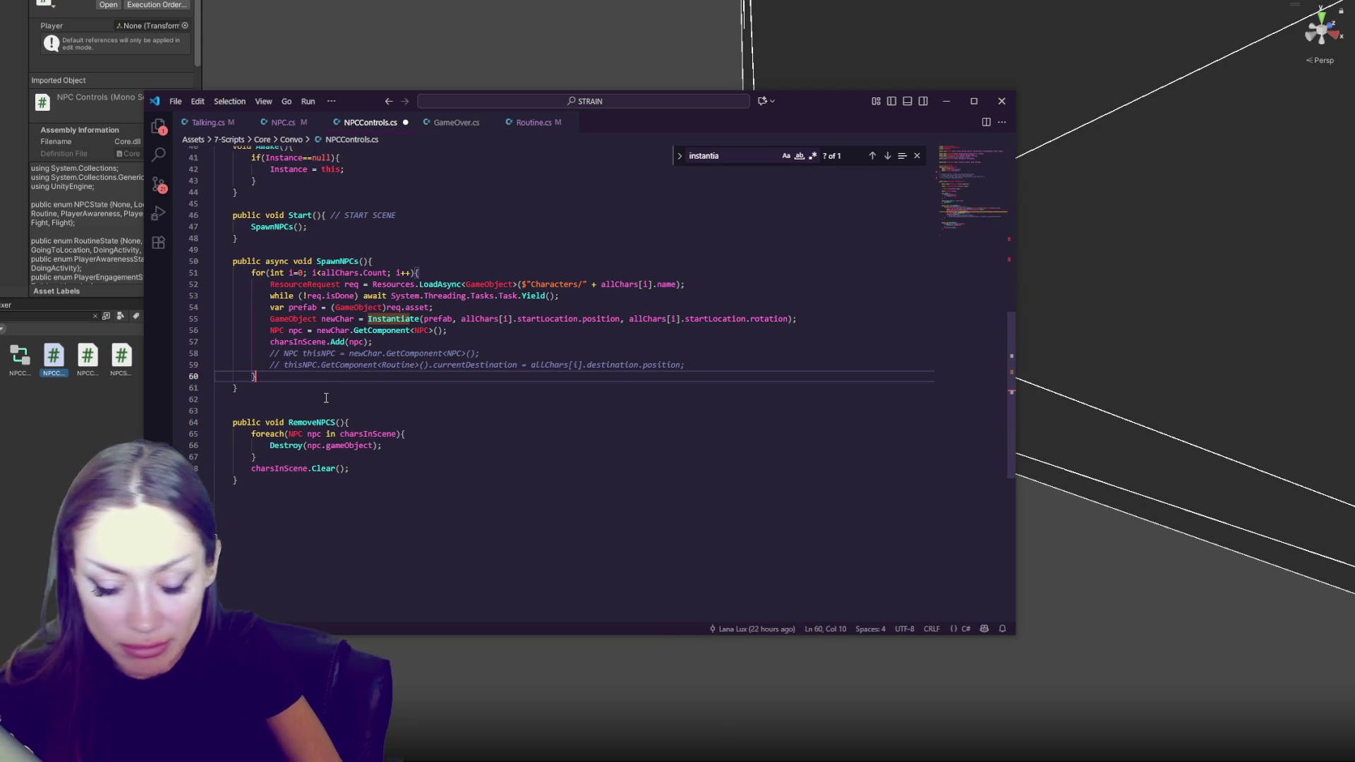
After the spawn loop, add foreach(NPC npc in charsInScene){ npc.StartRoutine(); } and save
key("Return")
key("Return")
type("charsInScene.")
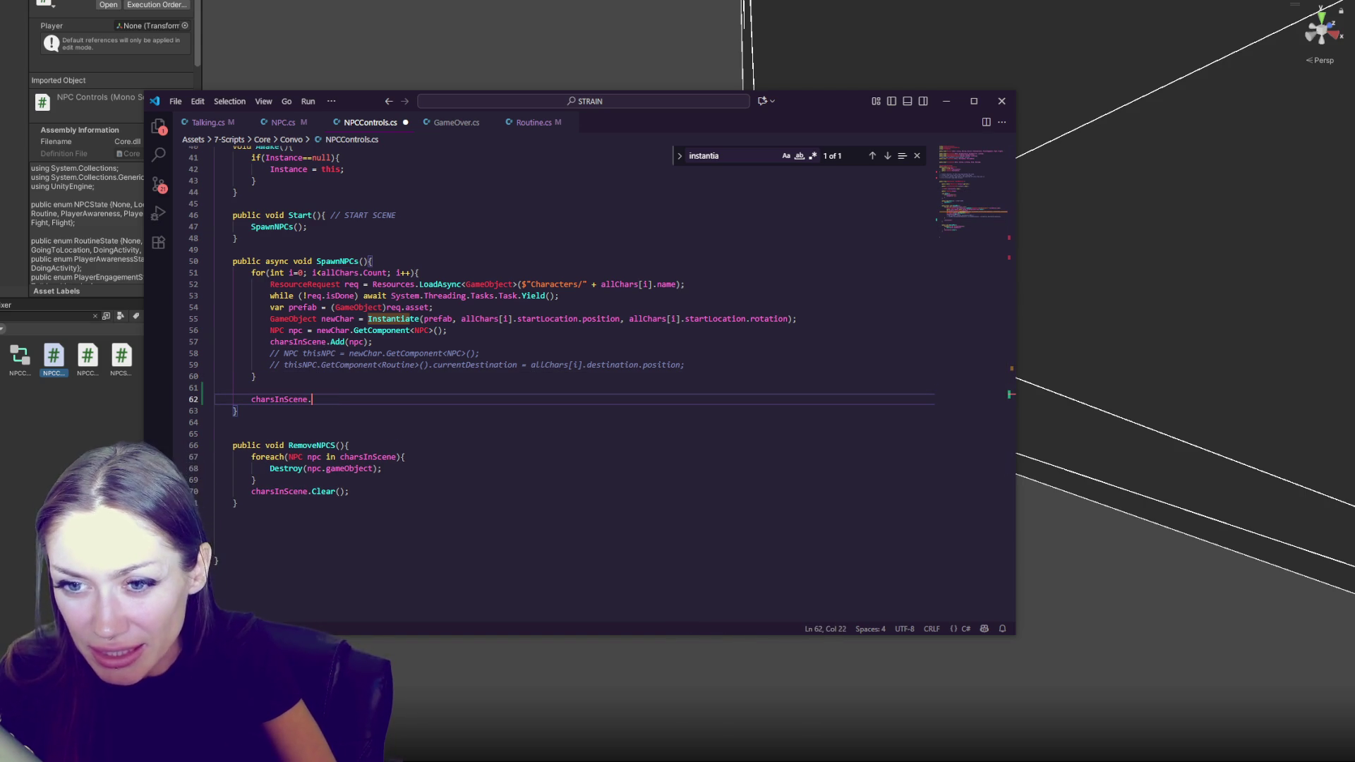
scroll(285, 287, "up", 7)
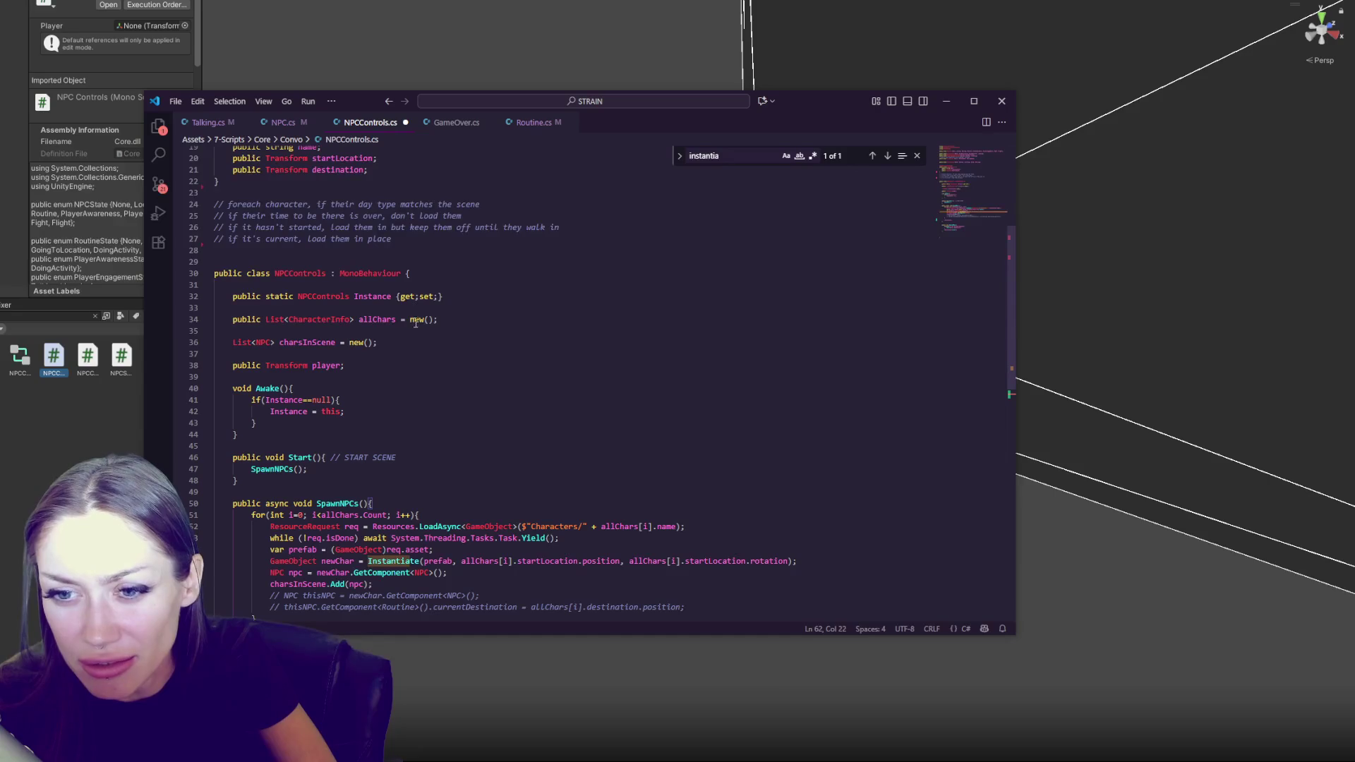
scroll(269, 346, "down", 5)
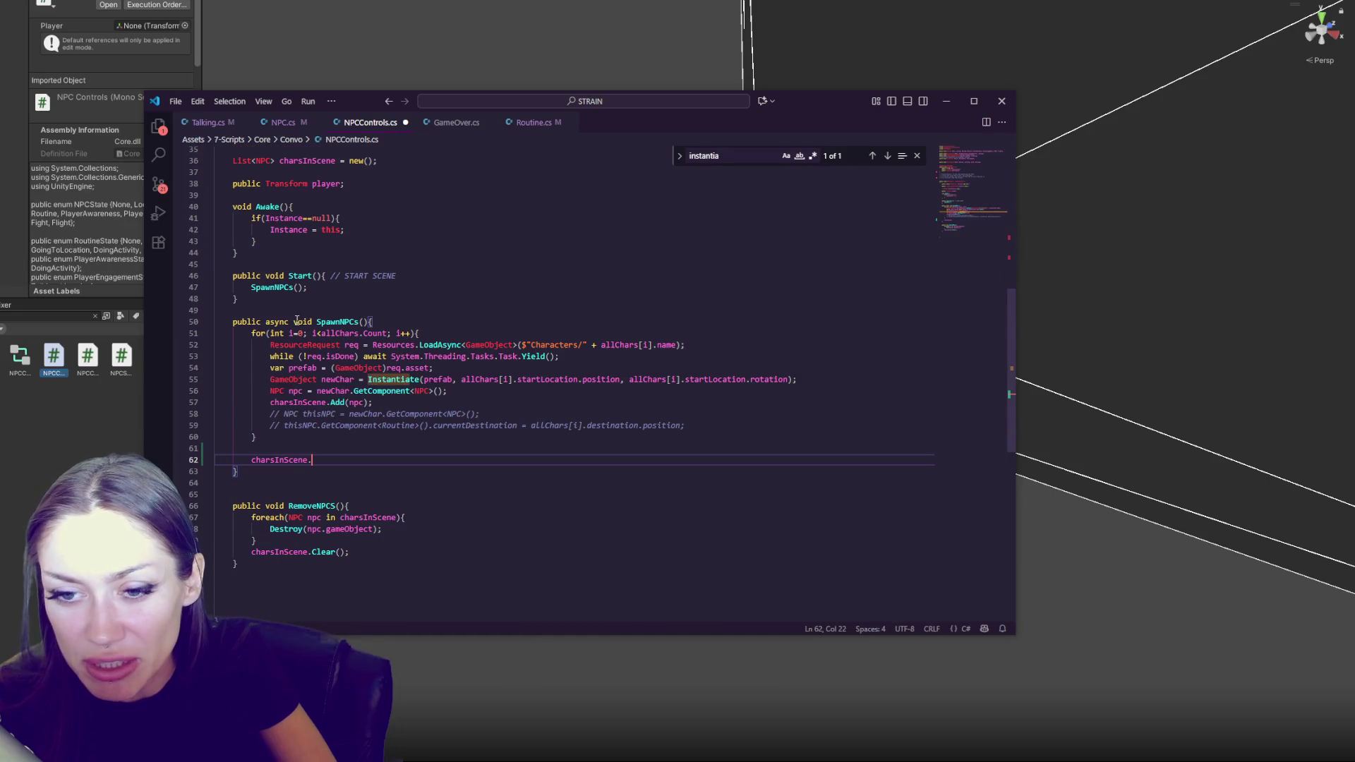
left_click(254, 463)
type("foreach(")
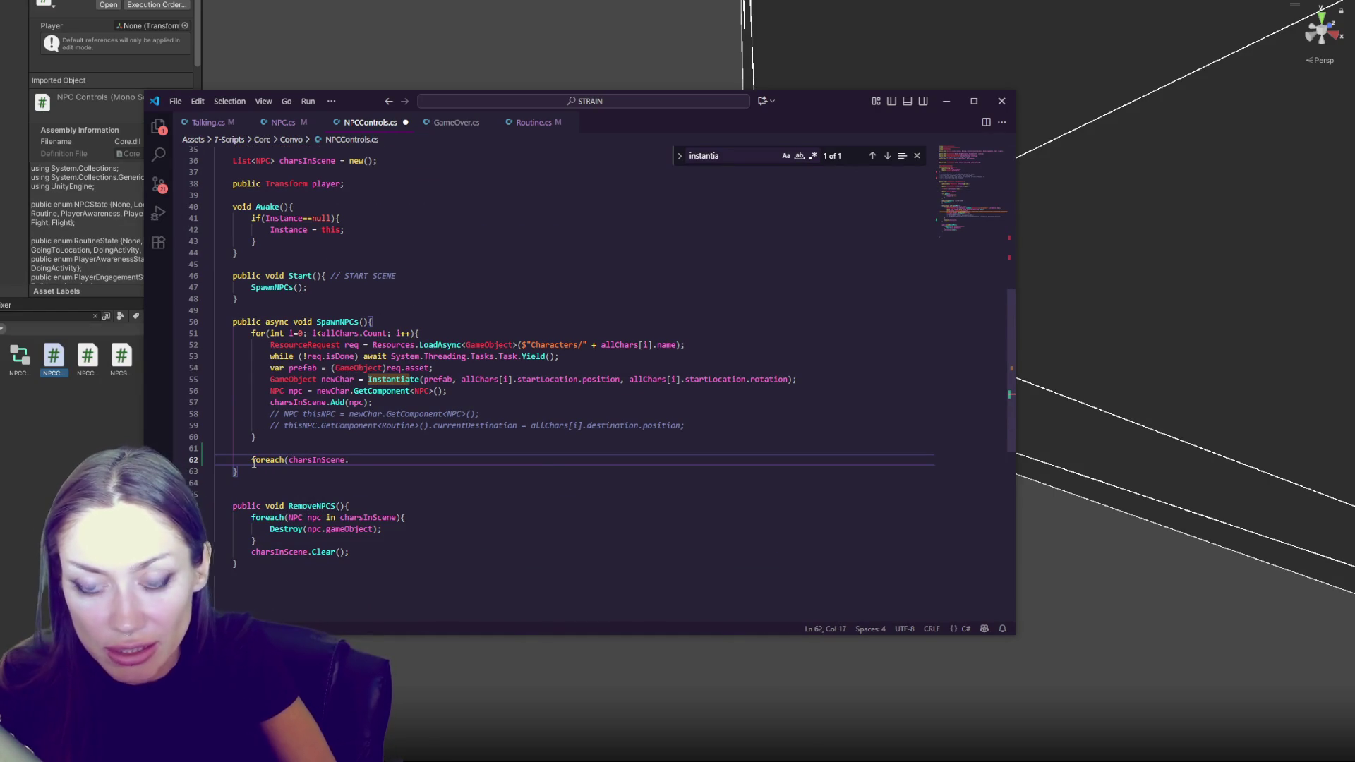
type("NPC npc in")
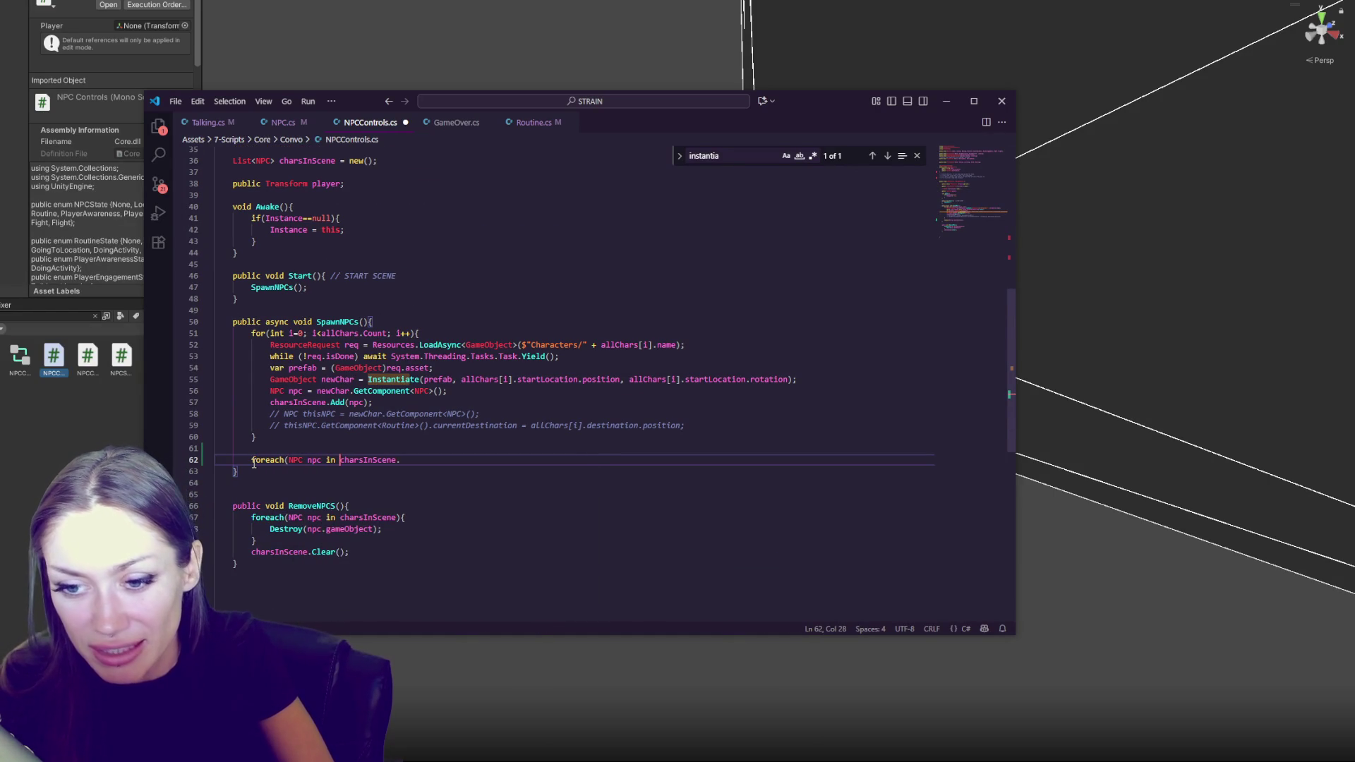
left_click(424, 459)
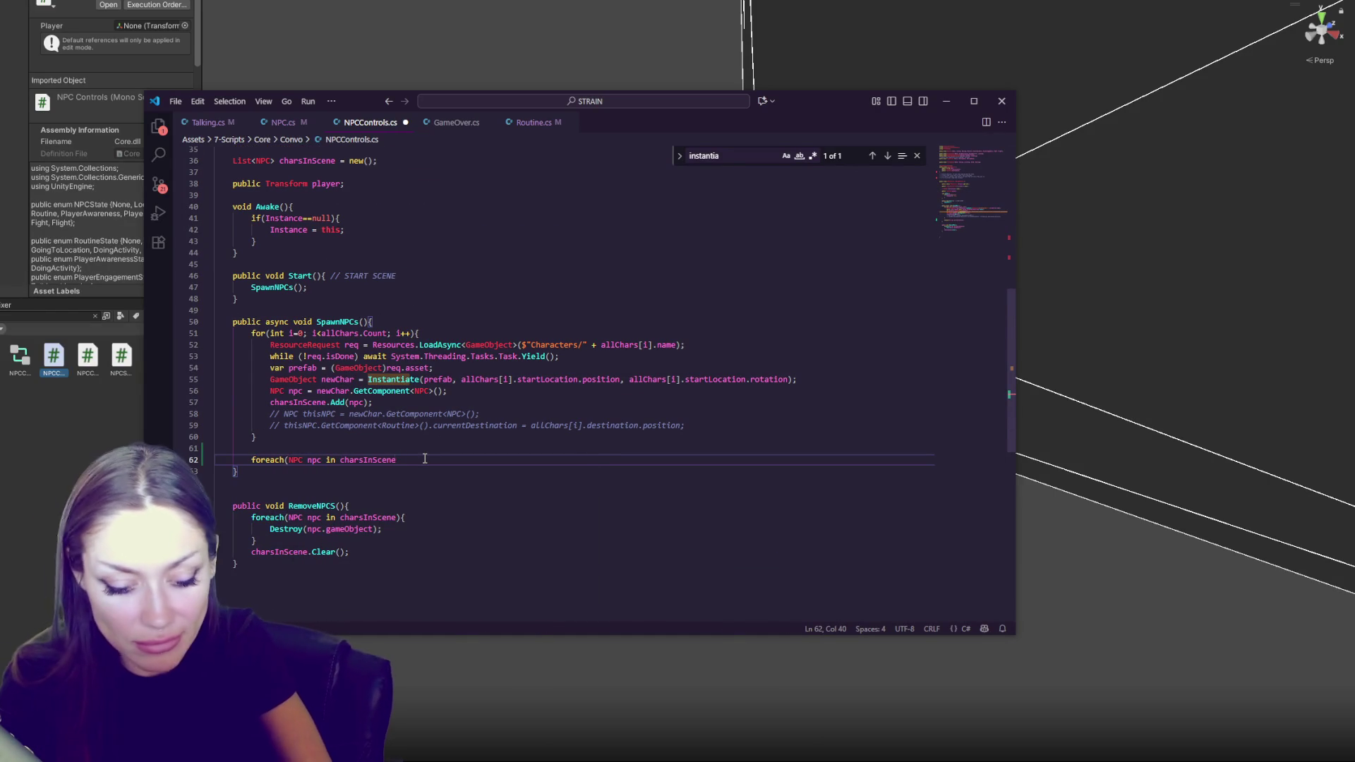
key("BackSpace")
type("){")
key("Return")
type("npc.")
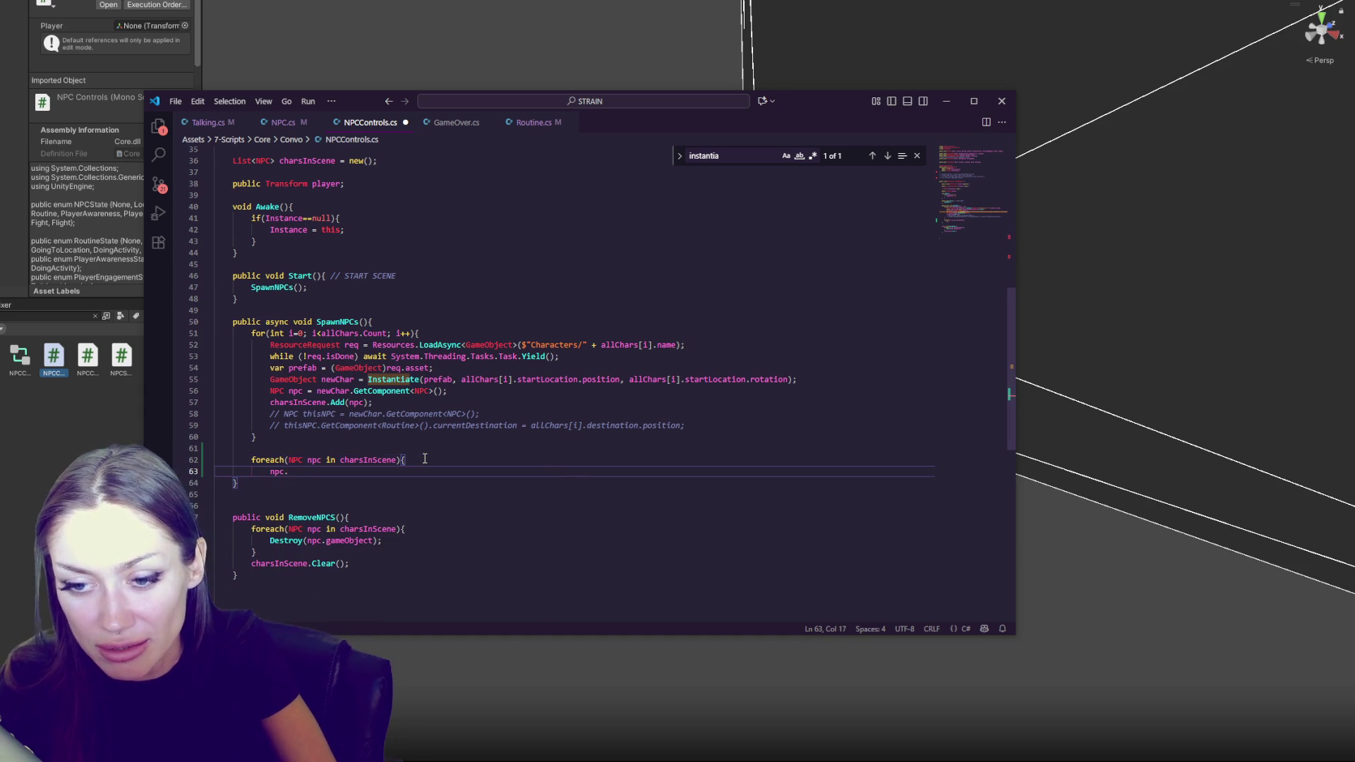
type("StartRoutine();")
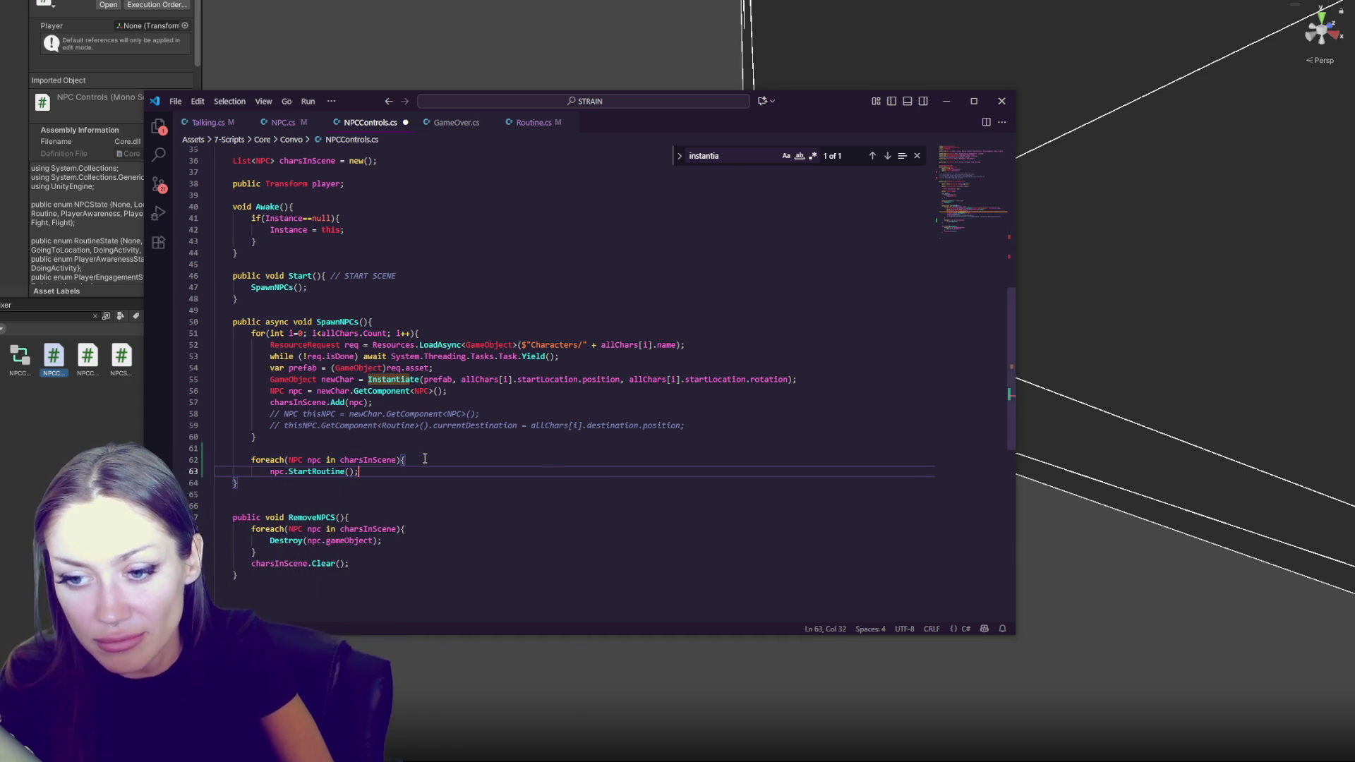
key("Return")
type("}")
key("ctrl+s")
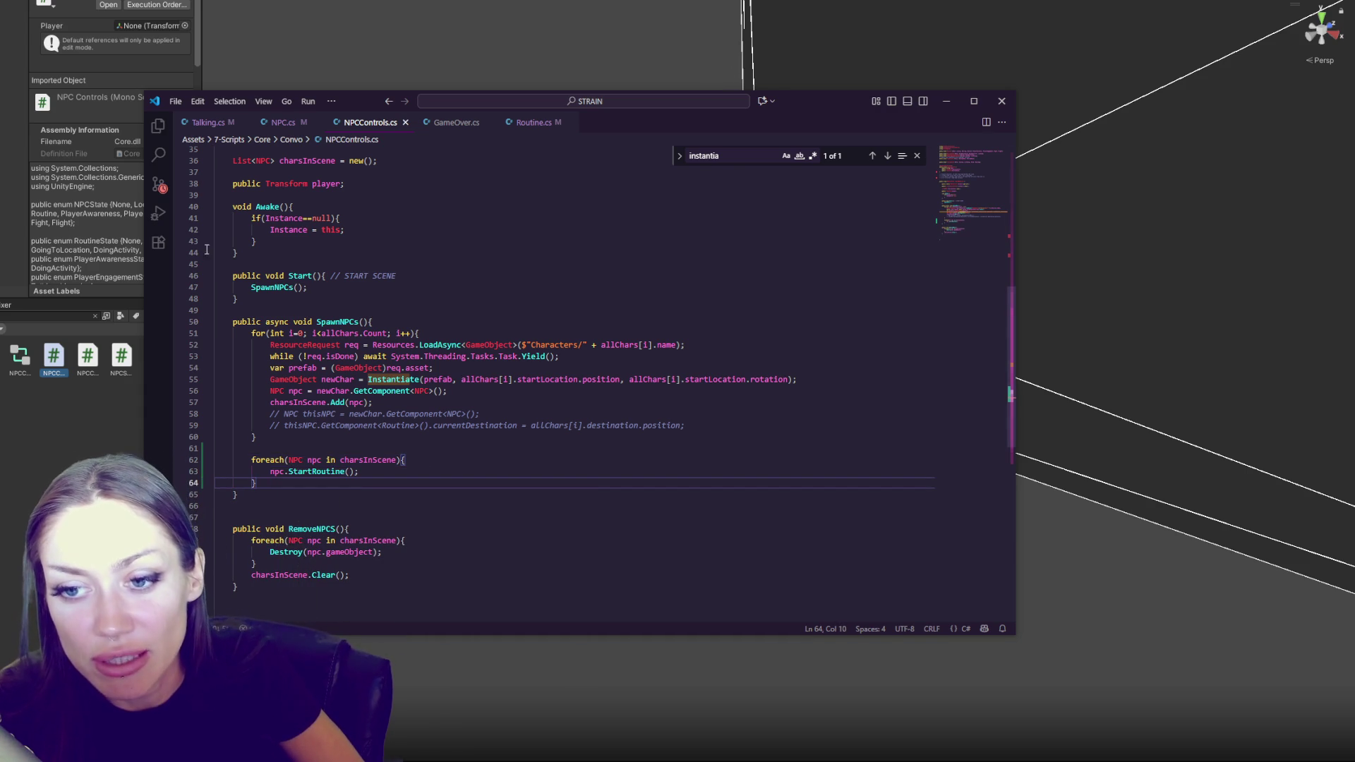
Add and then remove a 'yield' line after the loop, save NPCControls.cs again, and return to Unity
left_click(405, 435)
key("Return")
key("Return")
type("yield")
key("BackSpace")
key("BackSpace")
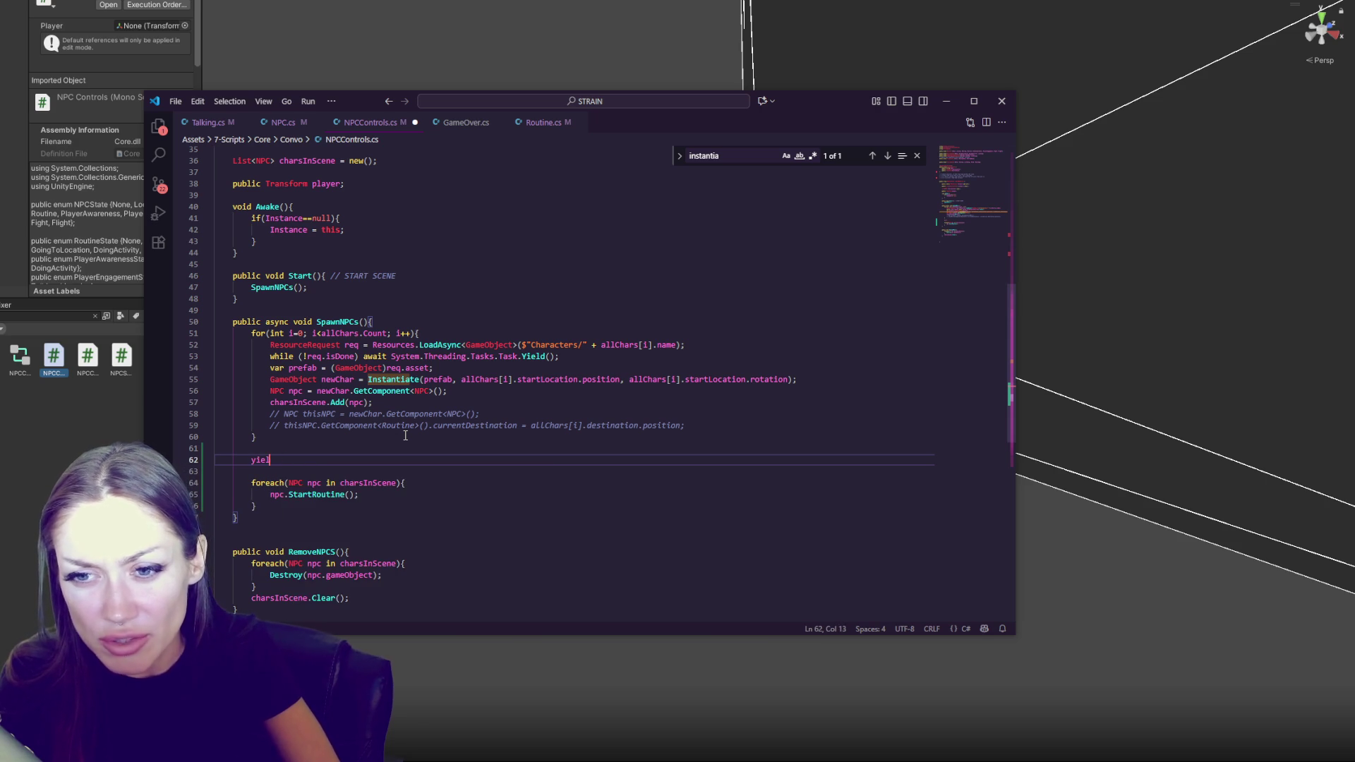
key("BackSpace")
key("BackSpace")
key("BackSpace")
key("ctrl+s")
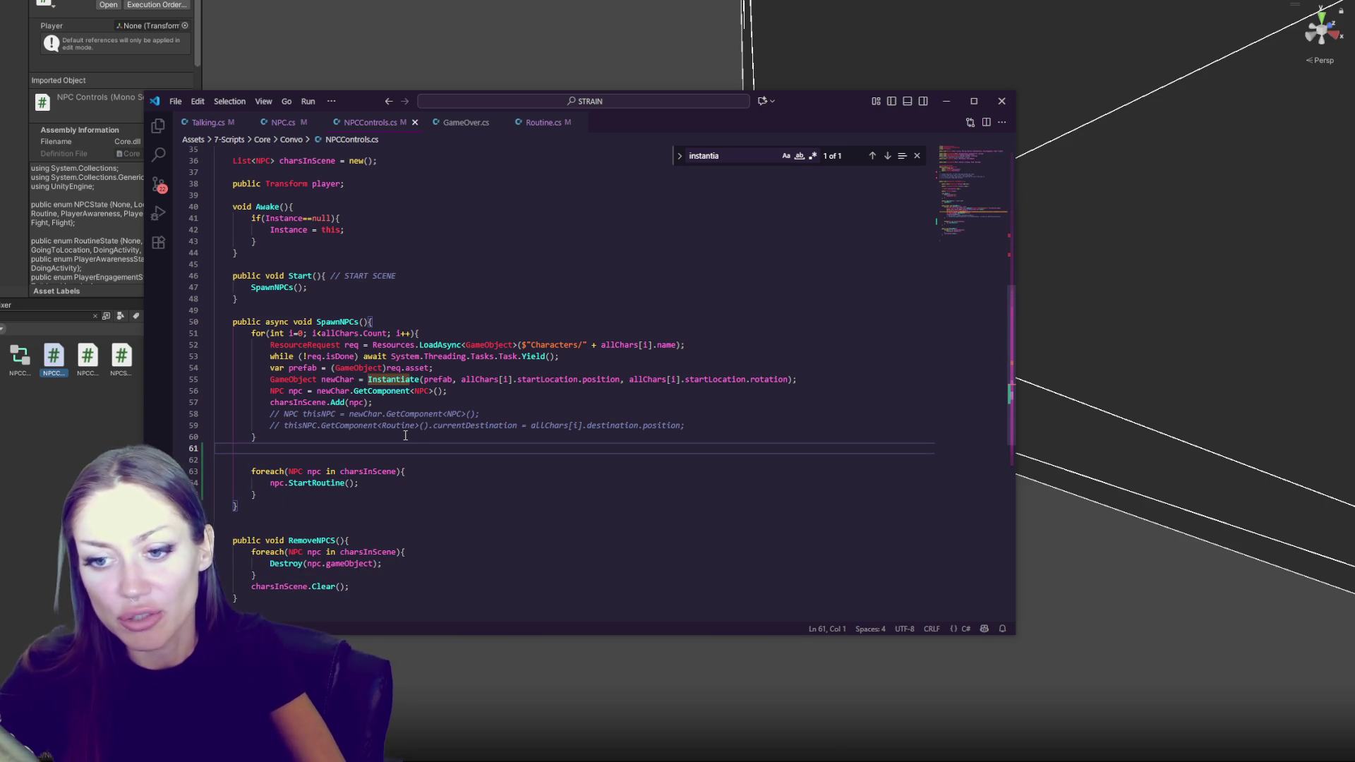
left_click(53, 114)
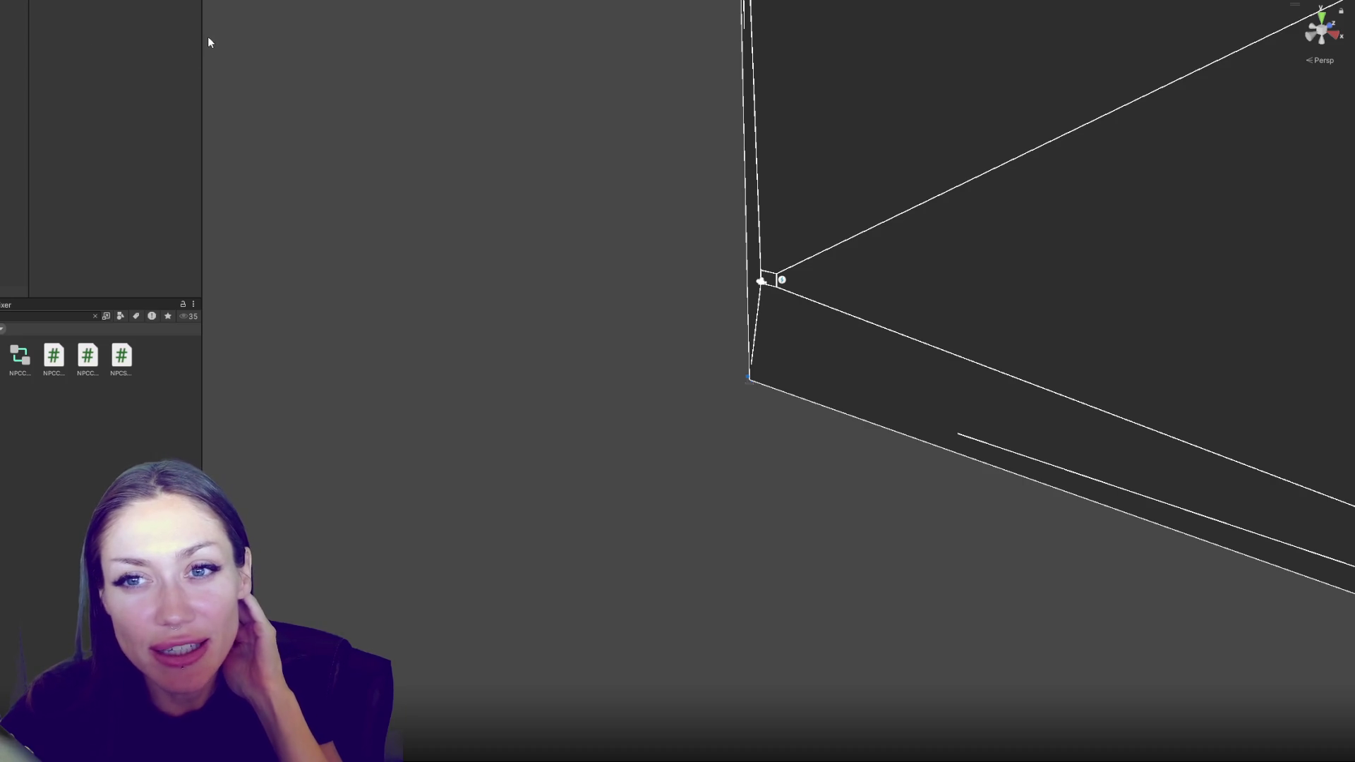
Narrow the Project panel to widen the scene, then widen the panel back again
left_click_drag(202, 42, 85, 41)
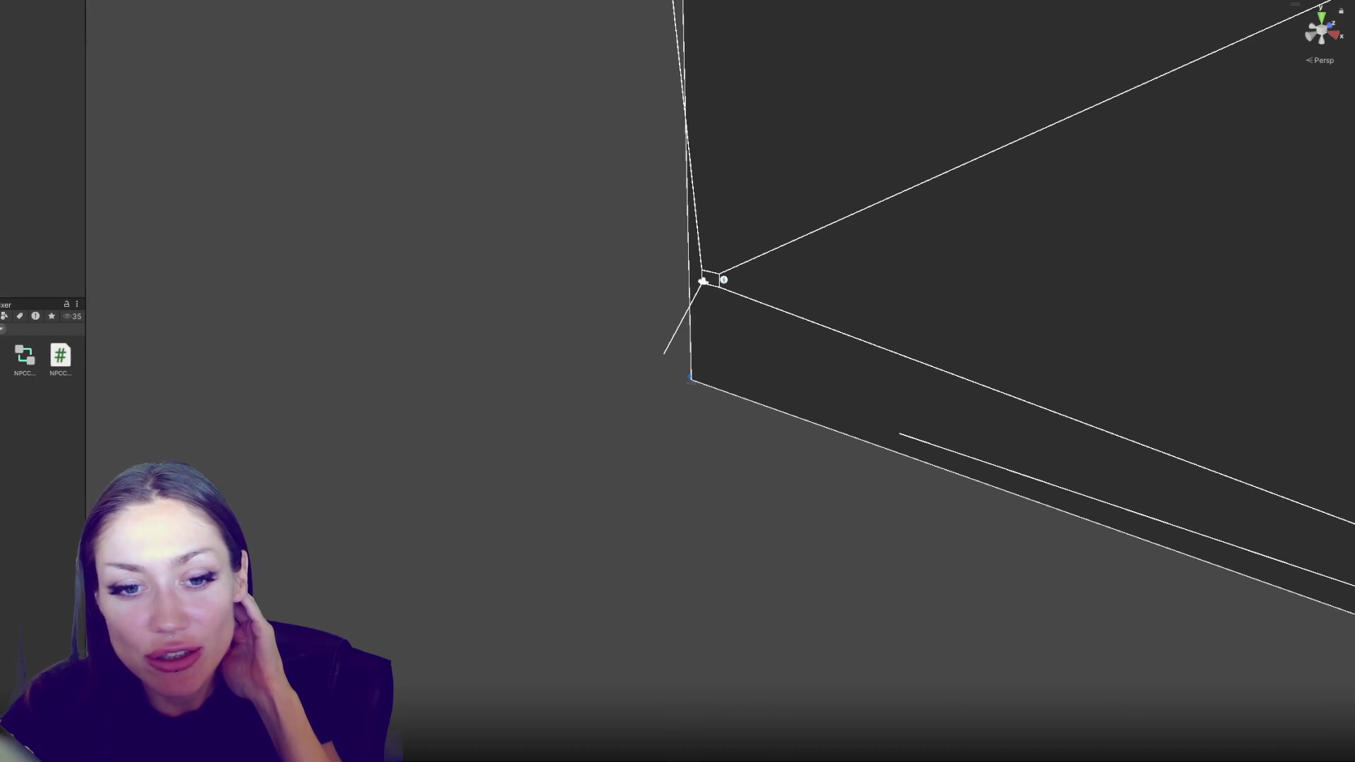
left_click_drag(85, 359, 185, 345)
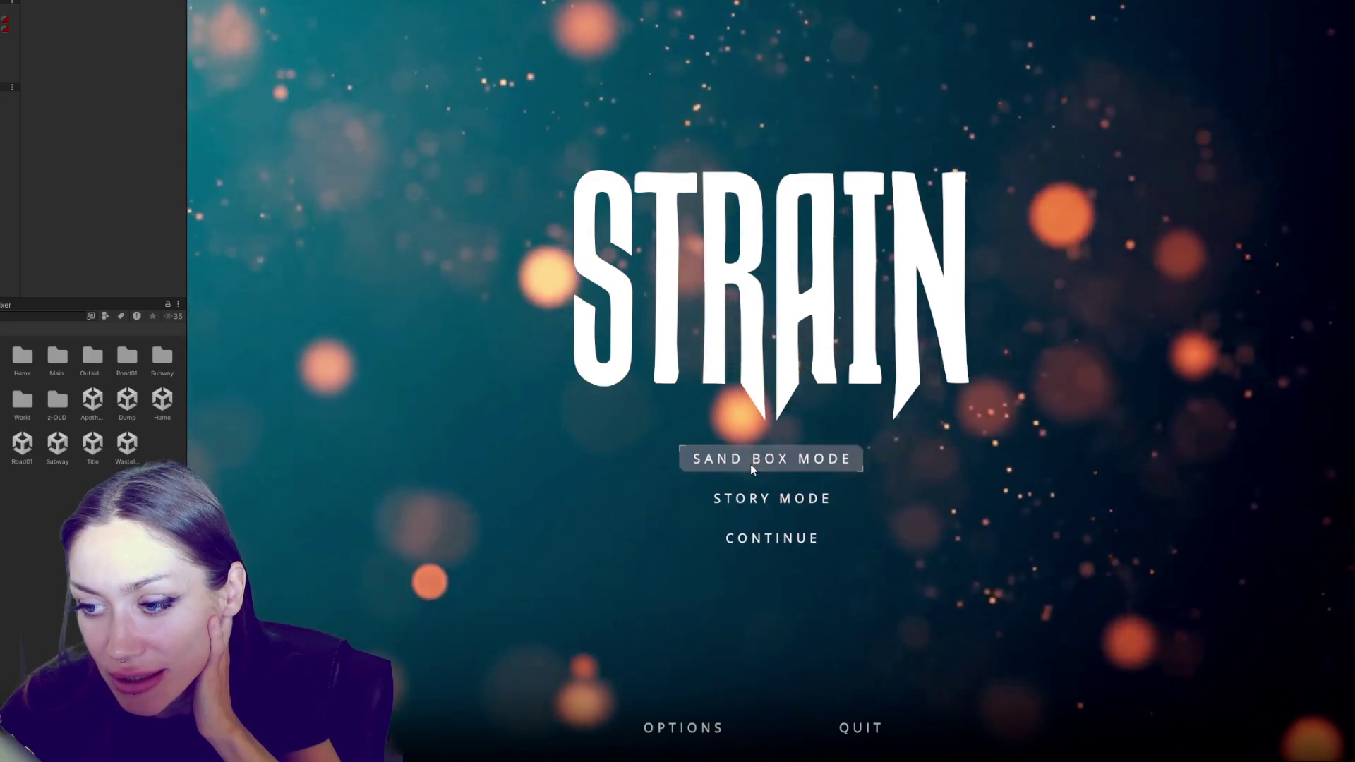
Choose SAND BOX MODE on the STRAIN title menu in the Game view
left_click(751, 462)
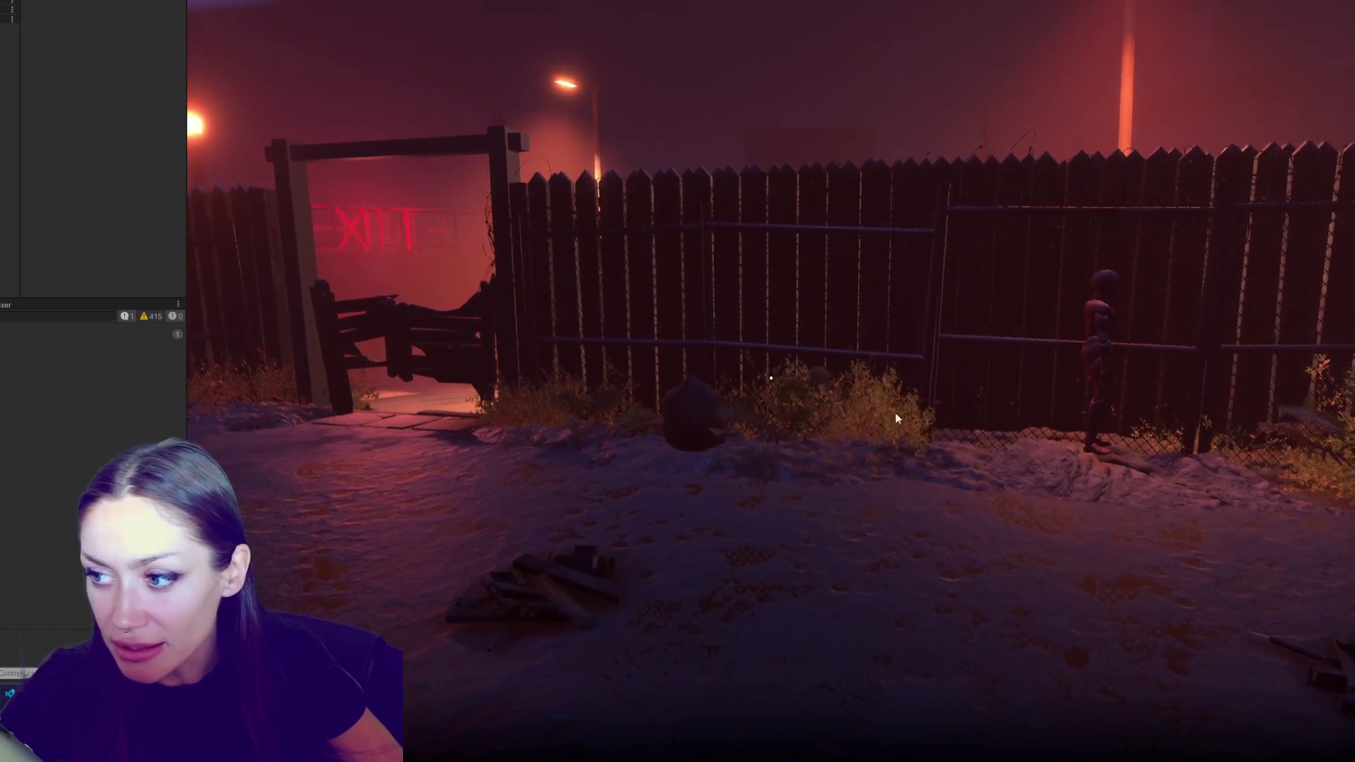
Walk to the mannequin by the fence, inspect its Routine and Animator, and open the NPC Template controller
mouse_move(771, 378)
key("w")
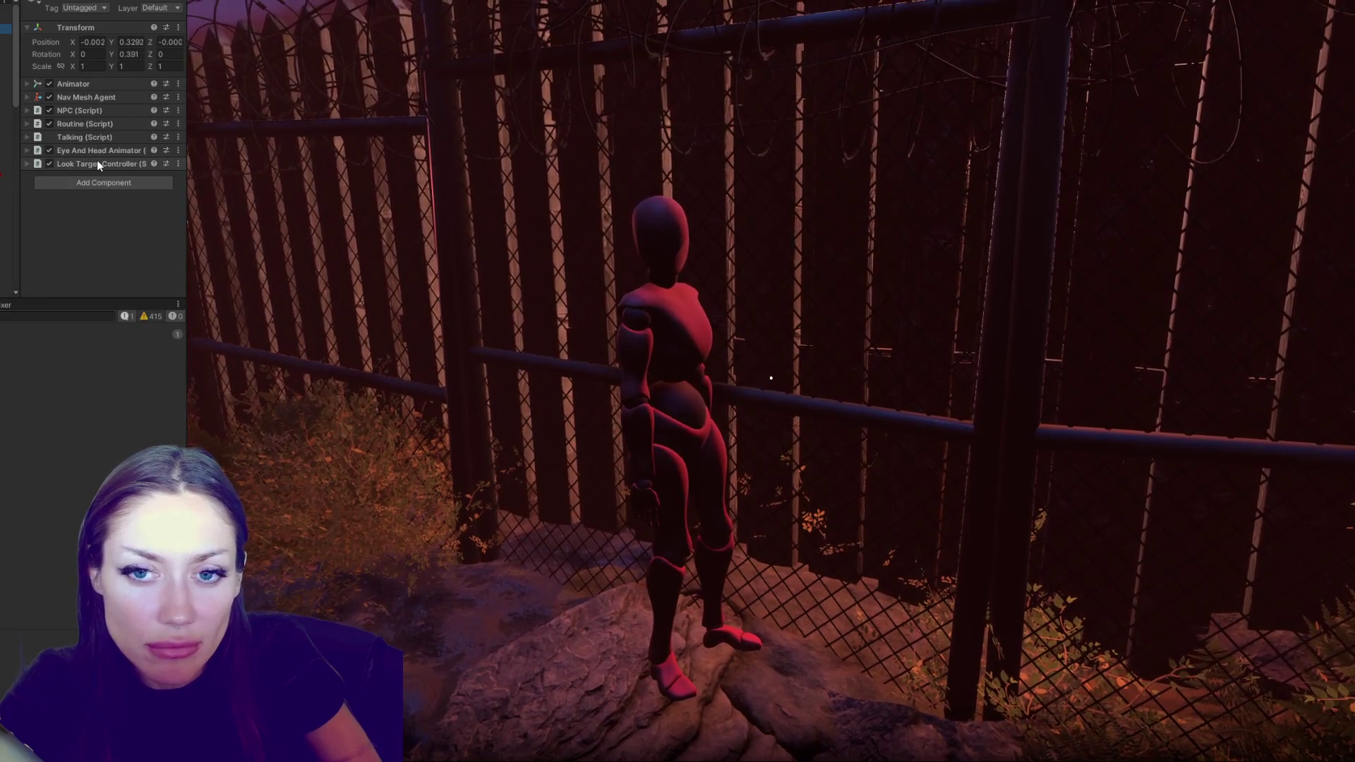
left_click(86, 123)
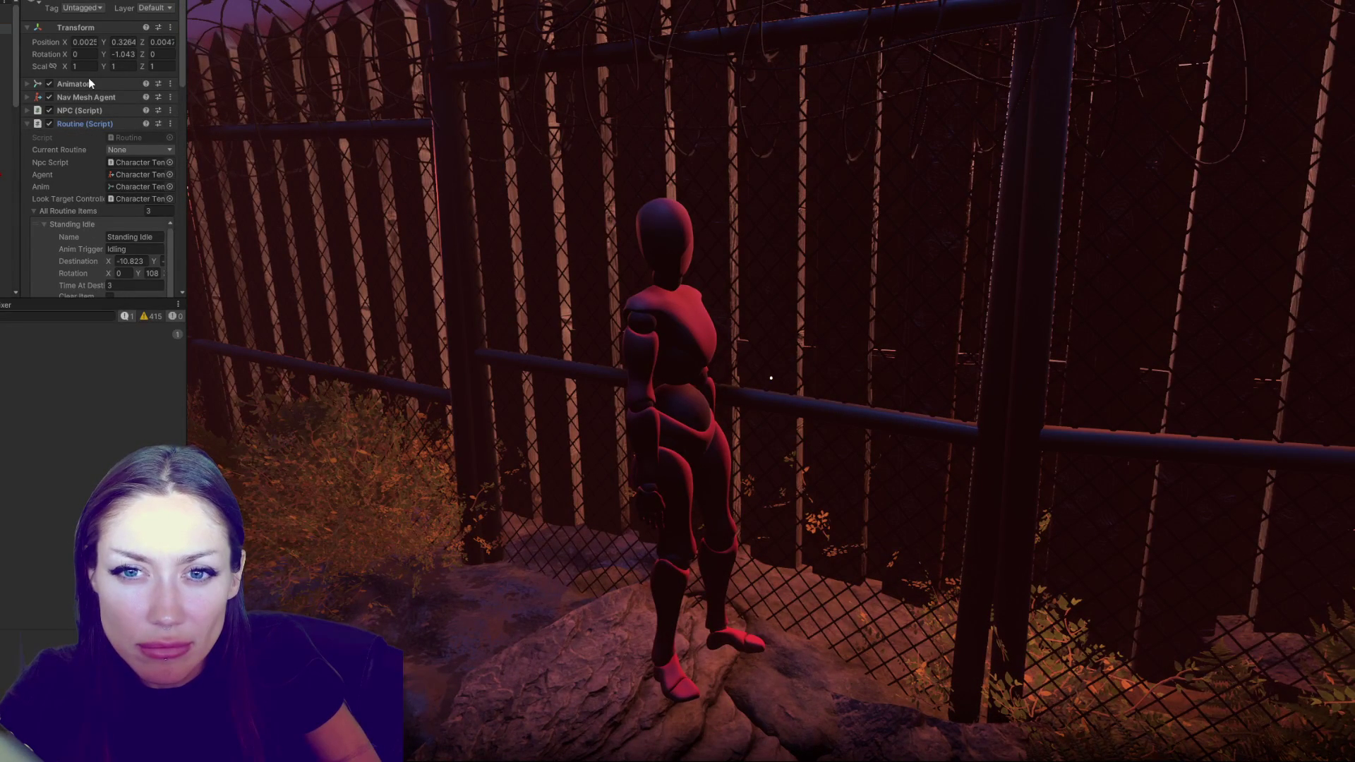
scroll(89, 80, "down", 1)
left_click(78, 51)
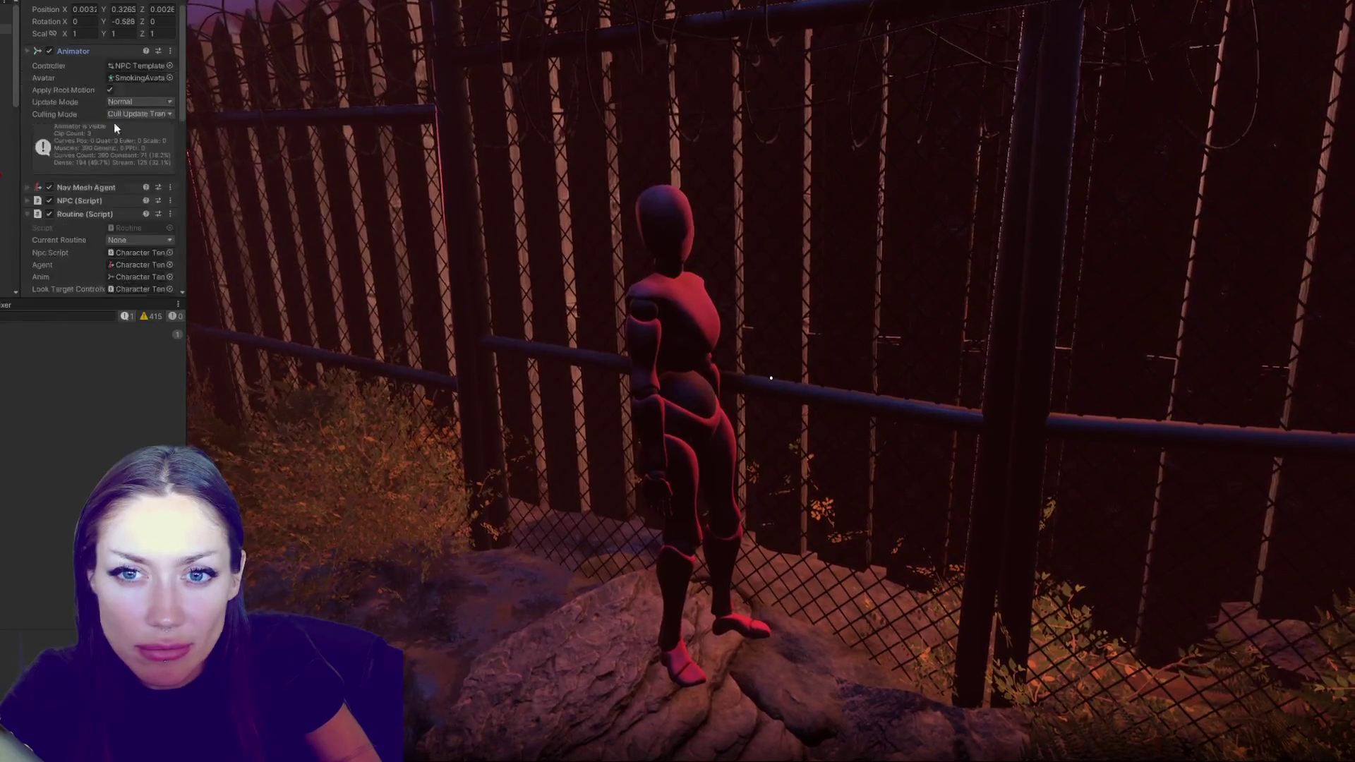
double_click(141, 66)
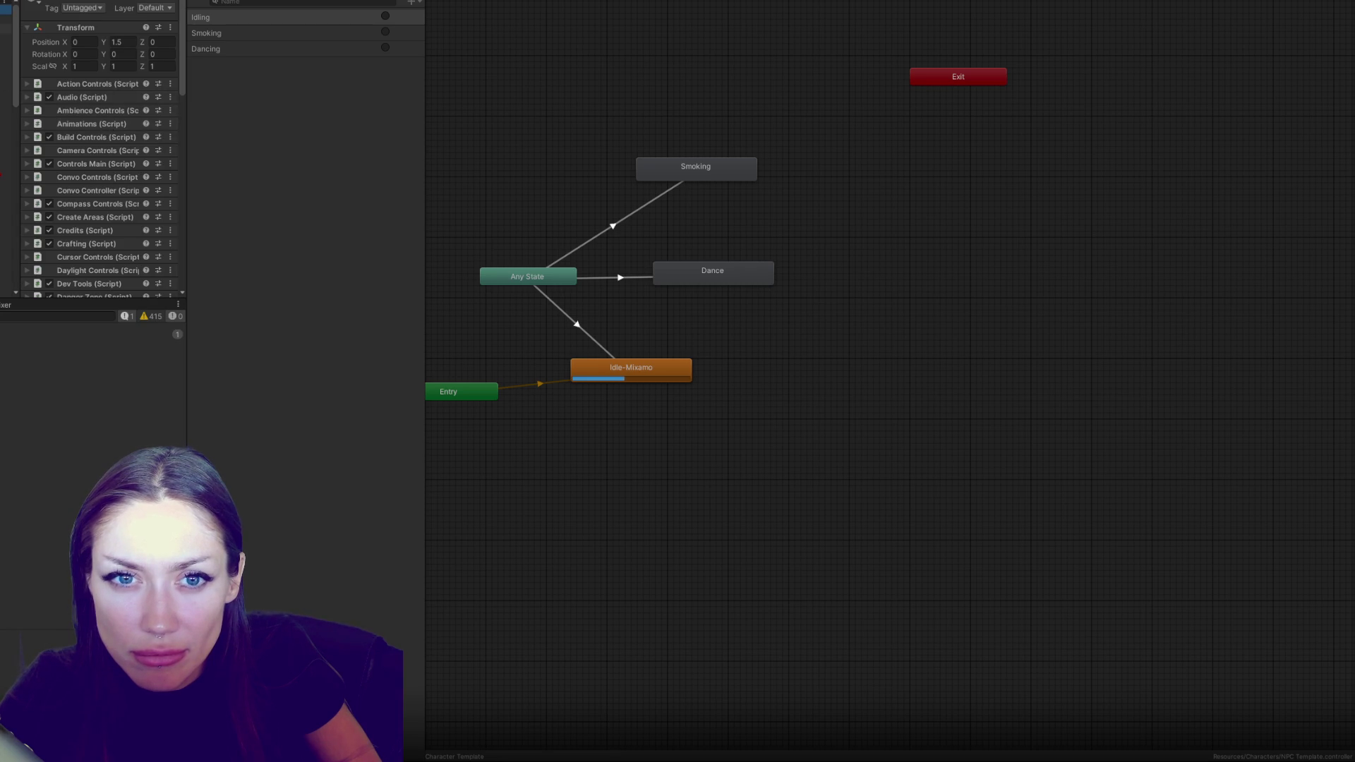
Select the next scene object, confirm its Current Routine is still None, and return to VS Code
left_click(6, 28)
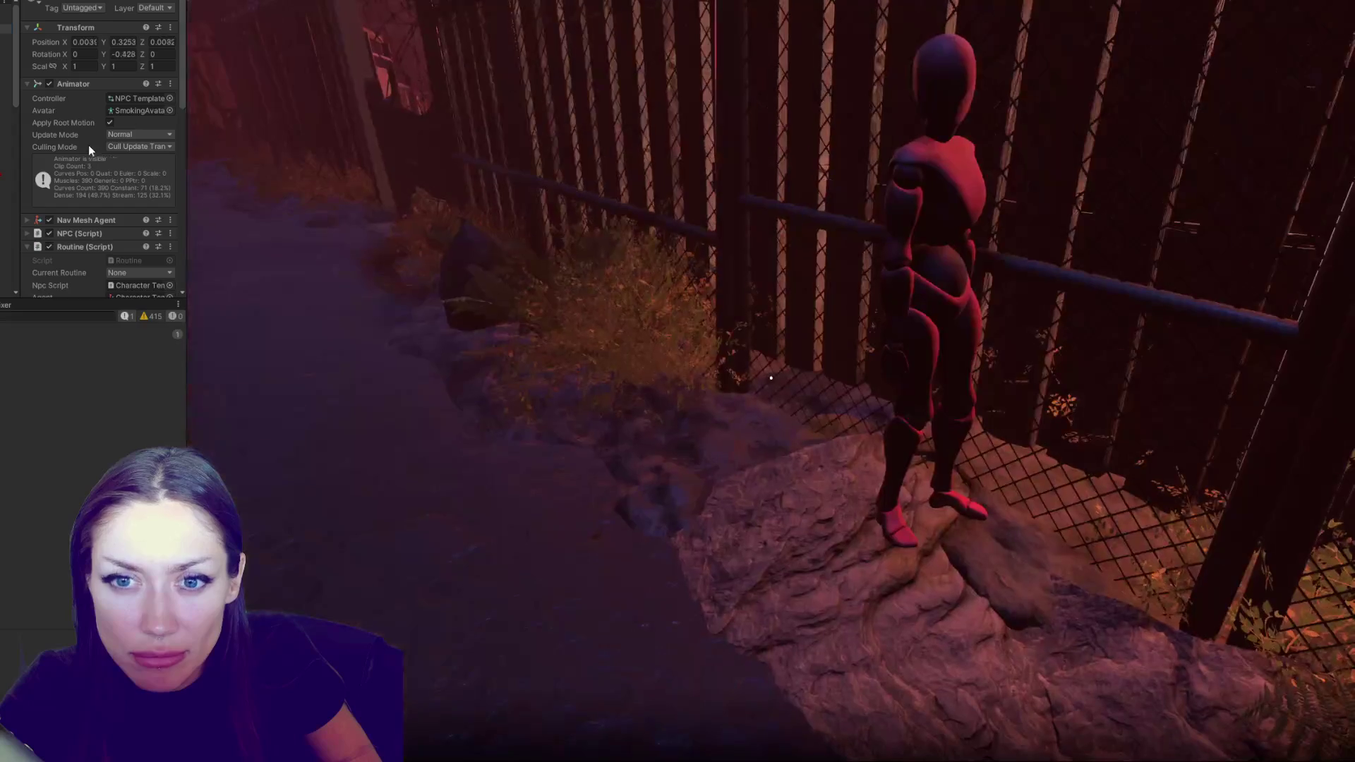
scroll(87, 145, "down", 5)
scroll(84, 141, "up", 2)
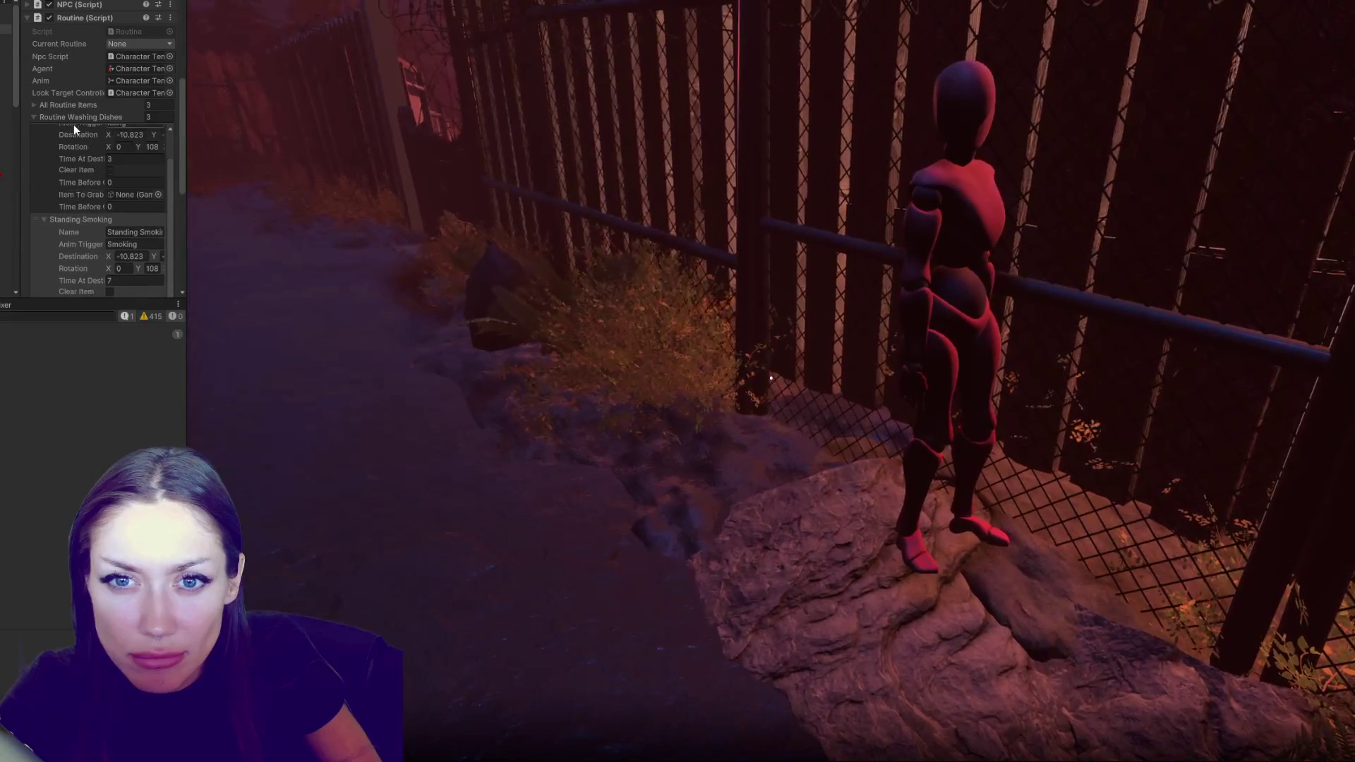
left_click(123, 44)
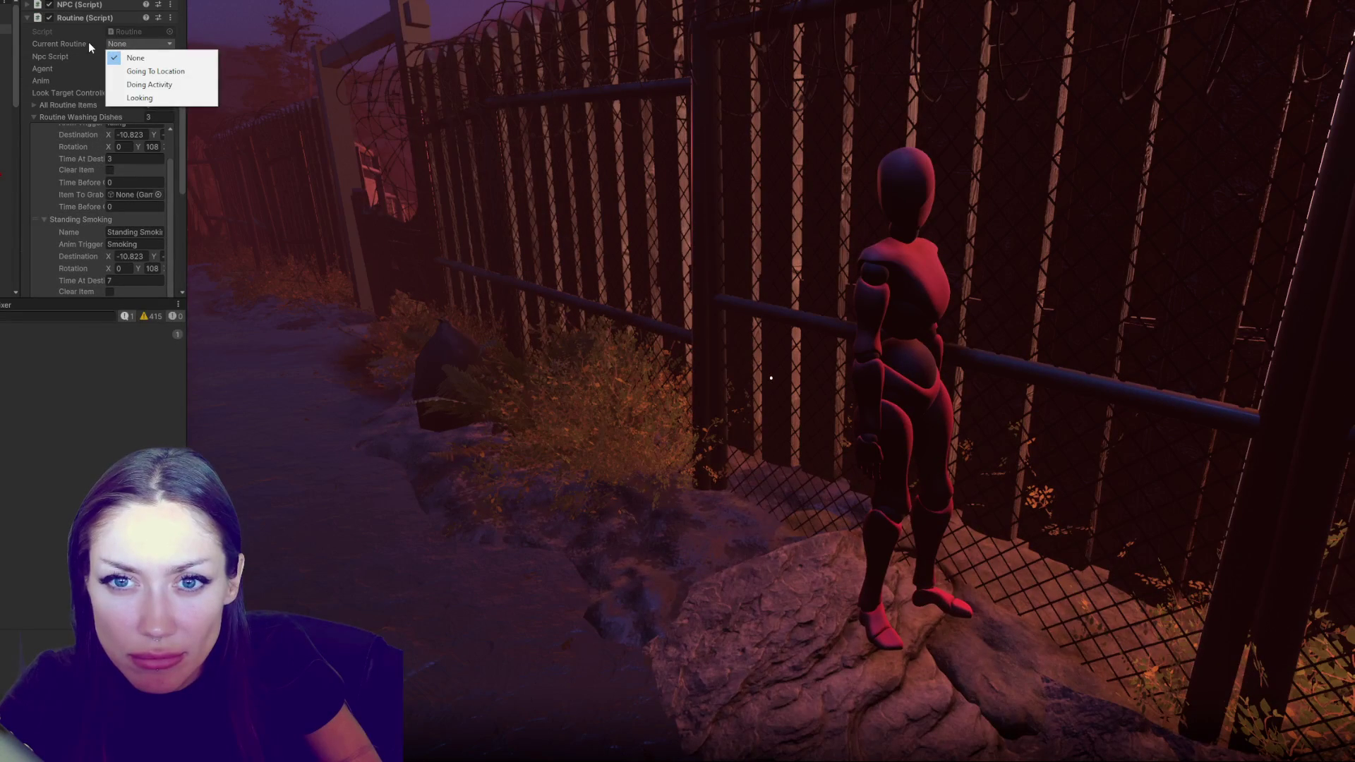
key("alt+Tab")
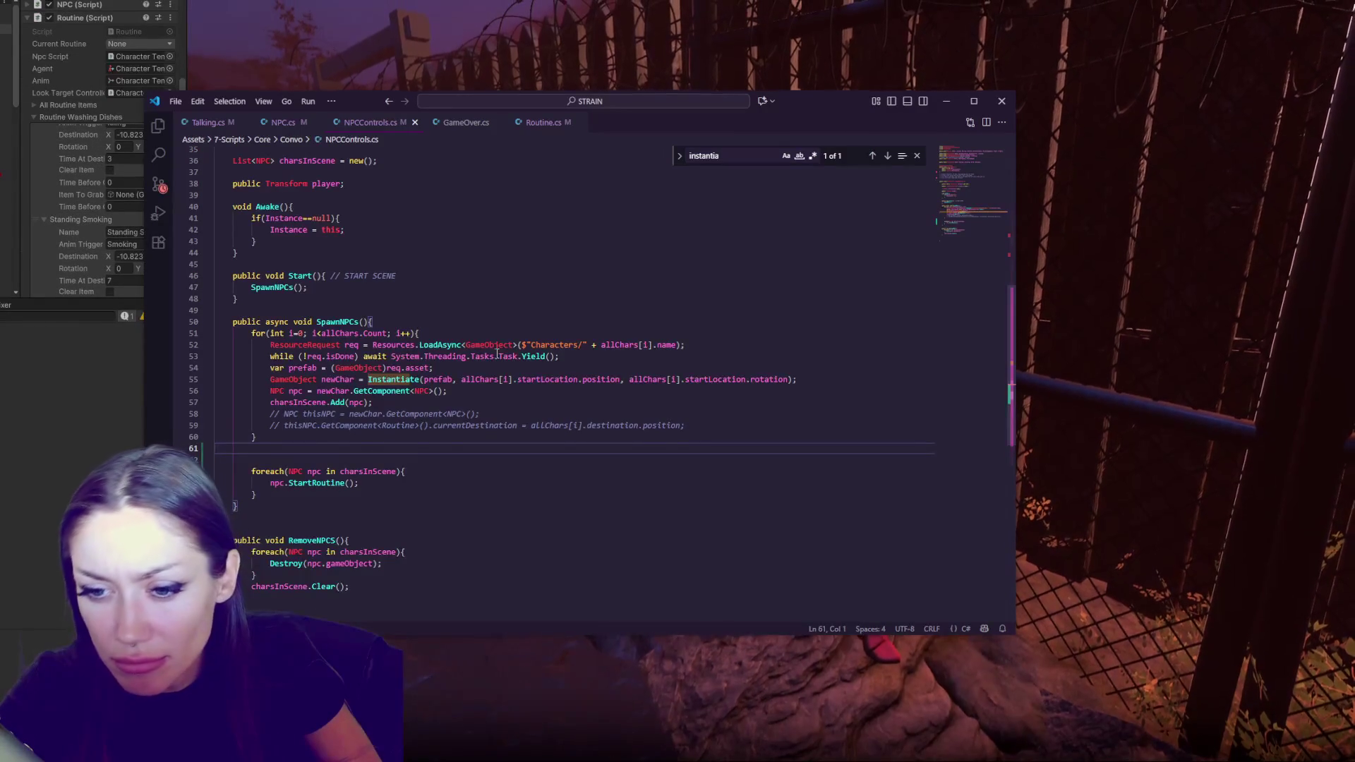
Search NPC.cs for StartRoutine and step through the matches to its definition
double_click(316, 483)
key("ctrl+f")
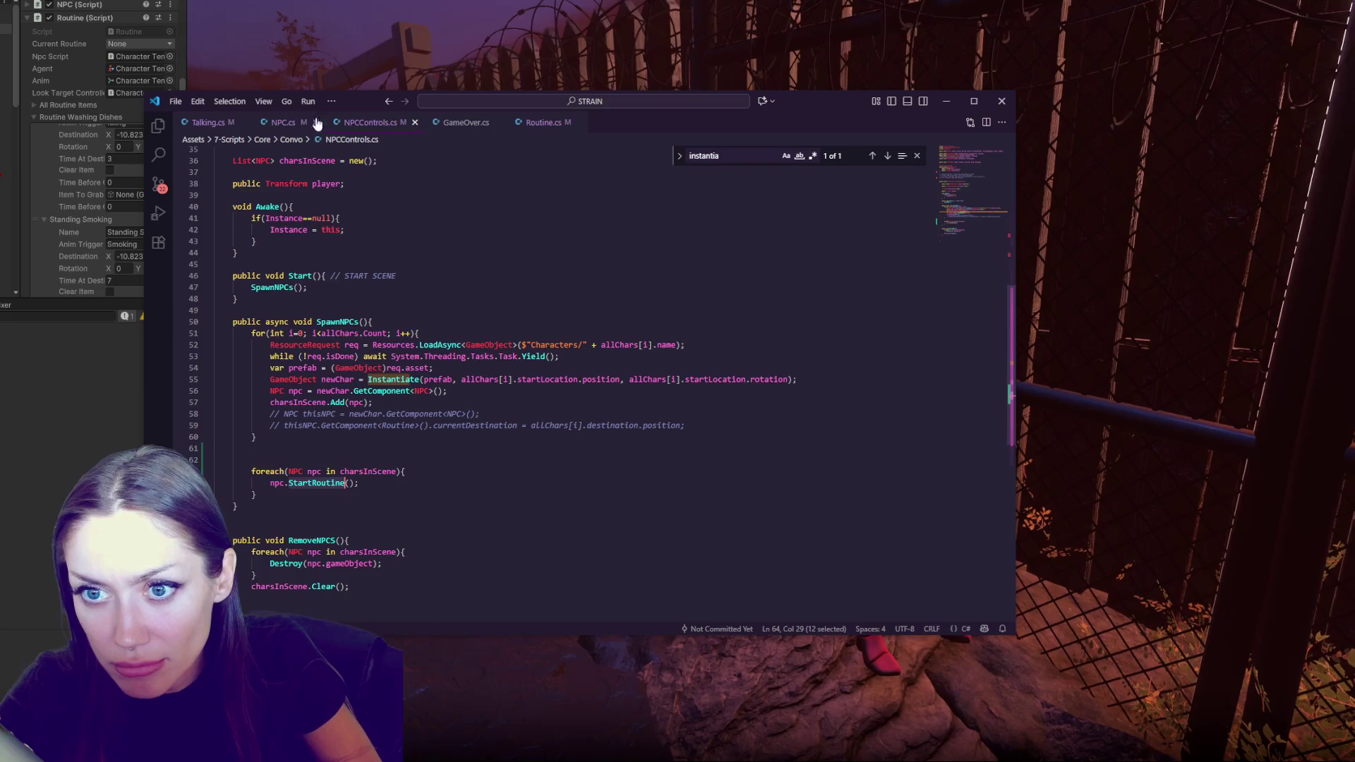
left_click(283, 122)
key("Return")
left_click(872, 156)
left_click(873, 155)
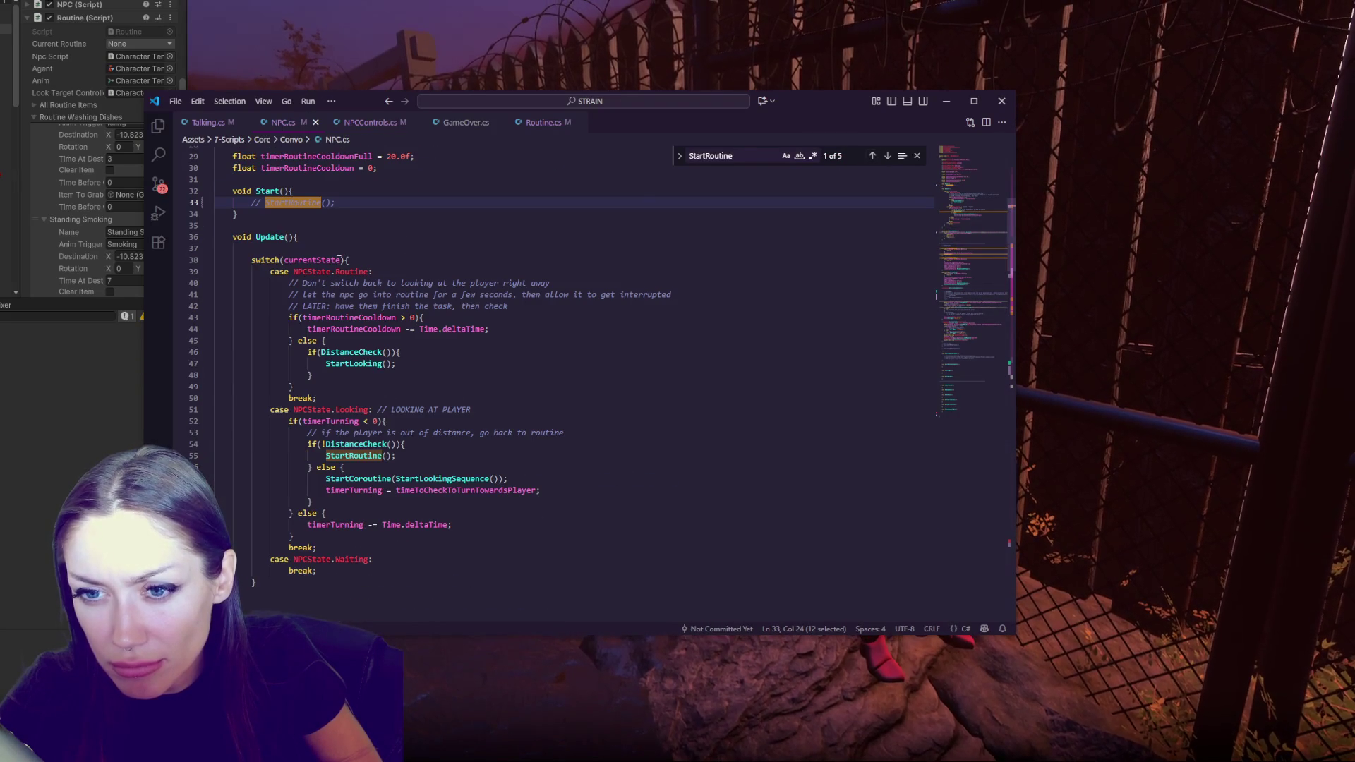
left_click(888, 155)
left_click(888, 155)
left_click(887, 155)
Trace the uses of DisableLookAtPlayer, the Routine state and RoutineState, then move to Routine.cs
scroll(510, 282, "down", 4)
double_click(396, 429)
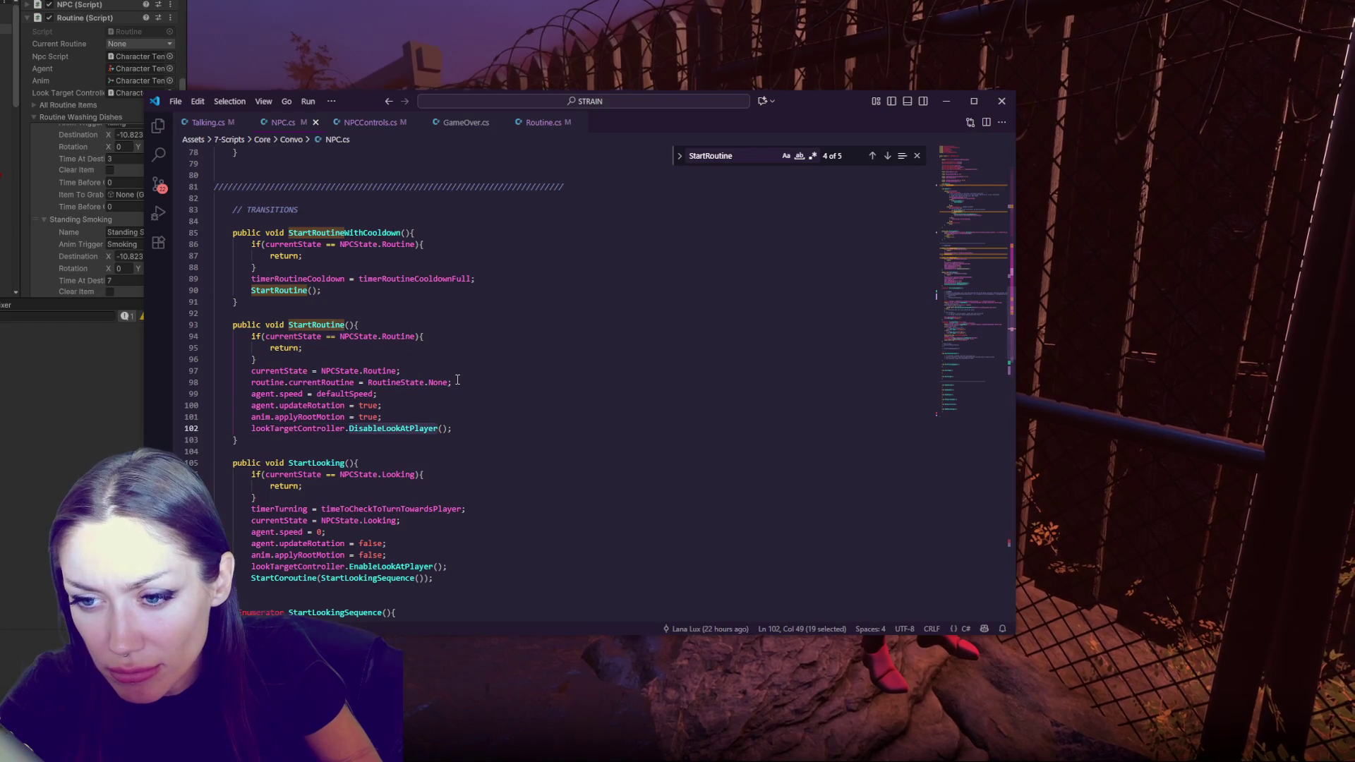
double_click(388, 337)
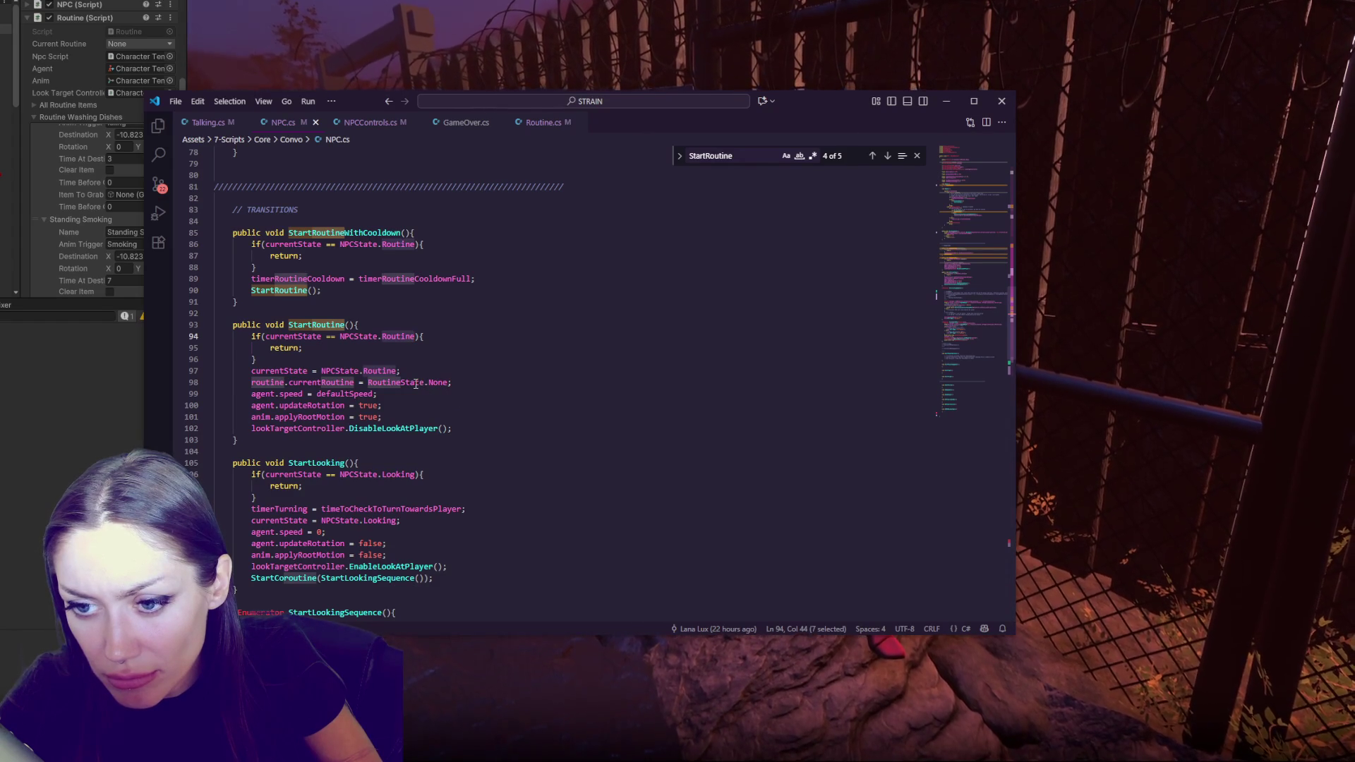
double_click(416, 383)
left_click(460, 383)
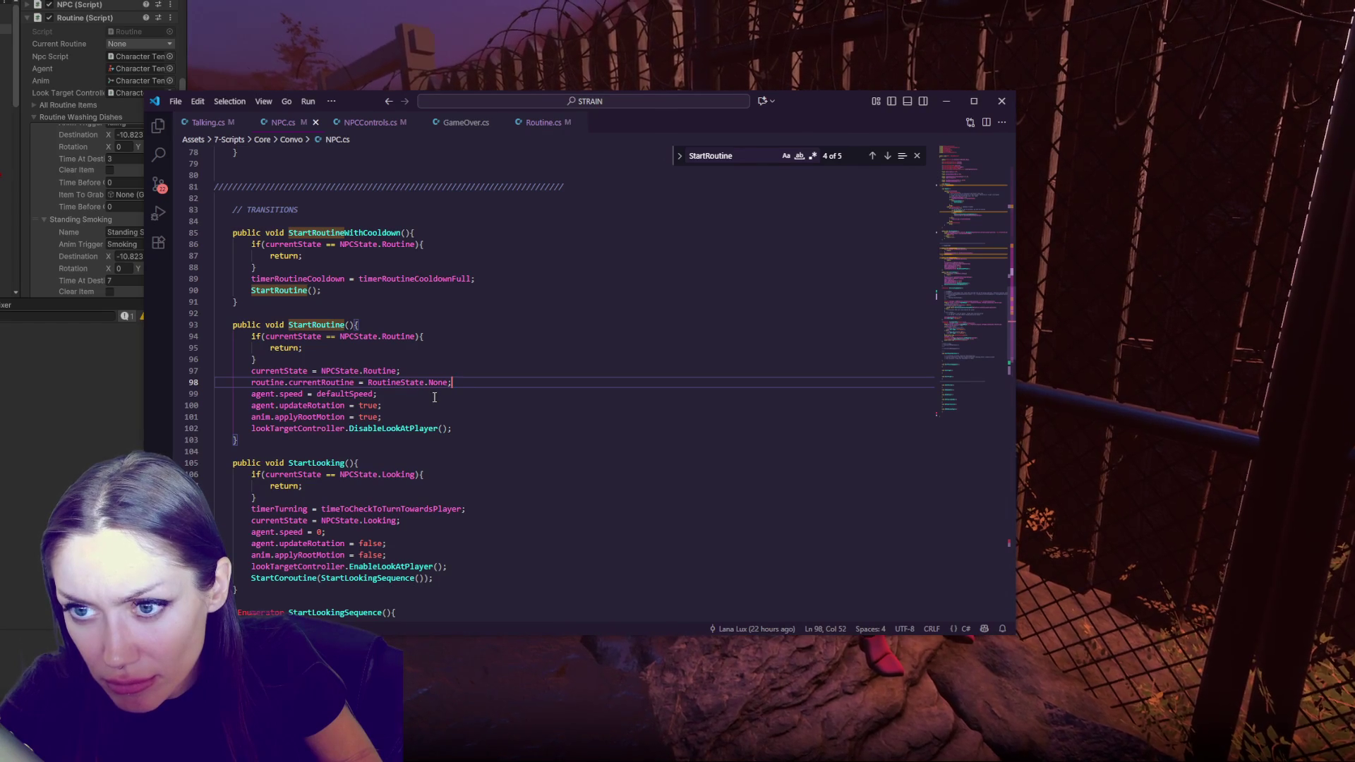
left_click(536, 127)
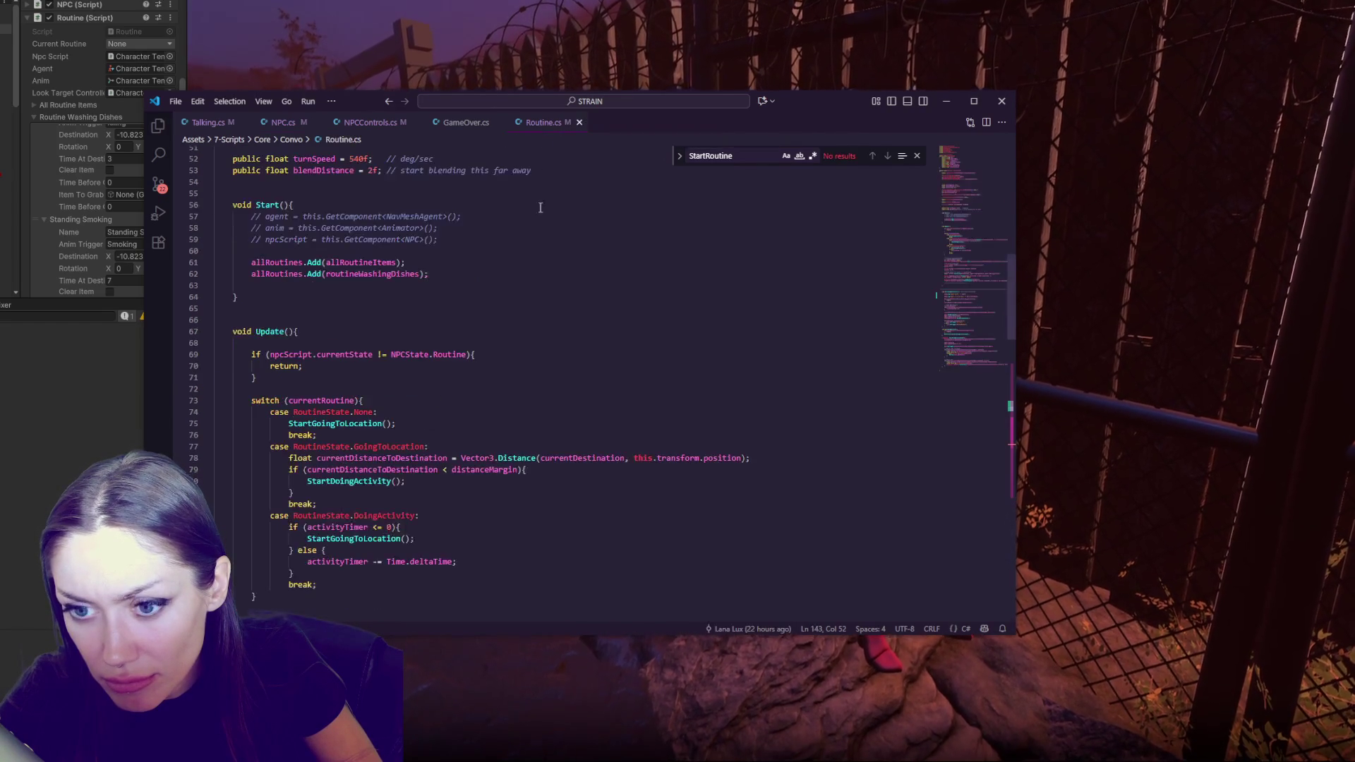
Review Update in Routine.cs, checking the StartGoingToLocation calls and the NPCState.Routine uses
scroll(547, 260, "down", 5)
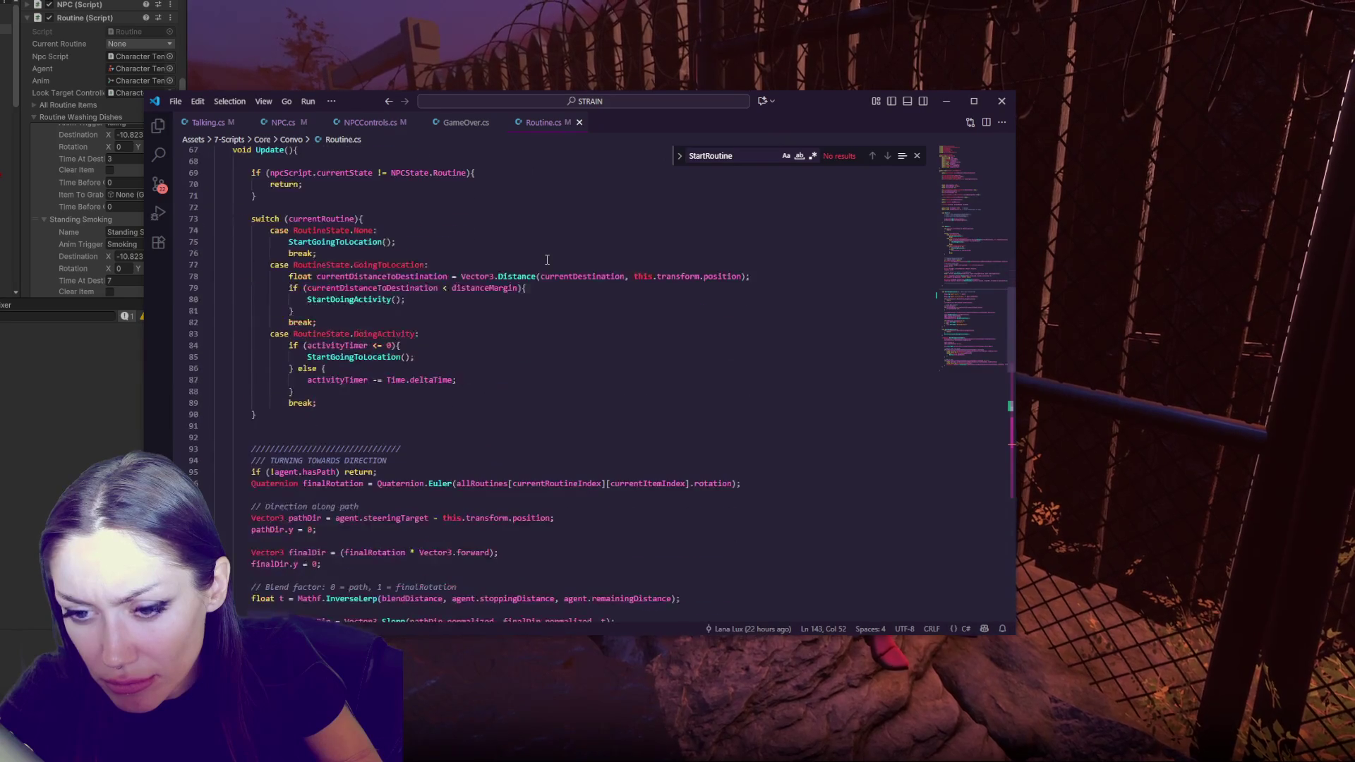
double_click(300, 244)
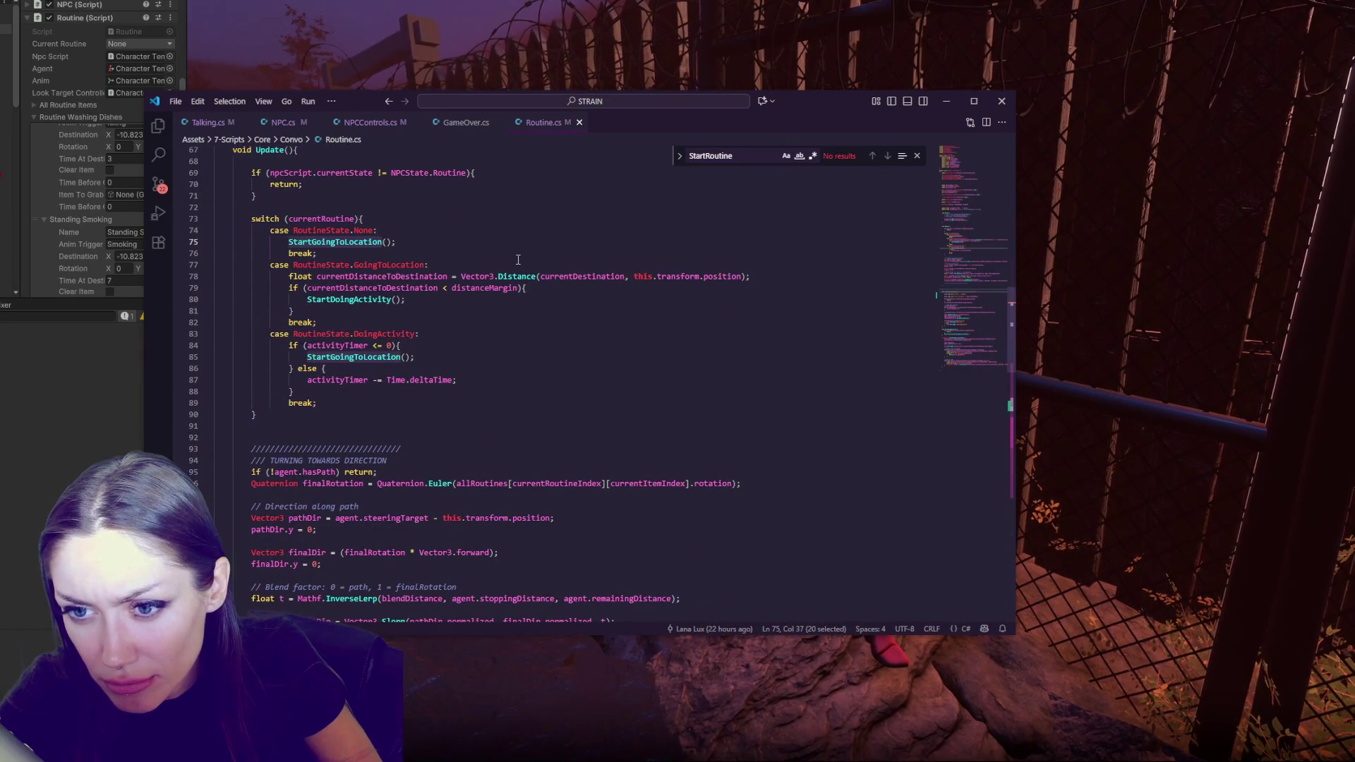
scroll(518, 260, "up", 1)
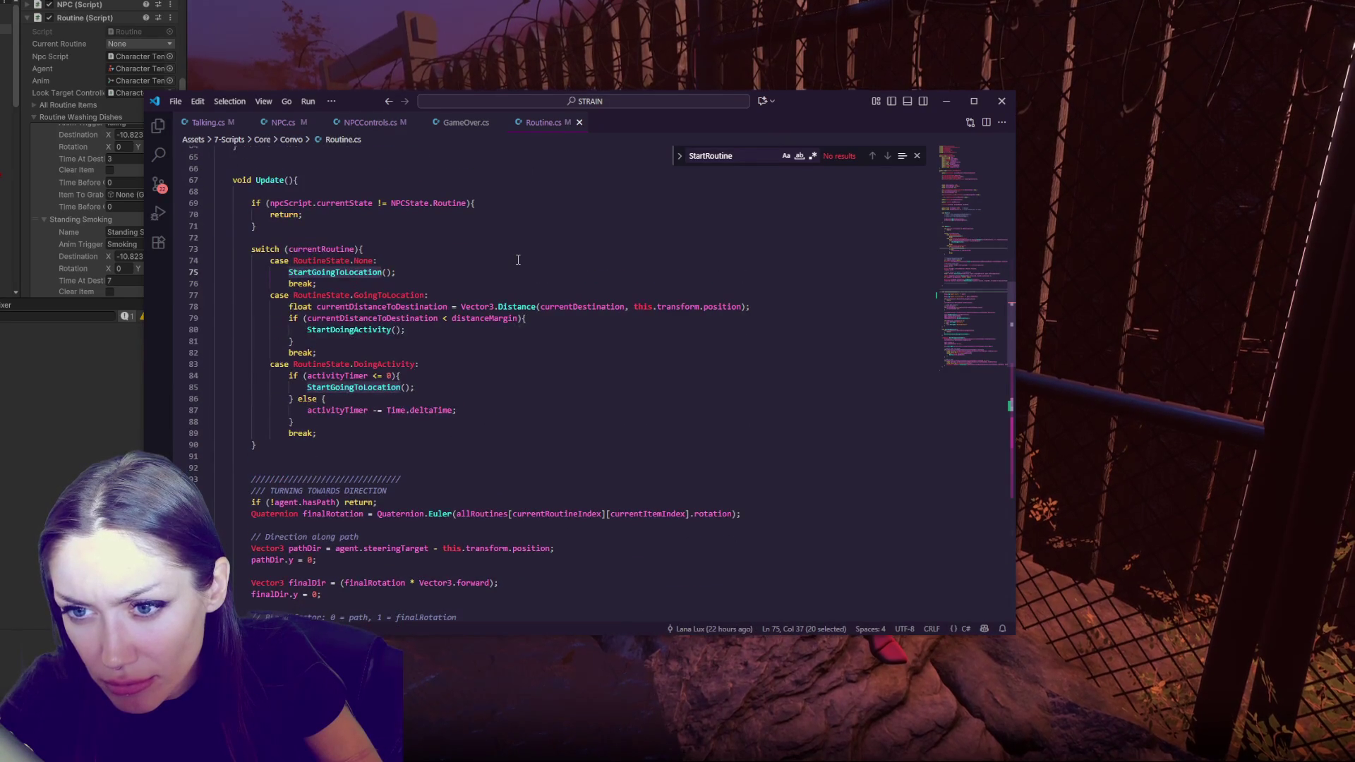
left_click(395, 216)
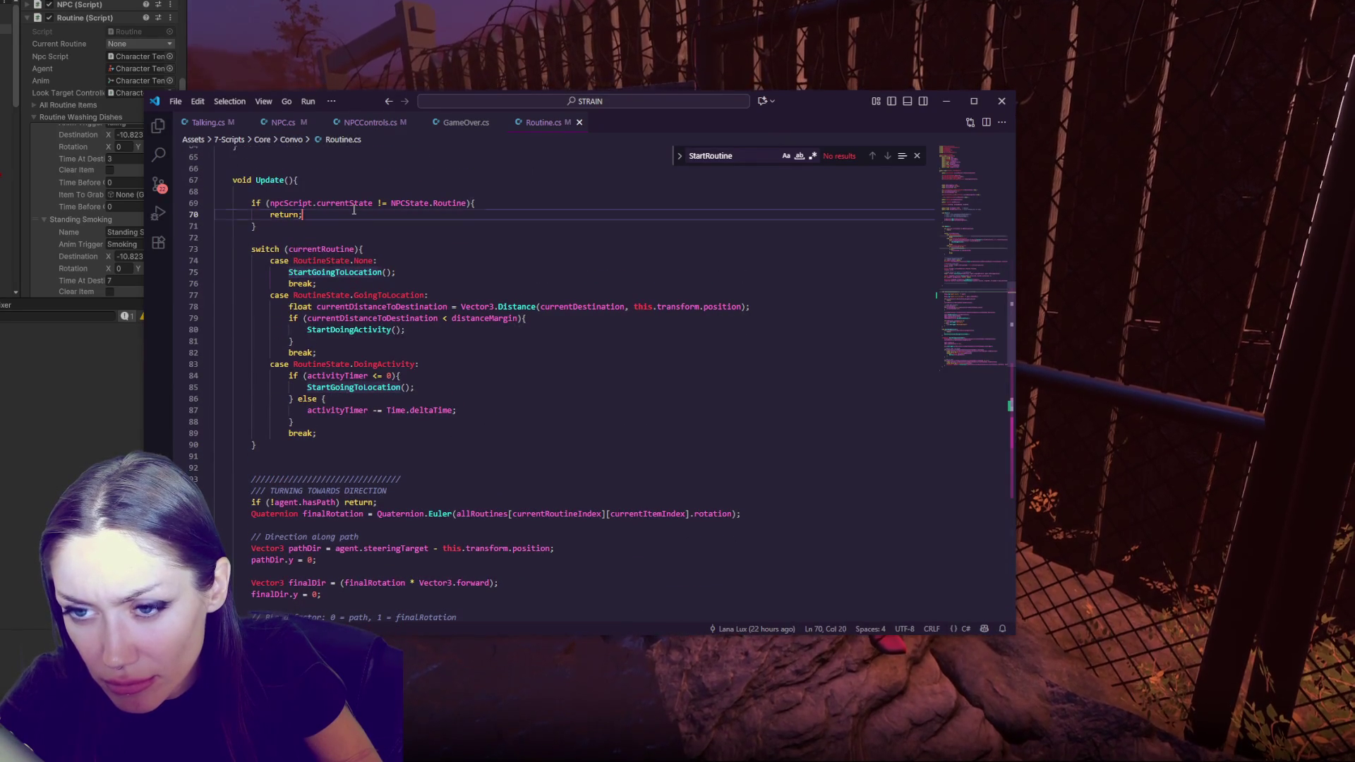
double_click(437, 203)
Insert Debug.Log("test"); above the routine-state switch and save Routine.cs
left_click(462, 286)
key("Up")
key("Up")
key("Up")
key("Return")
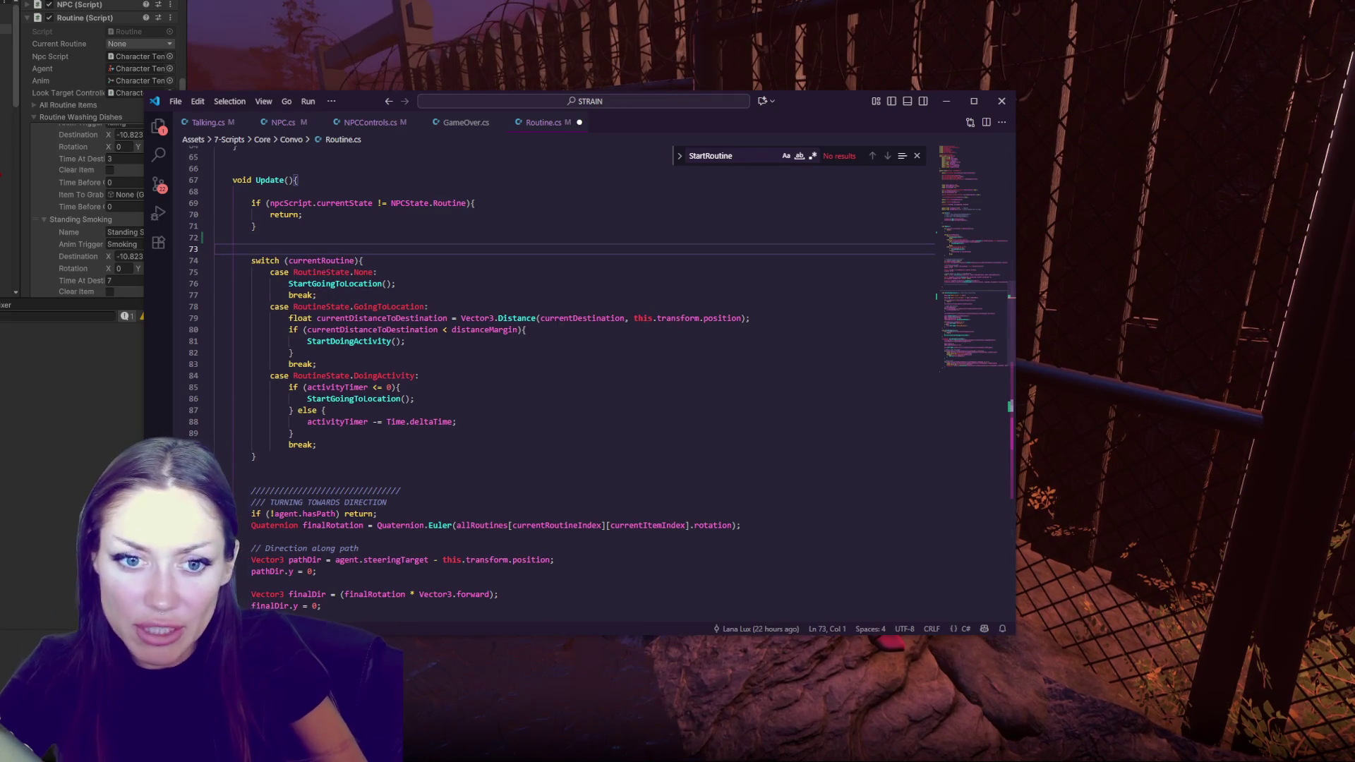
left_click(510, 236)
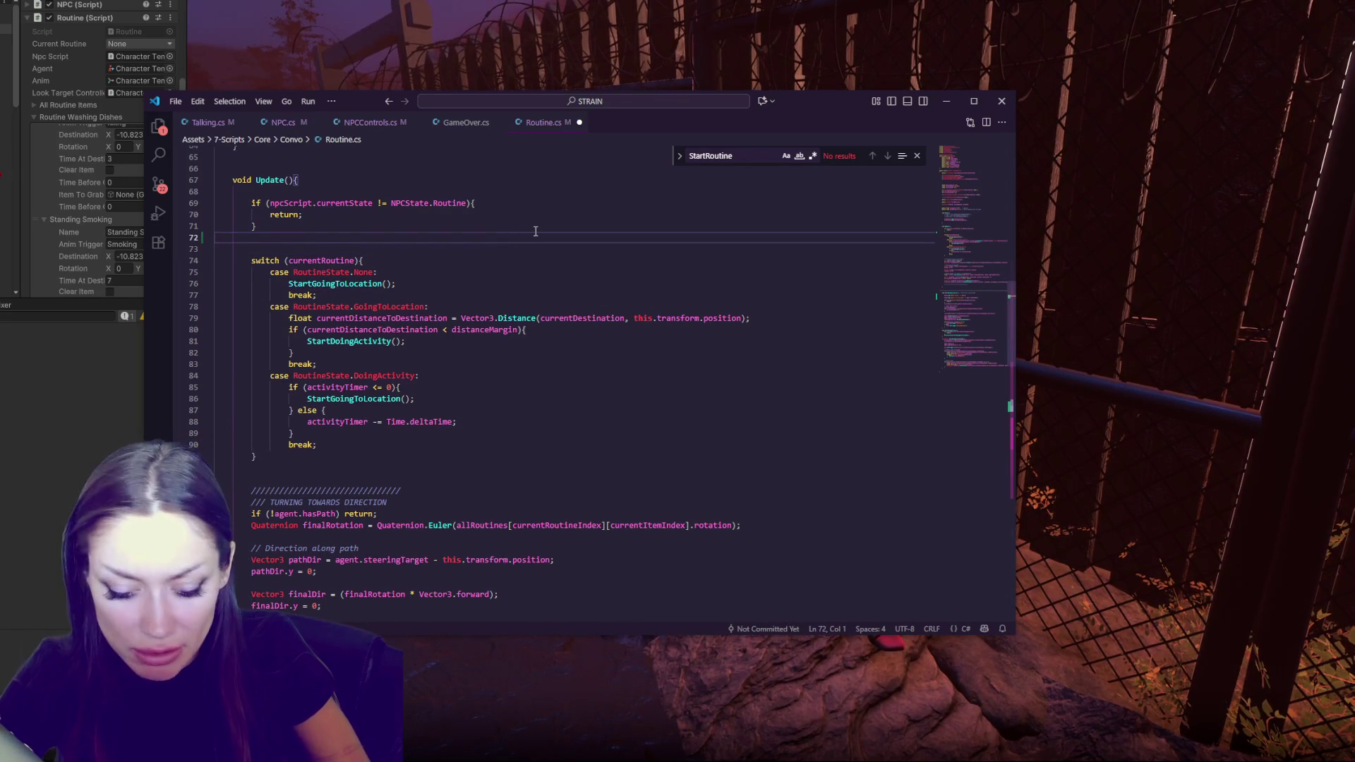
key("Return")
type("Debug.Log(\"test\");")
key("ctrl+s")
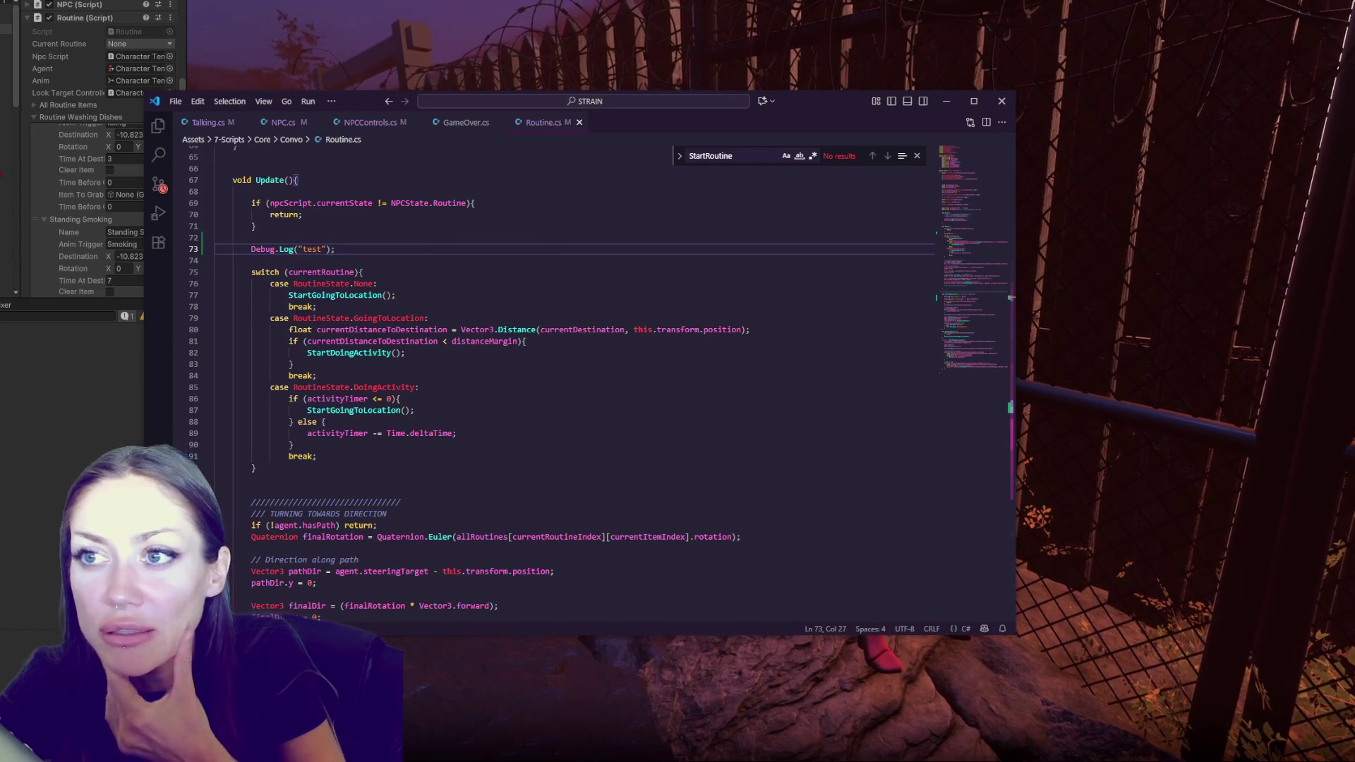
key("alt+Tab")
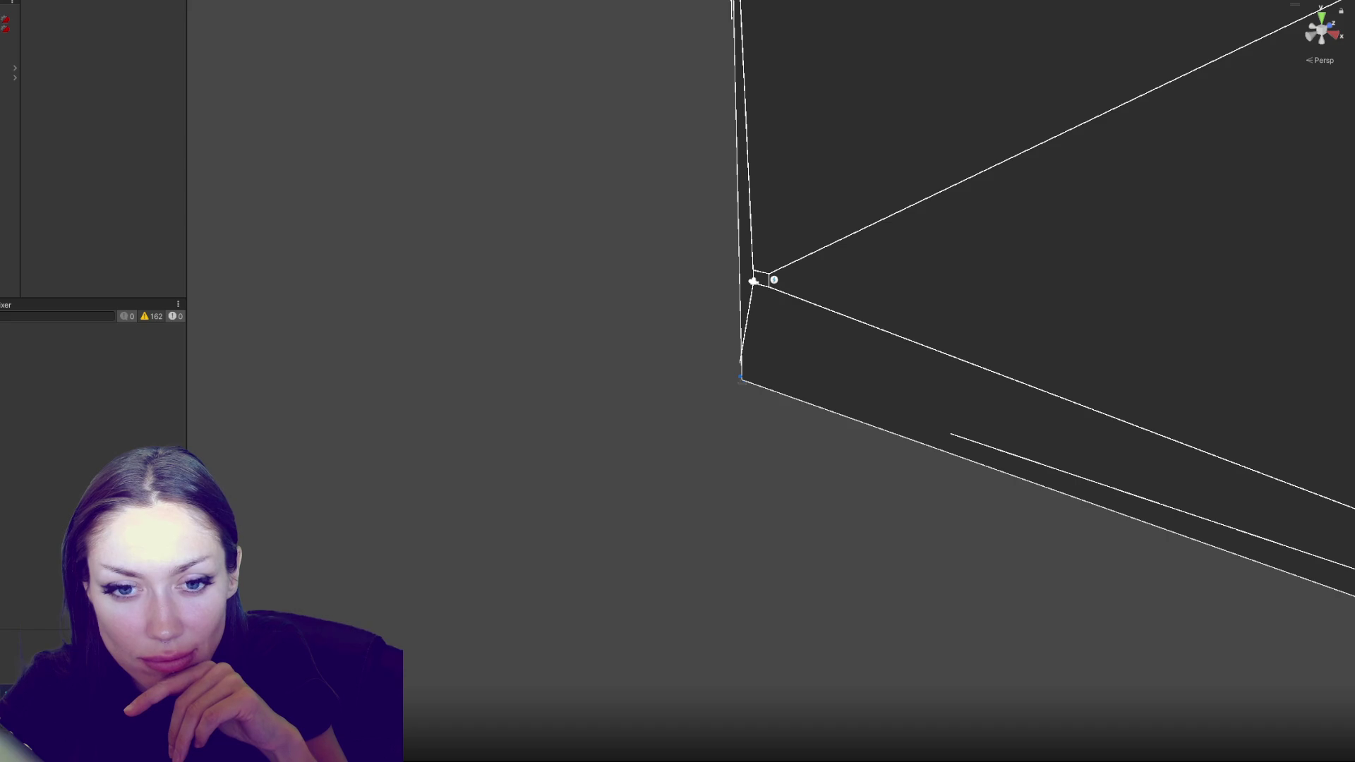
Return to Unity after the recompile and enter Play mode to reach the STRAIN main menu
key("alt+Tab")
left_click(442, 60)
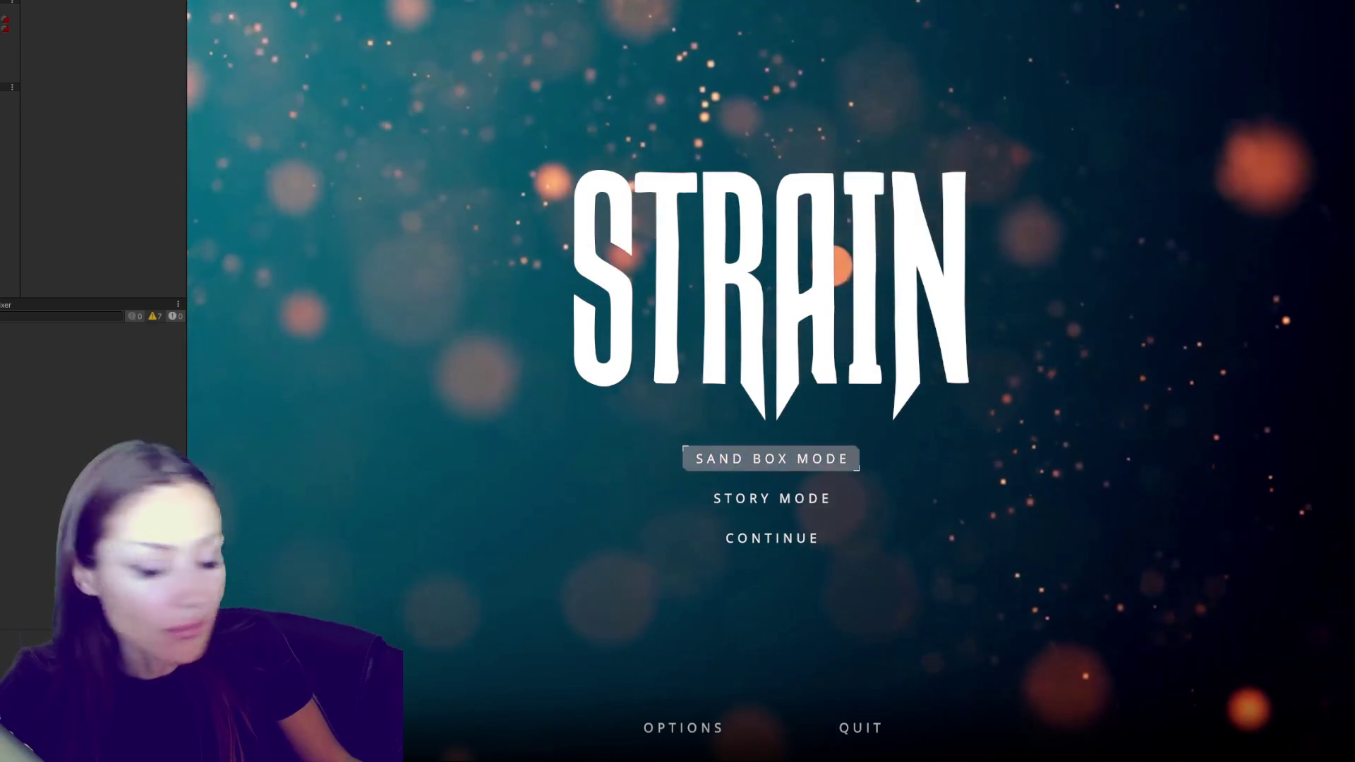
Start Sand Box Mode, walk to the fence mannequin, and check that its NPC component shows state None
left_click(764, 463)
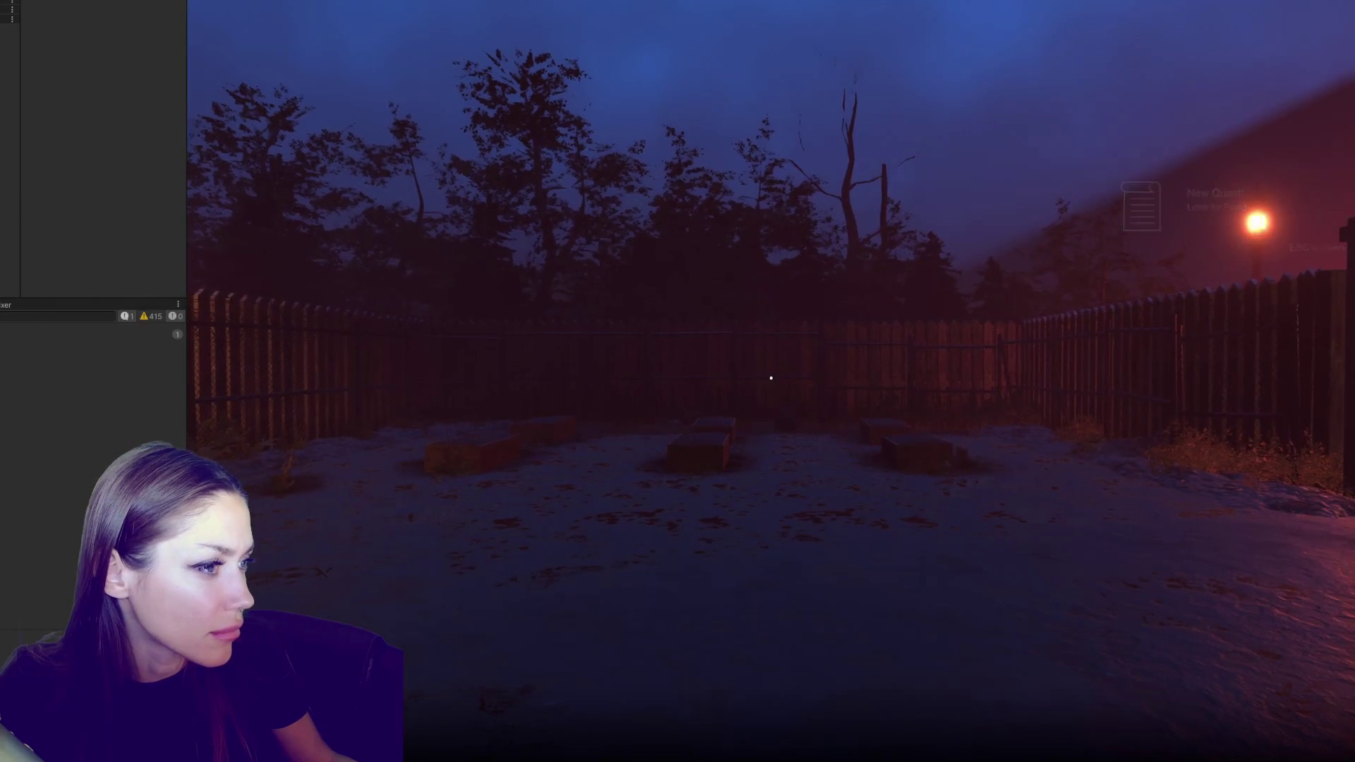
mouse_move(1070, 520)
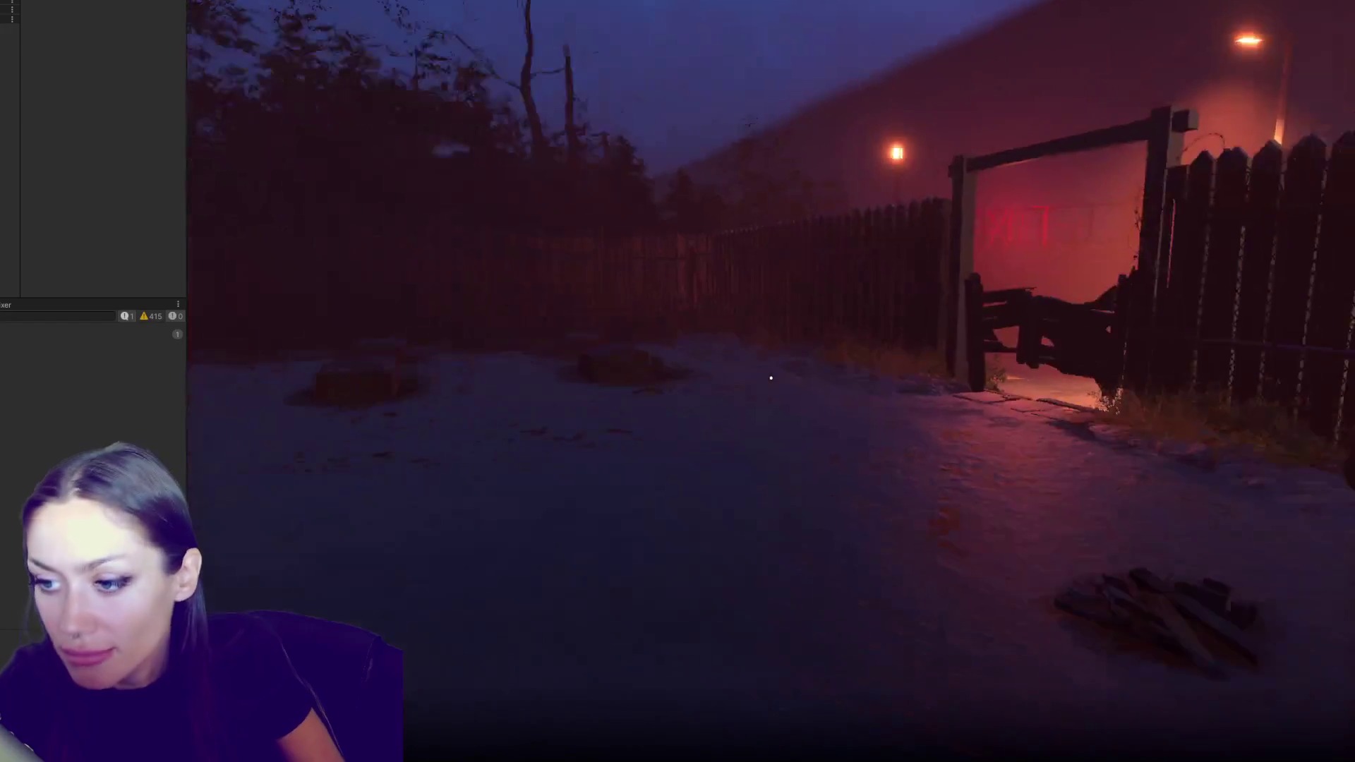
key("w")
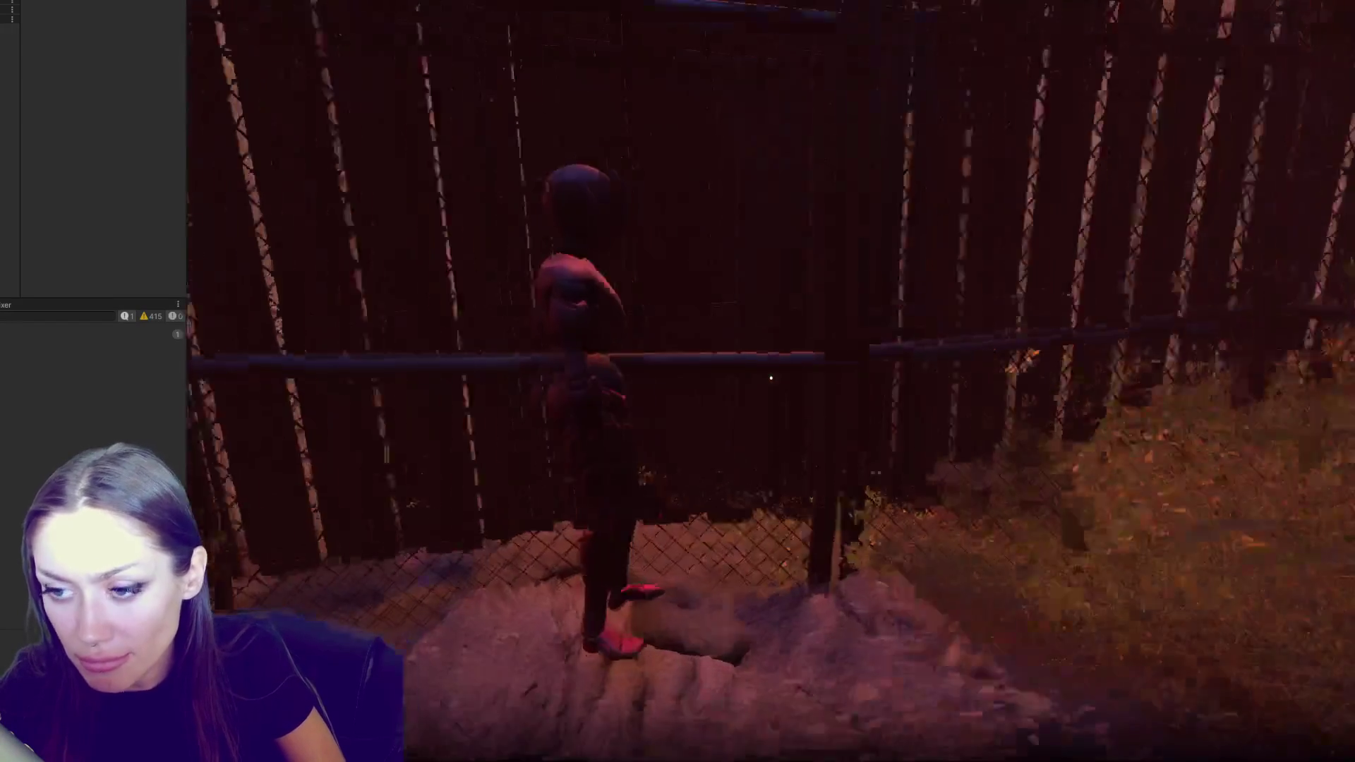
mouse_move(770, 378)
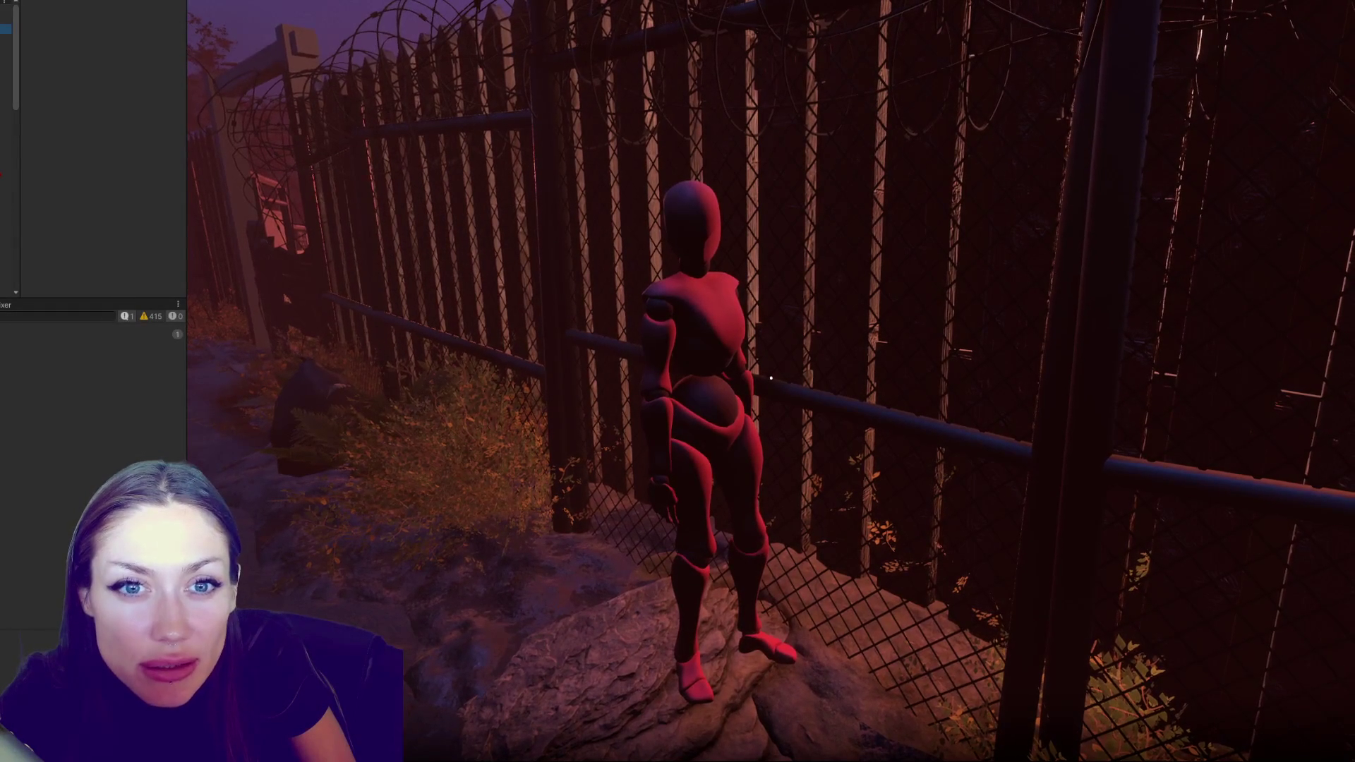
scroll(100, 128, "down", 5)
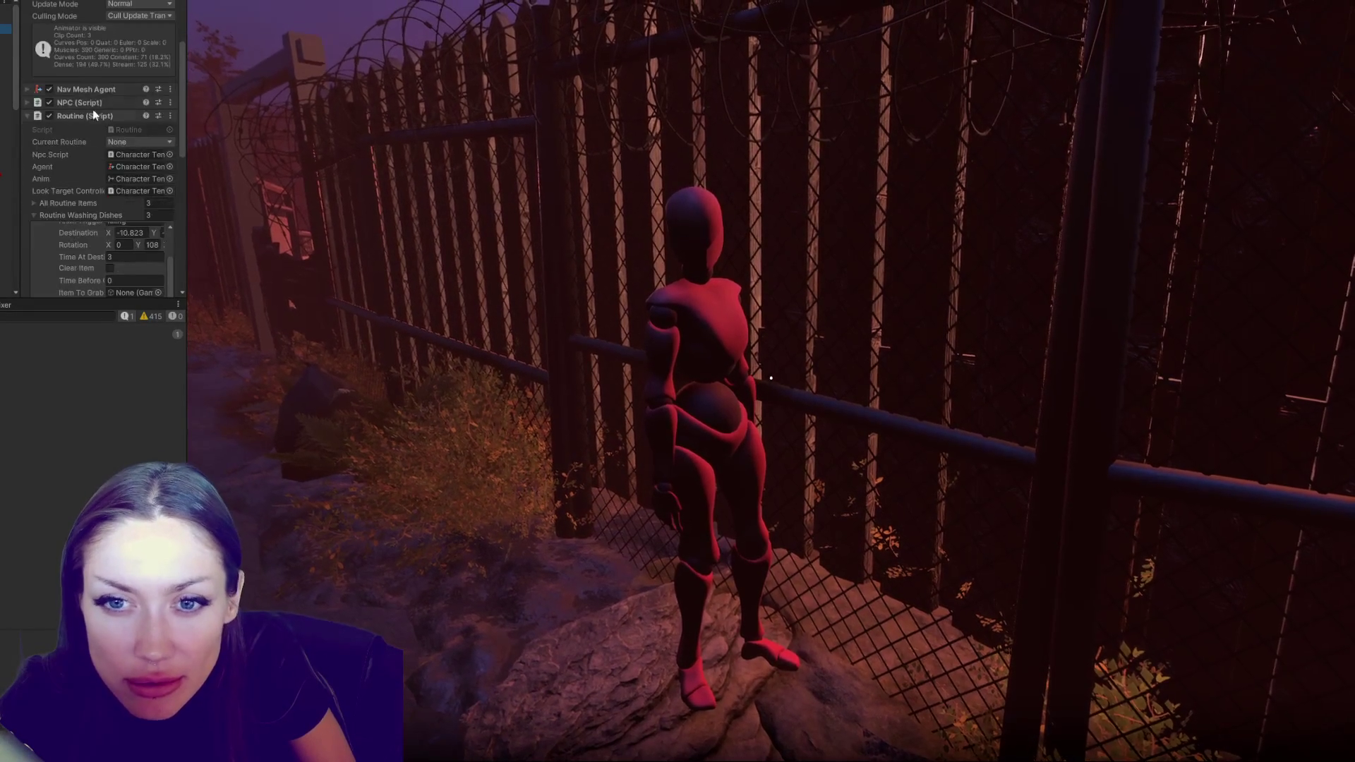
left_click(92, 102)
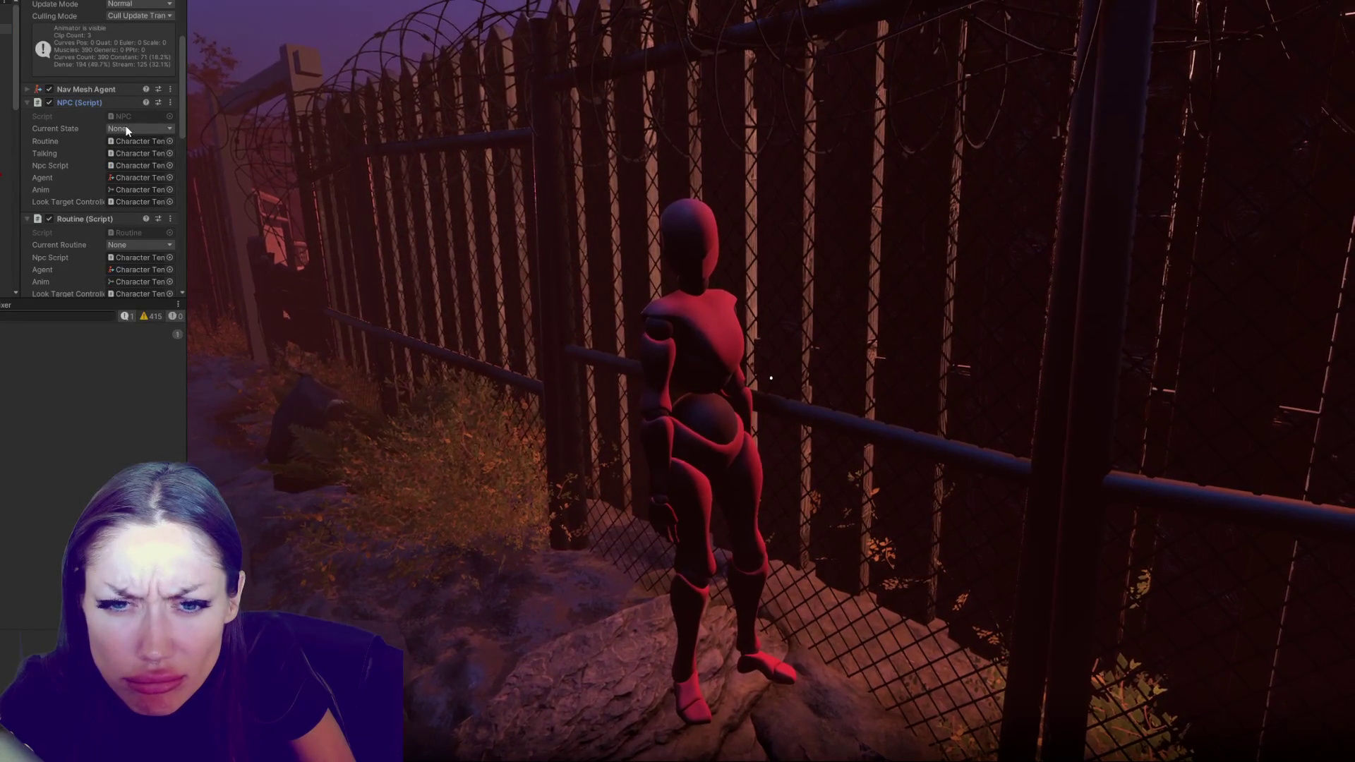
key("alt+Tab")
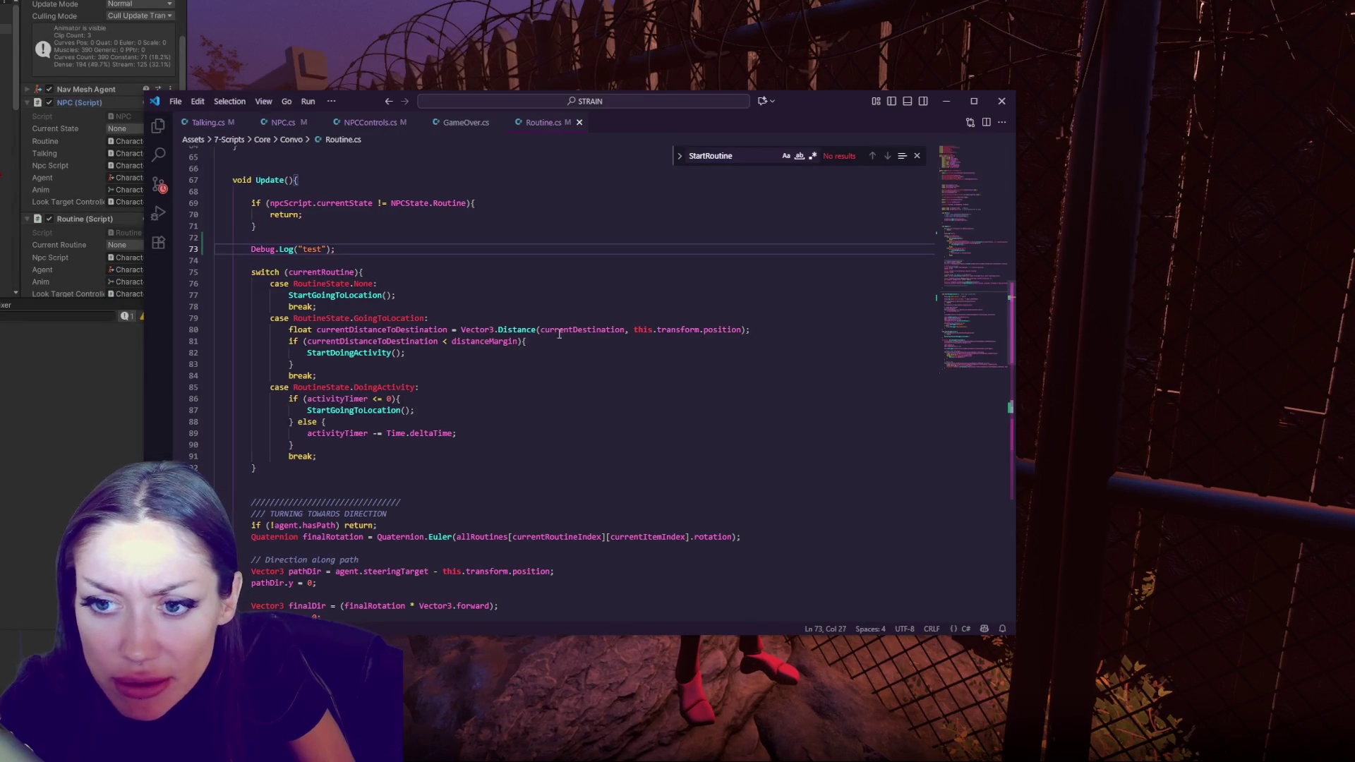
In NPCControls.cs, mark the charsInScene declaration [SerializeField] and save
left_click(283, 124)
left_click(367, 122)
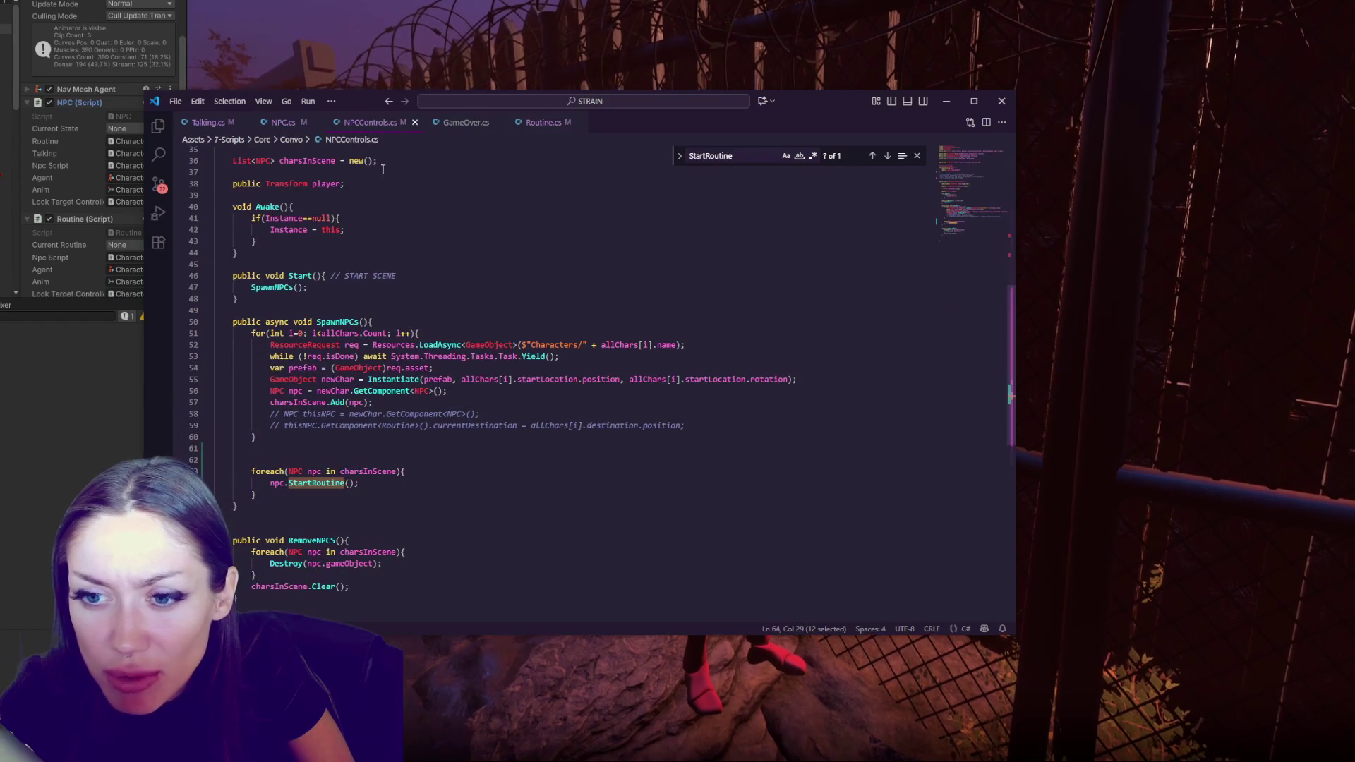
left_click(379, 472)
double_click(379, 472)
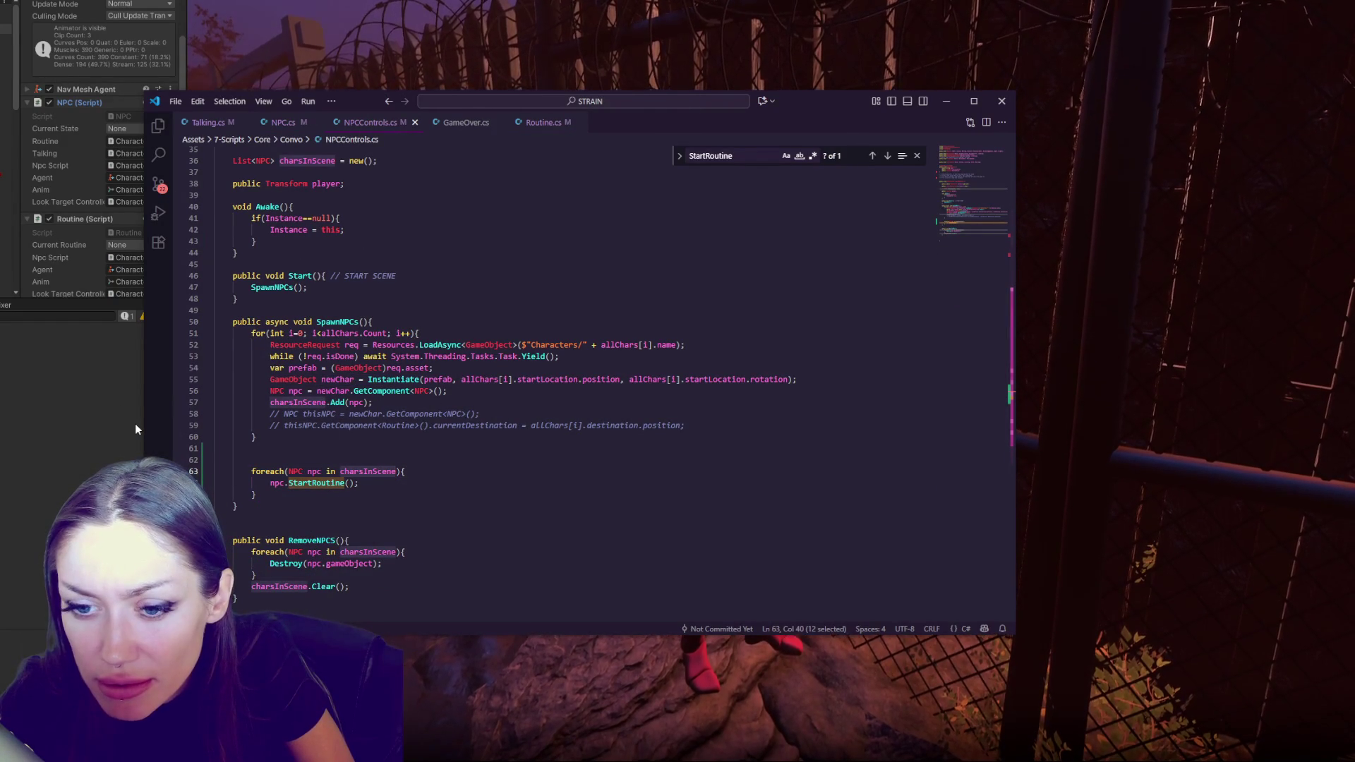
left_click(235, 161)
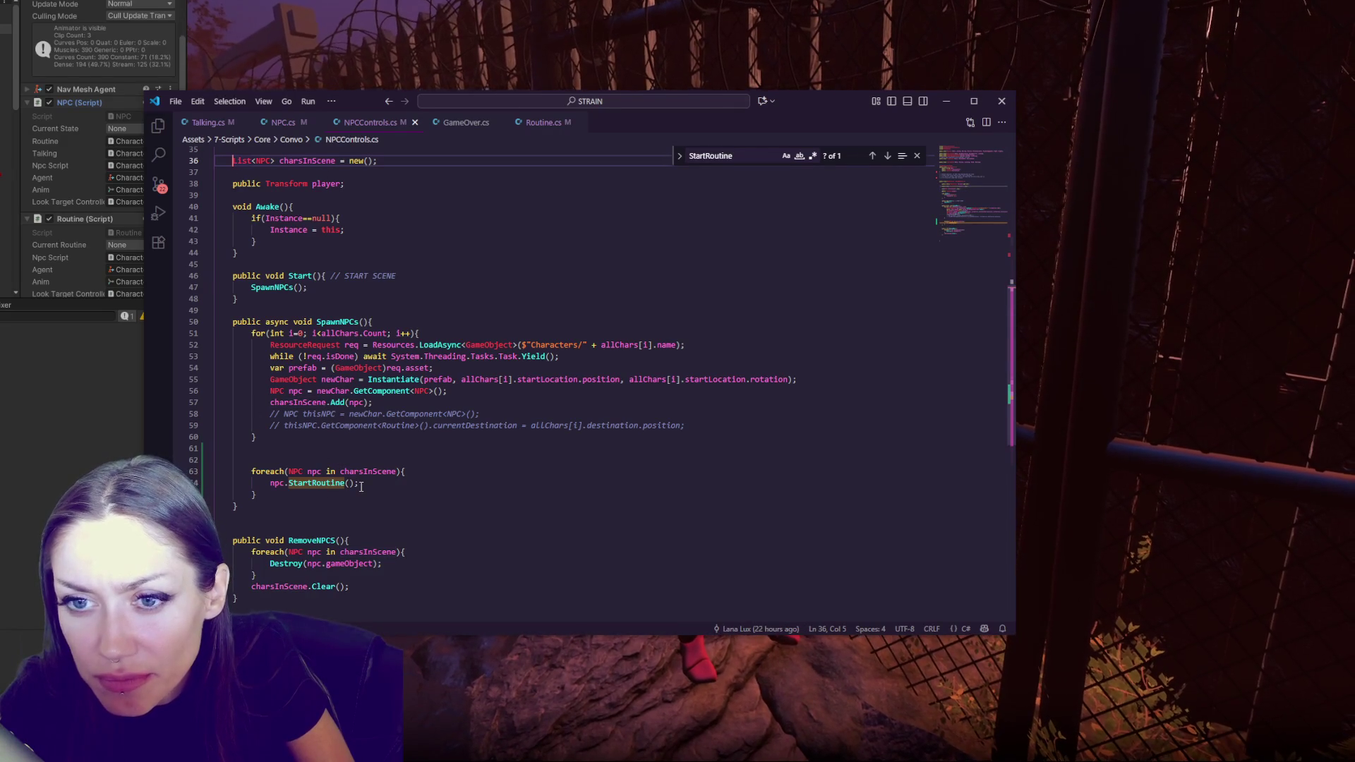
type("[SerializeFiel")
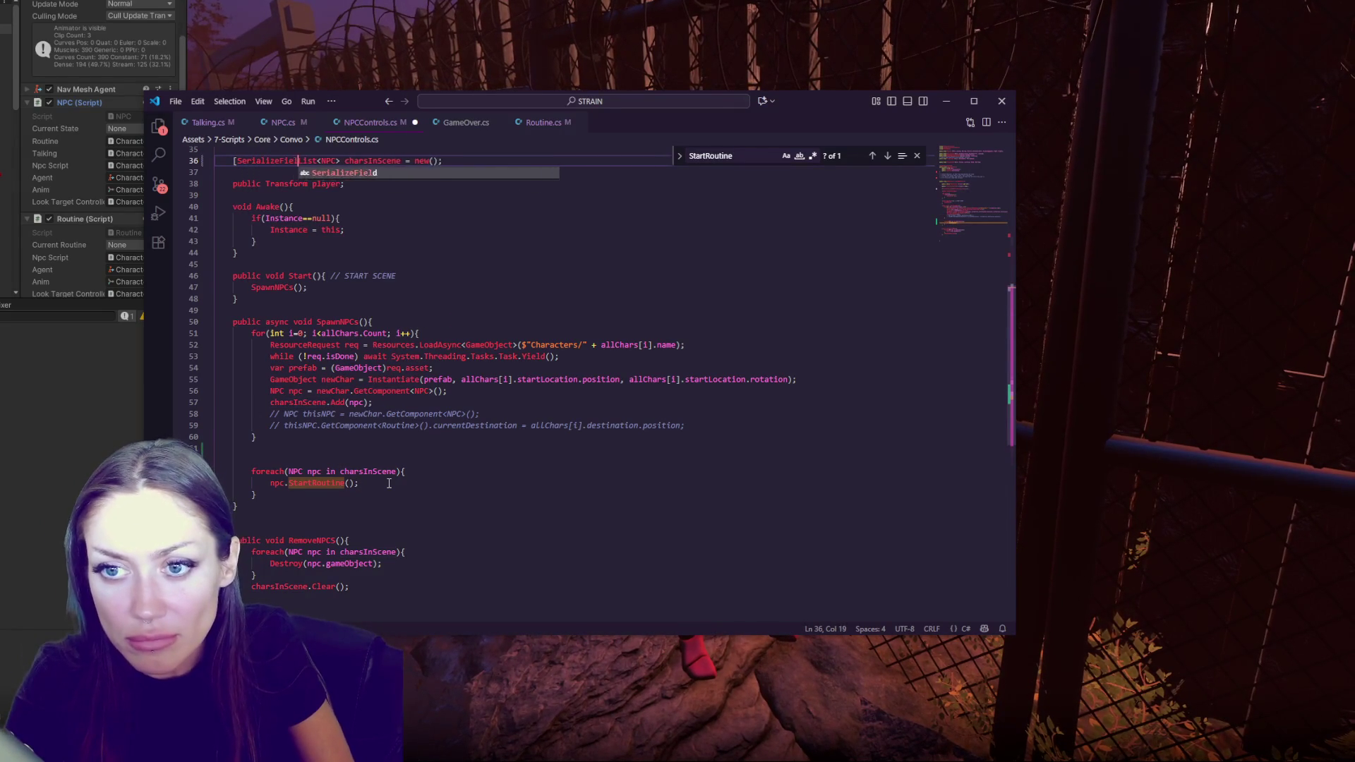
key("Tab")
type("]")
key("ctrl+s")
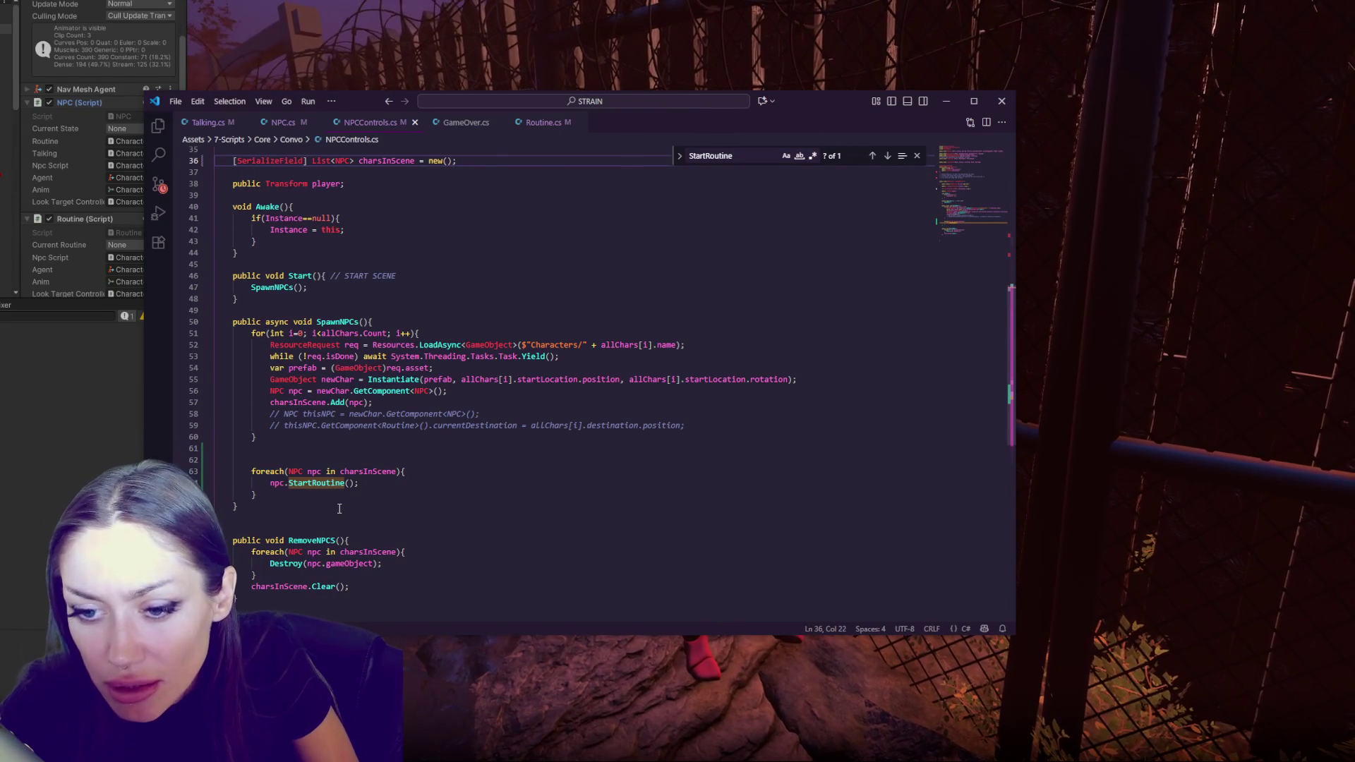
Add Debug.Log(charsInScene.Count) on line 62 before the StartRoutine loop, then return to Unity
double_click(345, 484)
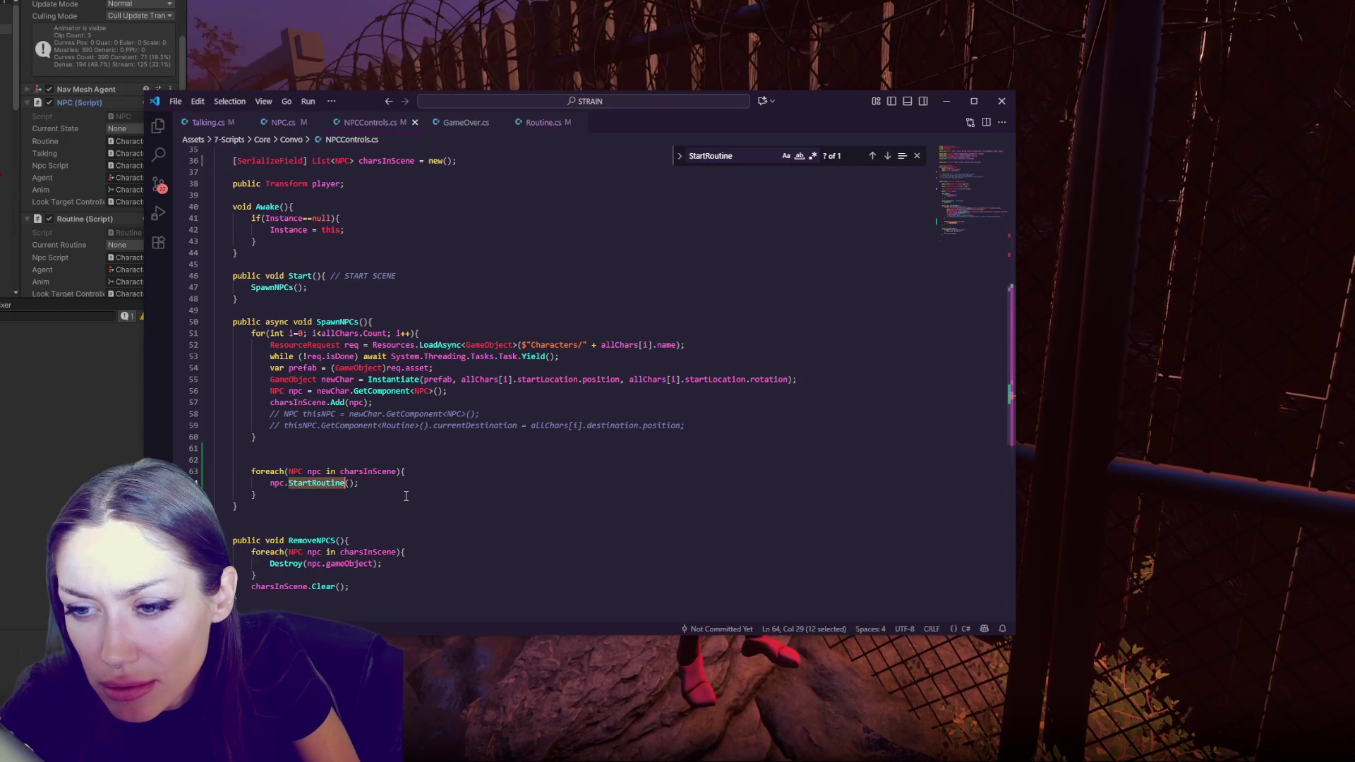
left_click(367, 460)
key("Tab")
key("Tab")
type("Debug.Log")
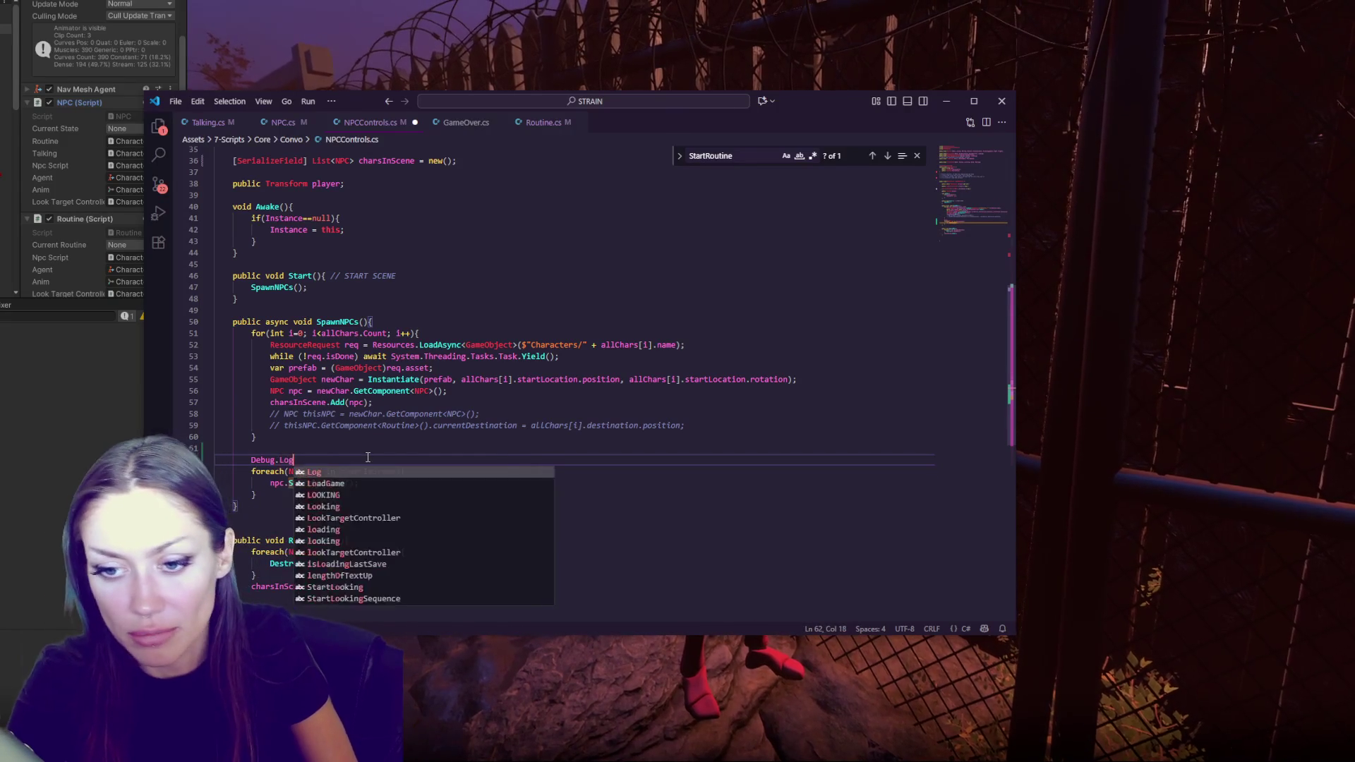
type("(charsInScene.Count);")
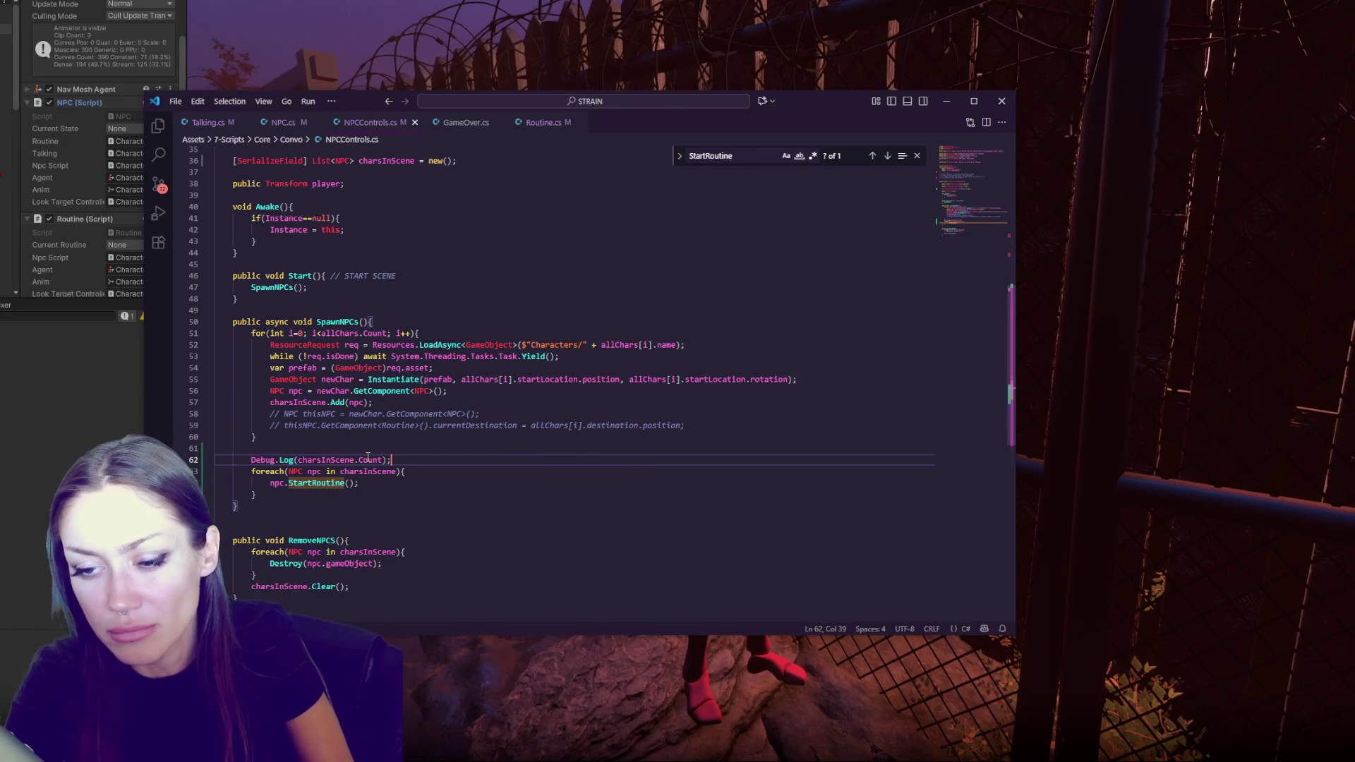
left_click(495, 45)
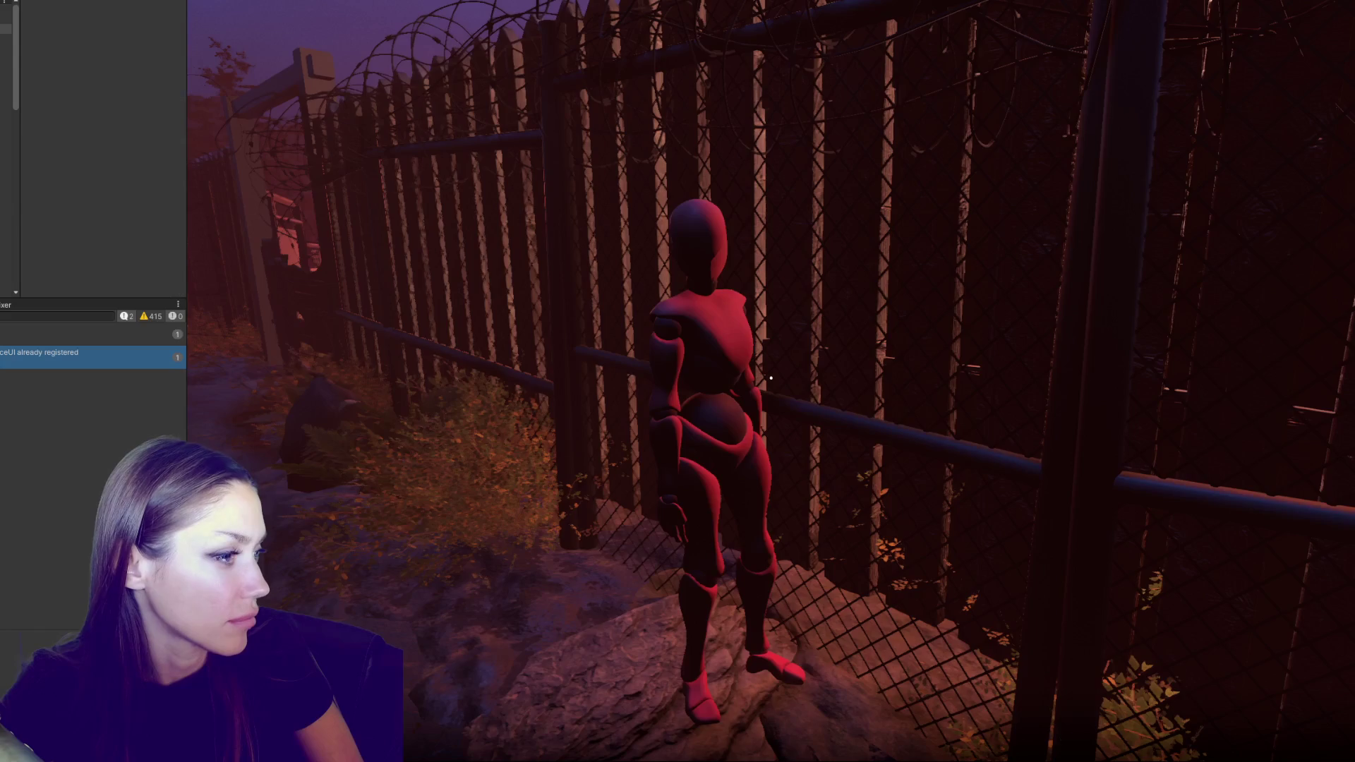
Stop and replay the game, narrow the side panel to widen the game view, and launch Sand Box Mode
key("ctrl+1")
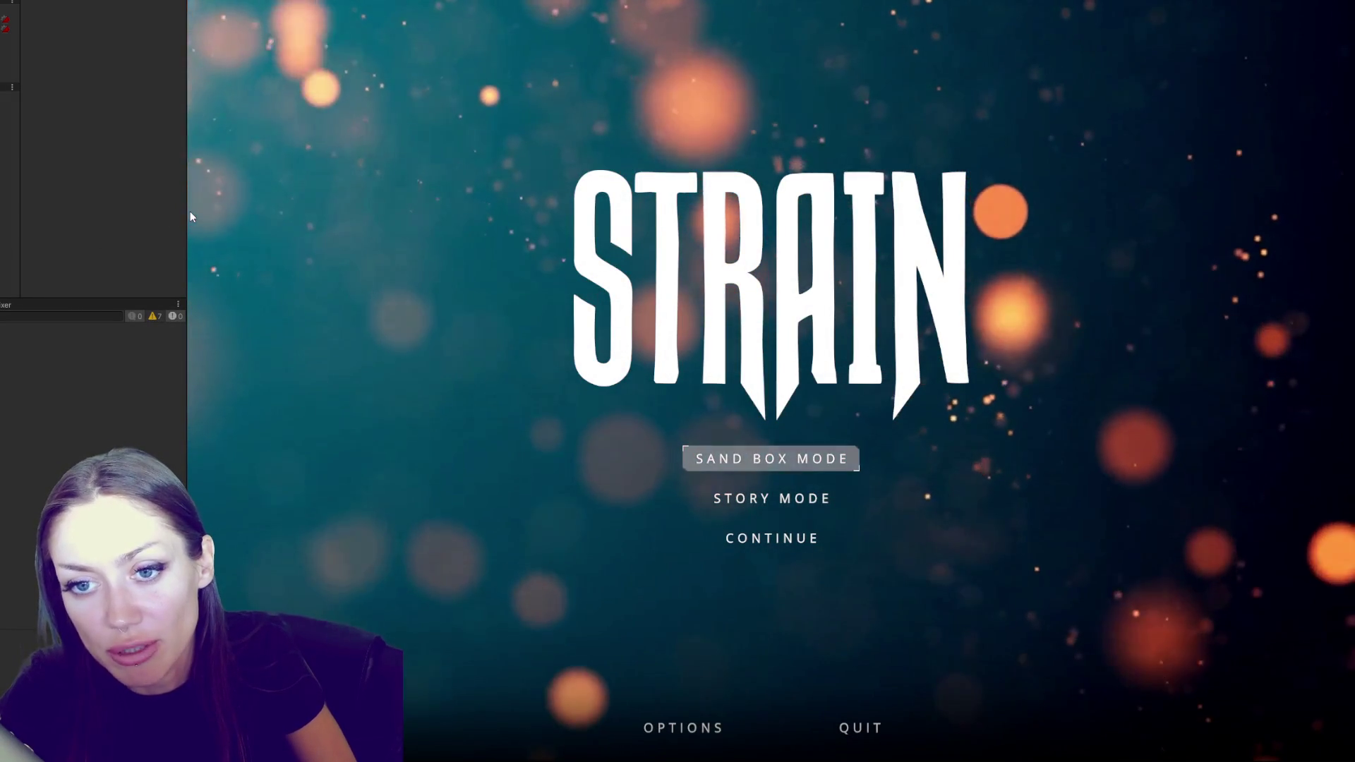
left_click_drag(189, 211, 25, 210)
left_click(640, 460)
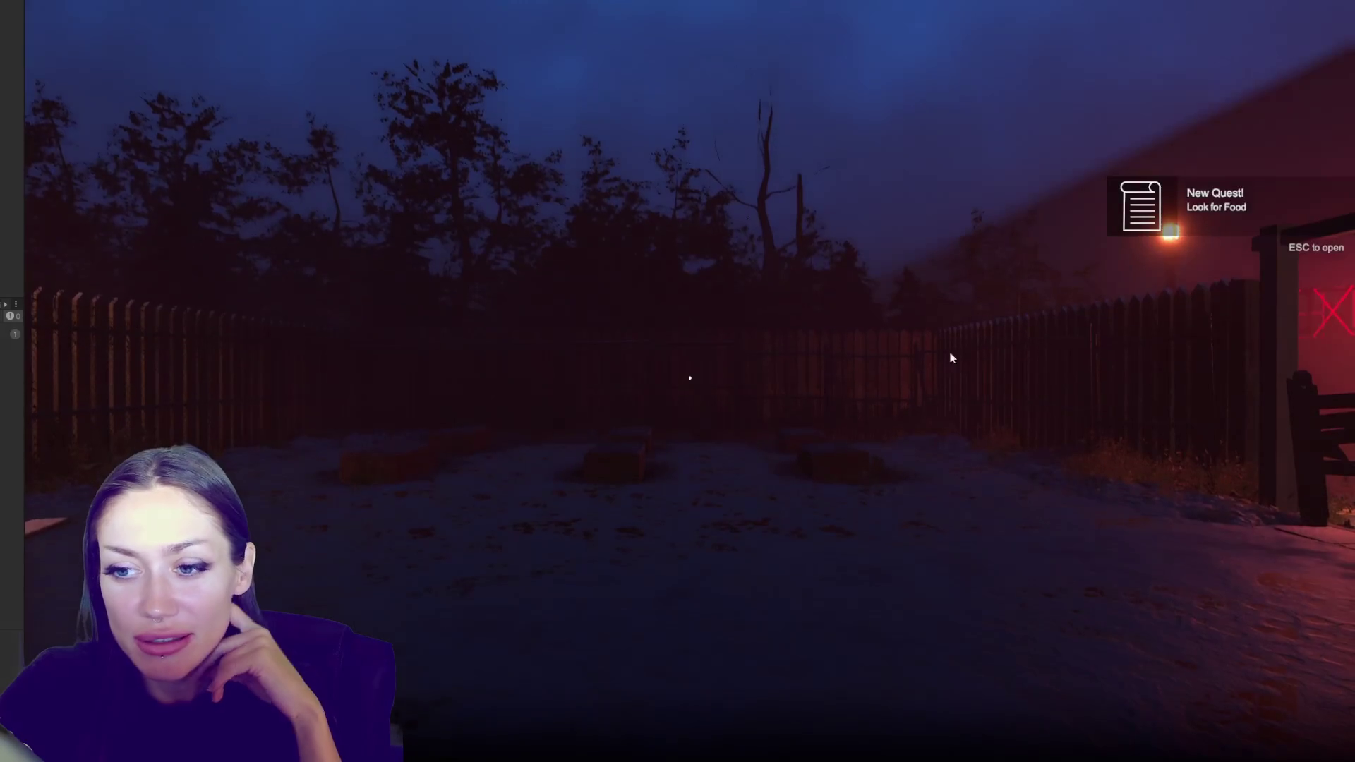
Walk to the red mannequin and review the manager object's script components in a widened Inspector
key("w")
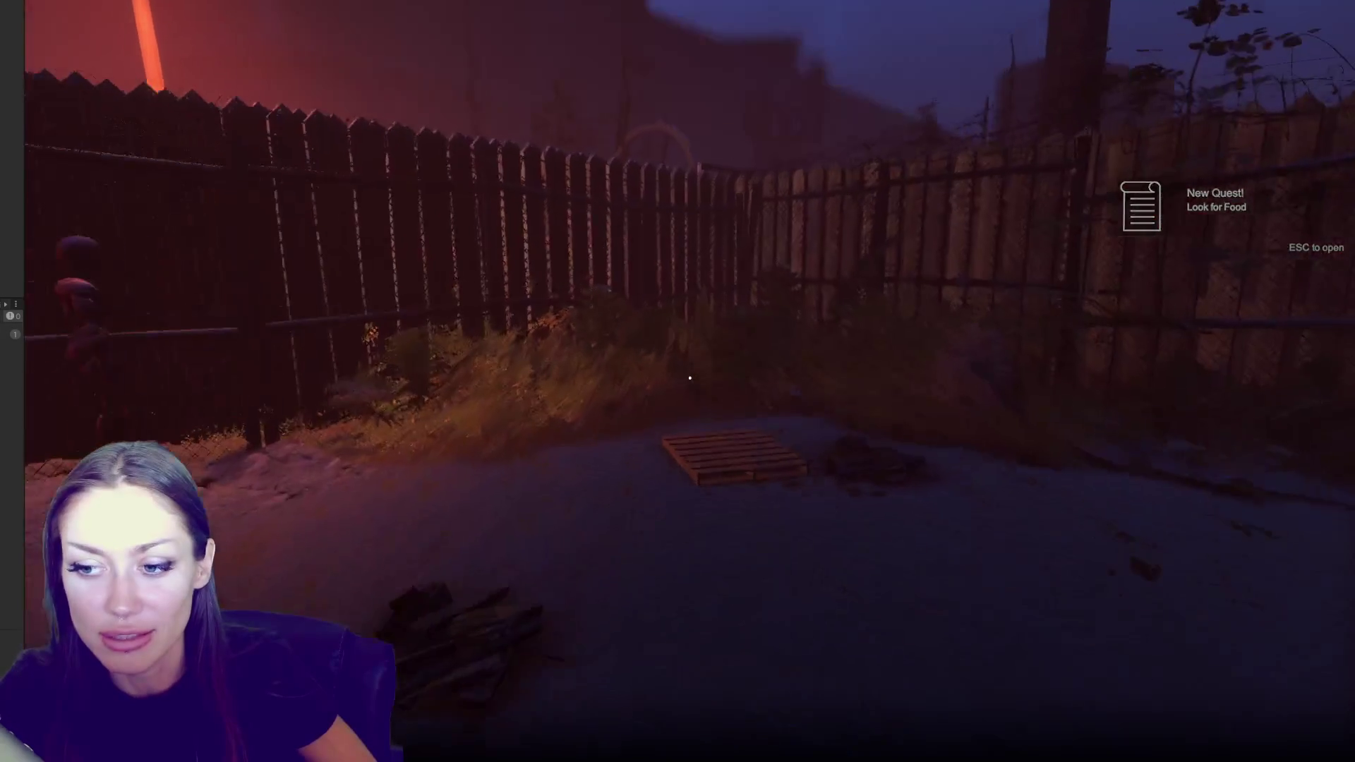
key("a")
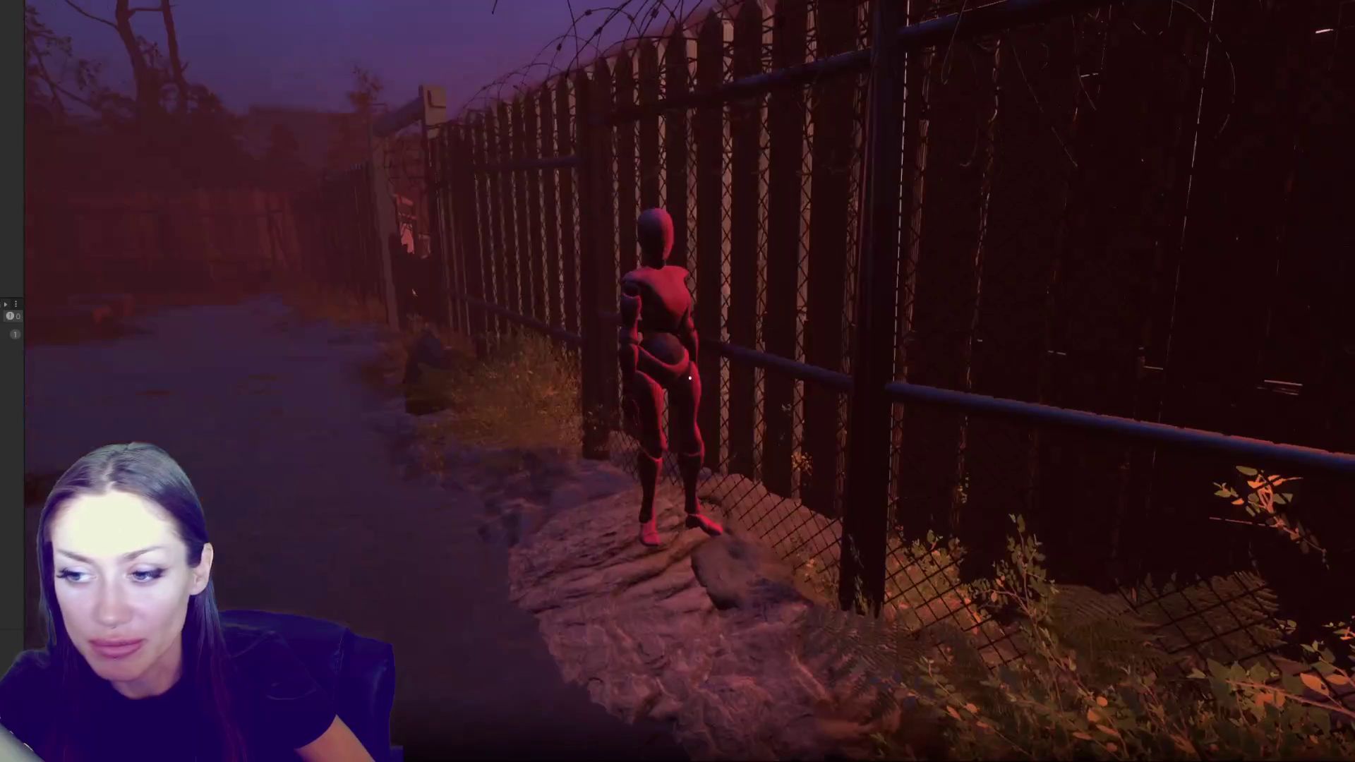
key("s")
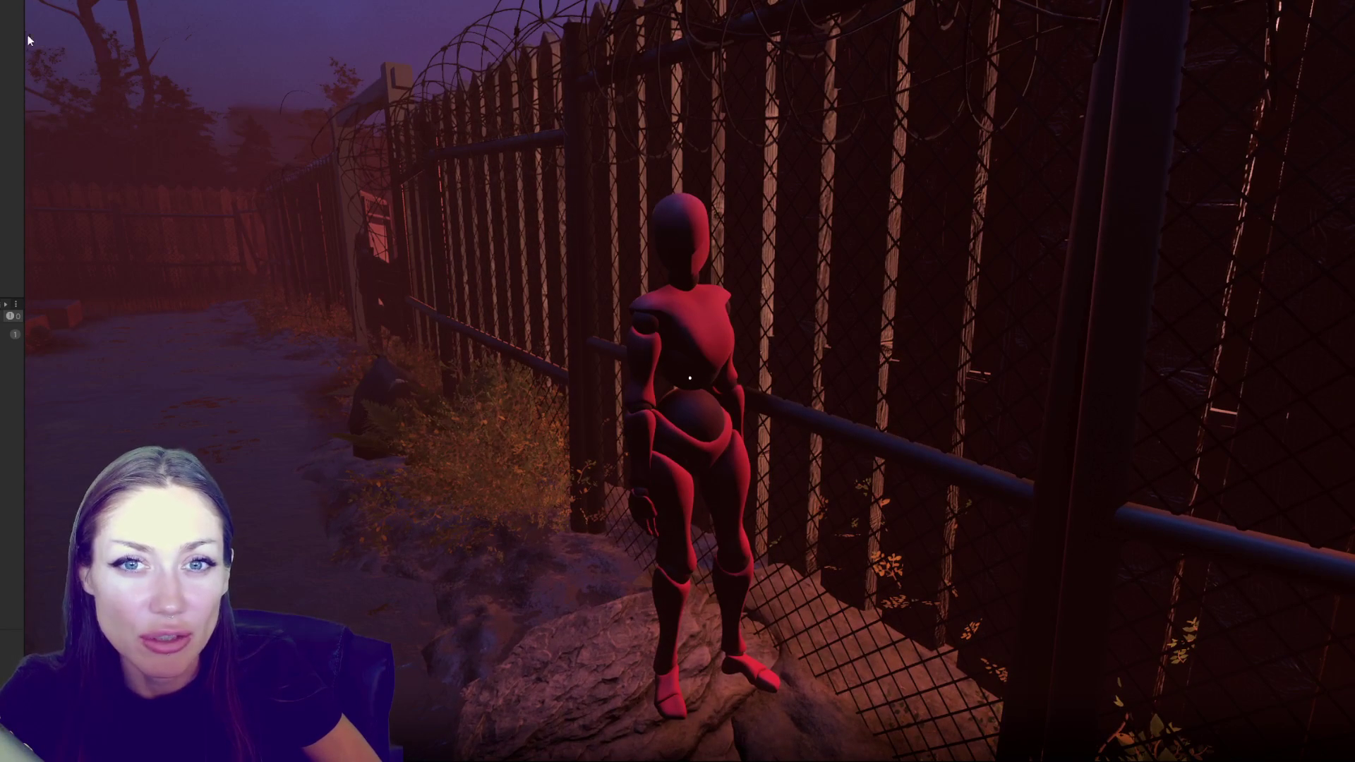
left_click_drag(25, 40, 154, 40)
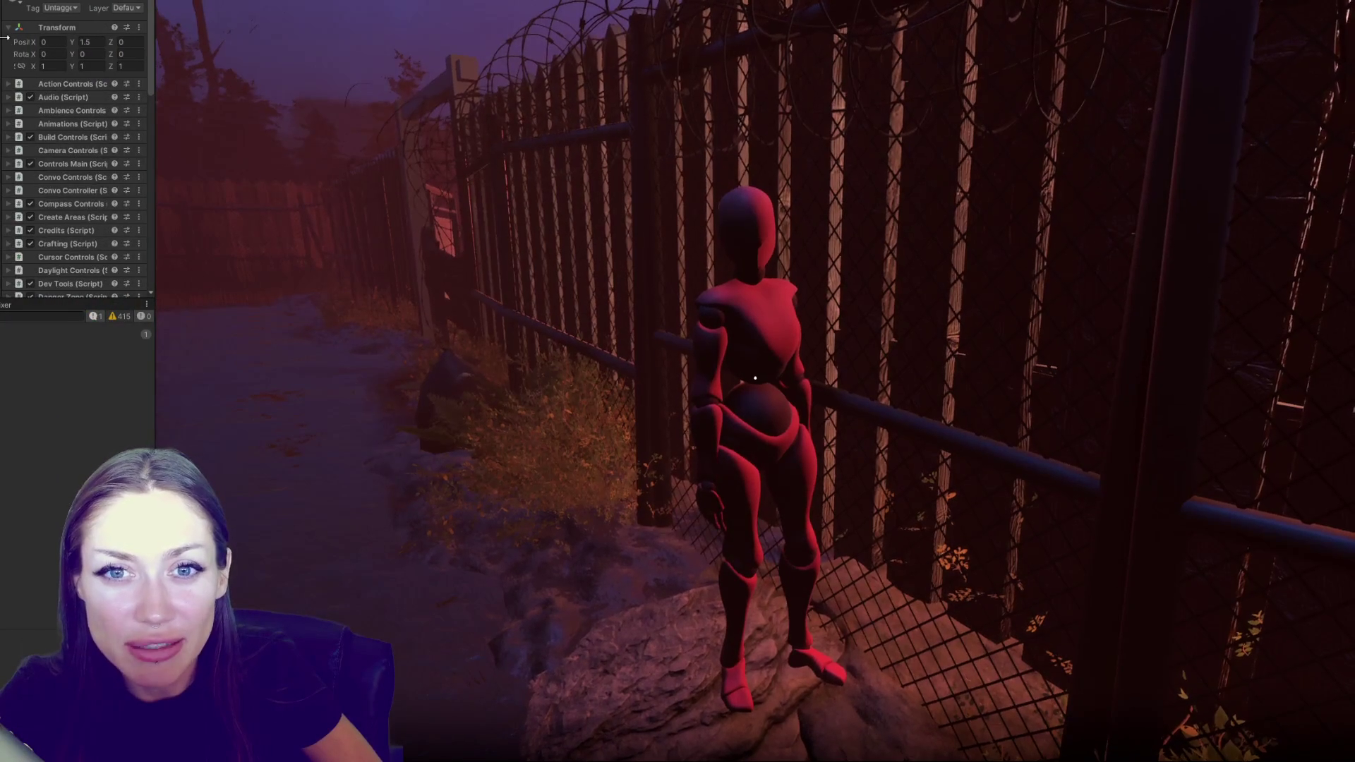
scroll(13, 155, "down", 5)
scroll(12, 156, "down", 3)
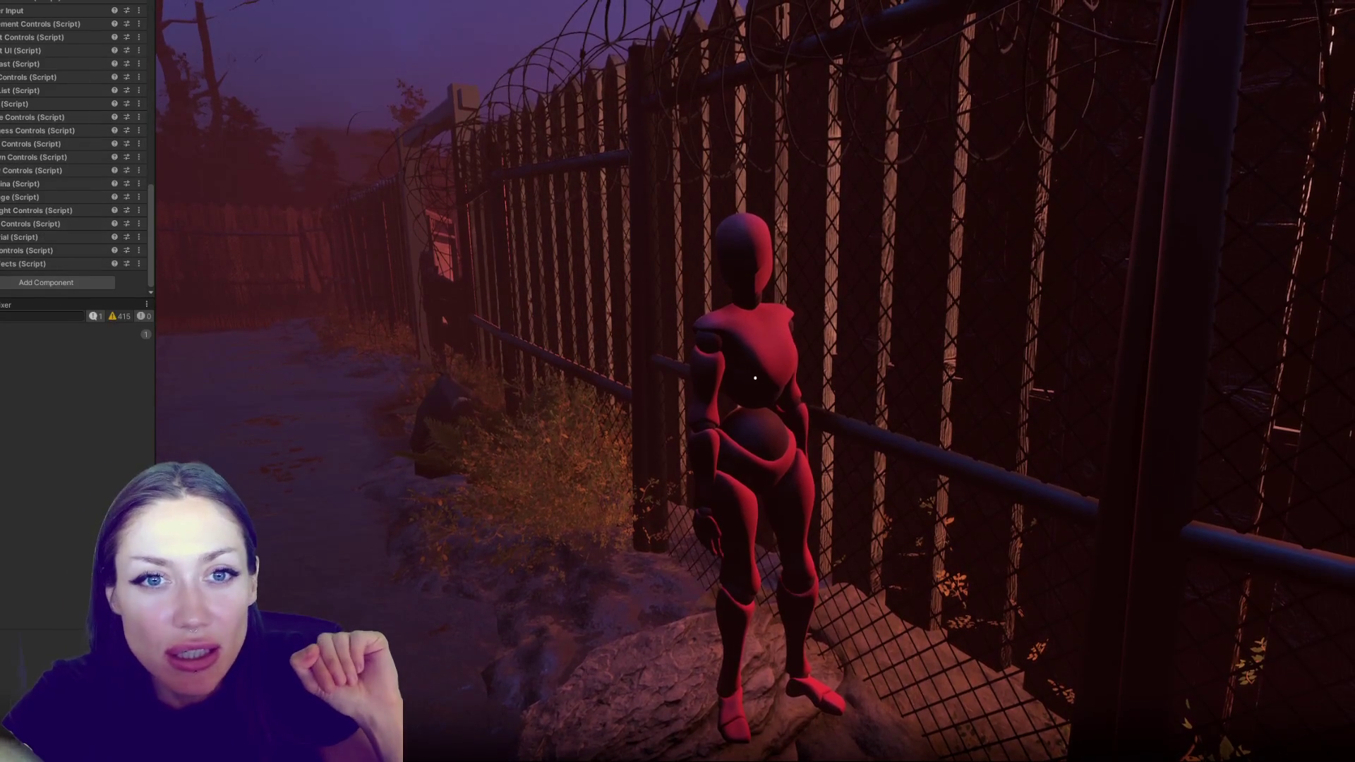
key("alt+Tab")
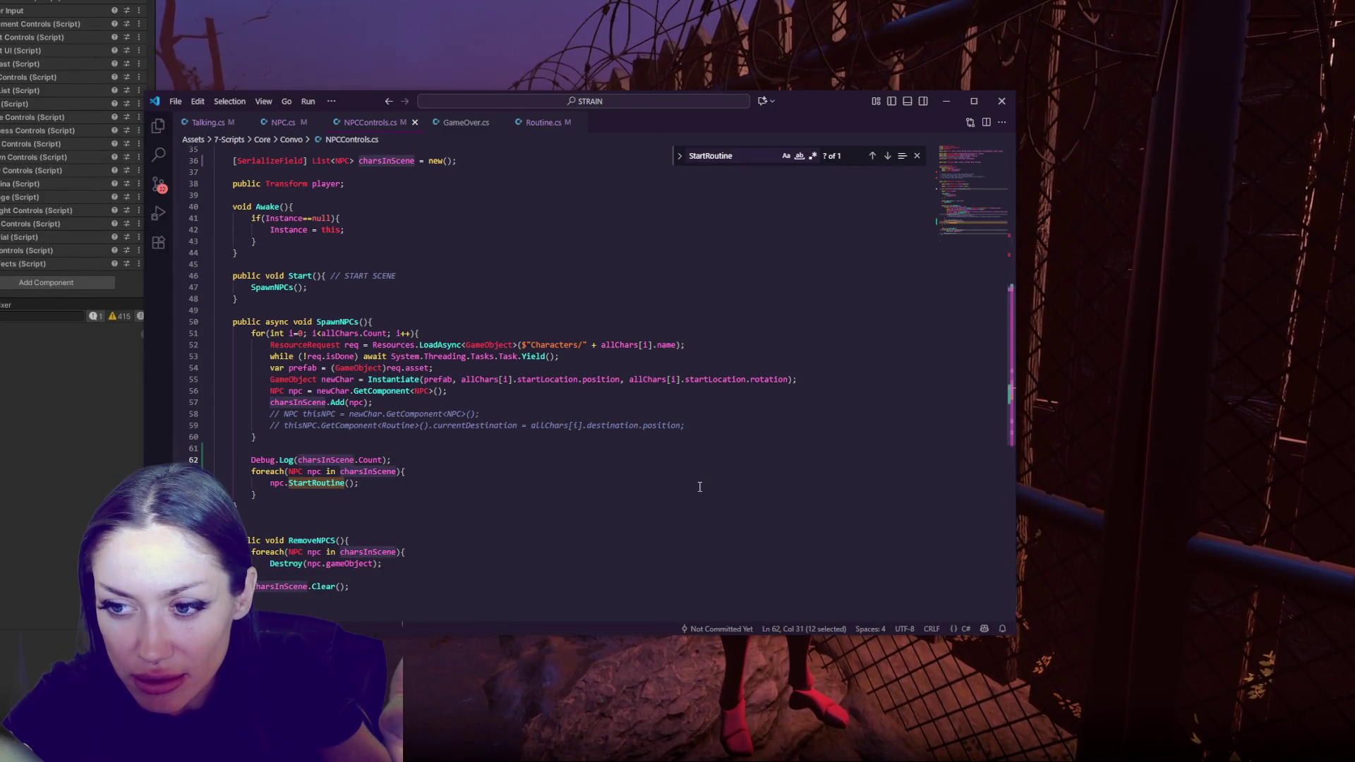
Add a Debug.Log("???"); line at the top of SpawnNPCs and copy it
left_click(485, 308)
left_click(473, 324)
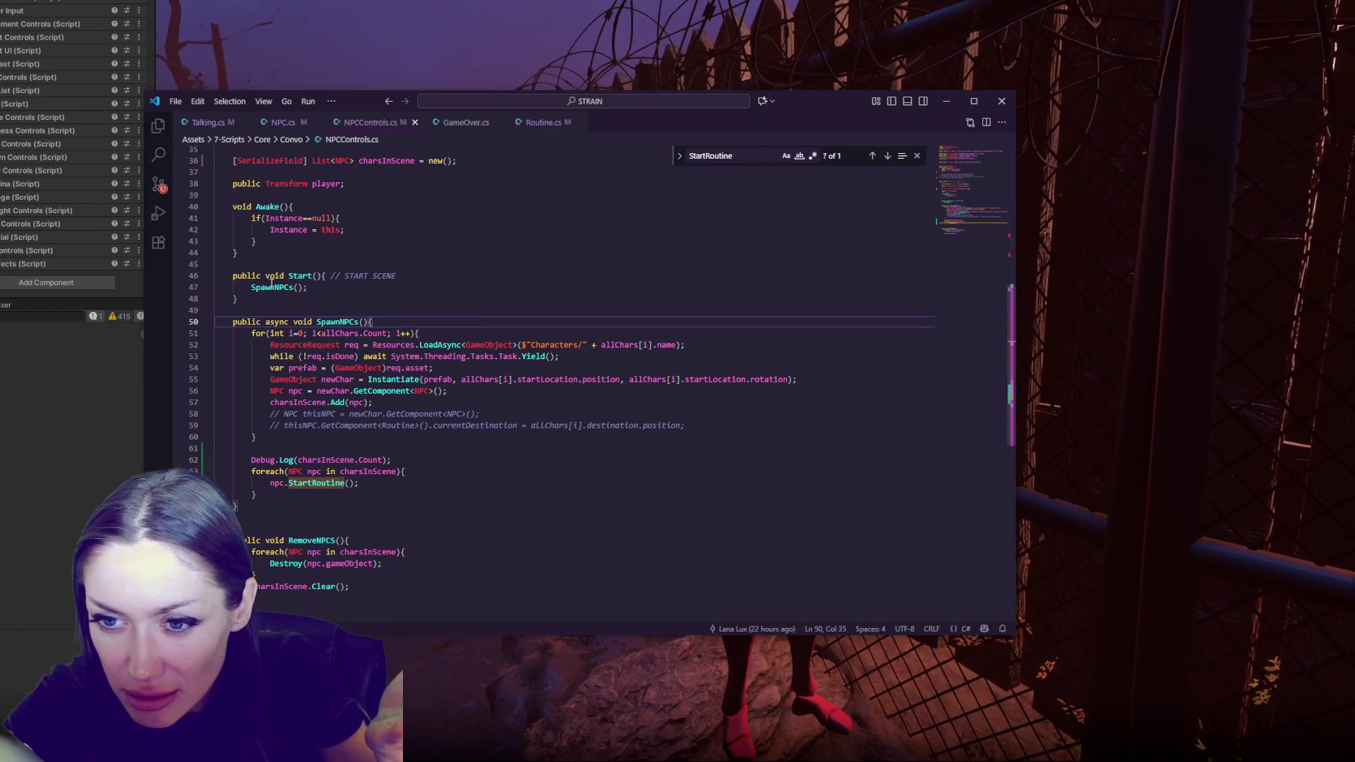
key("Return")
type("Debug.L")
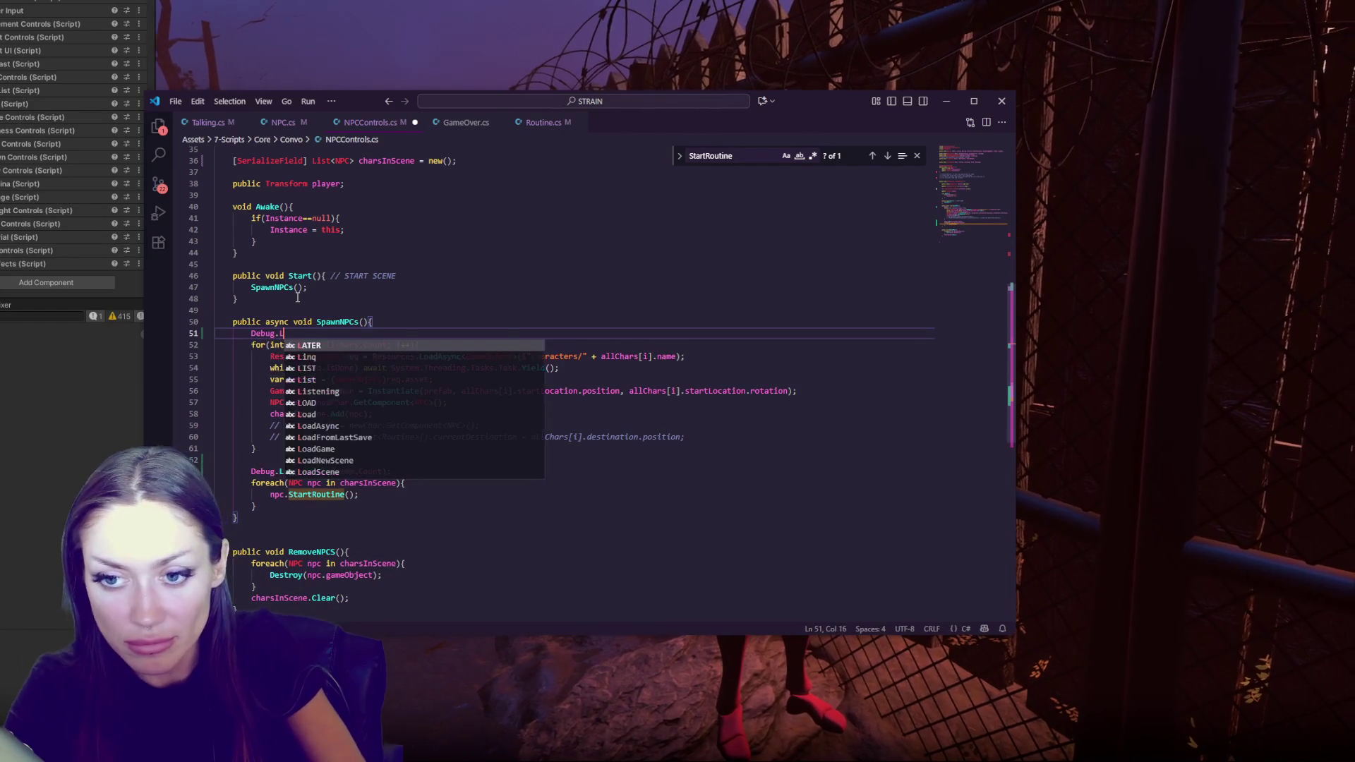
type("og(\"???\");")
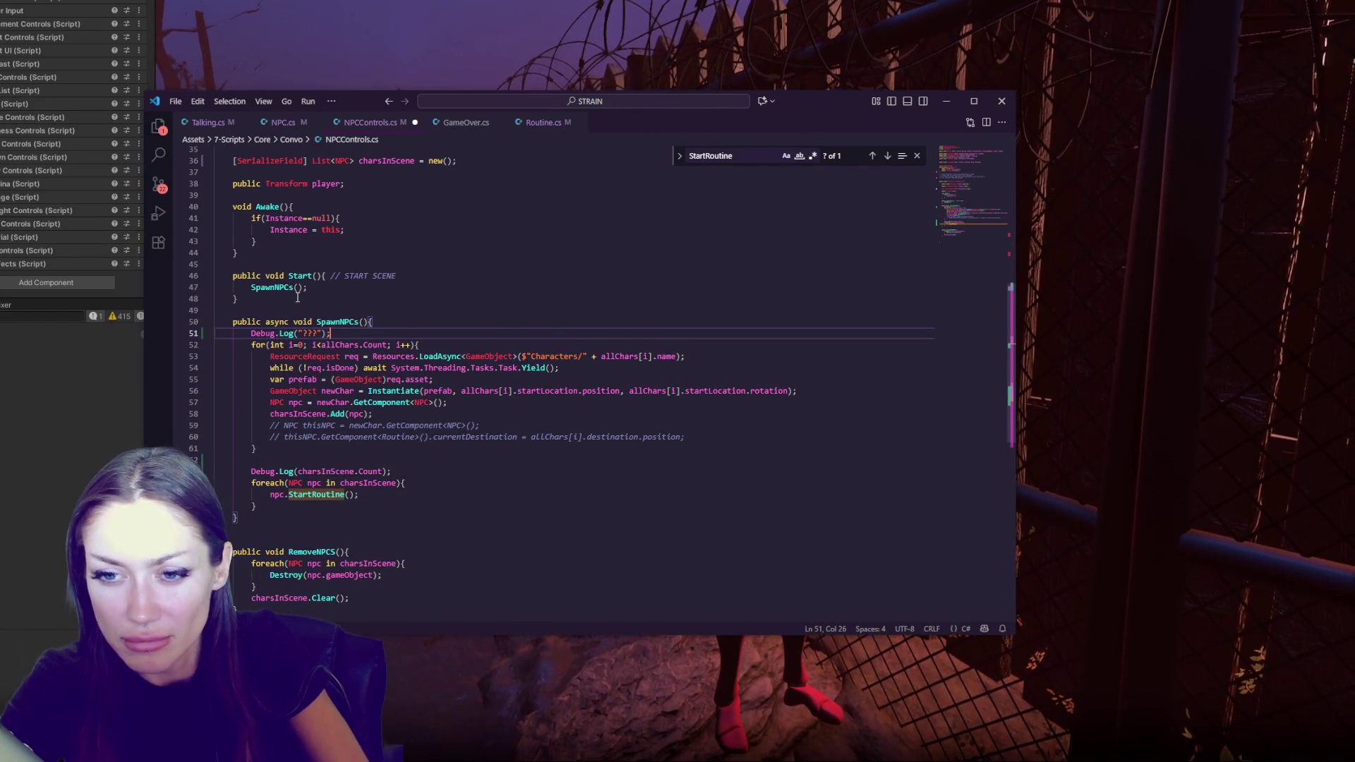
key("shift+Home")
key("ctrl+c")
Paste a second copy after the loop, number it "2", and head back to Unity
left_click(720, 436)
key("Return")
key("ctrl+v")
key("Left")
key("Left")
key("Left")
type("2")
left_click(489, 346)
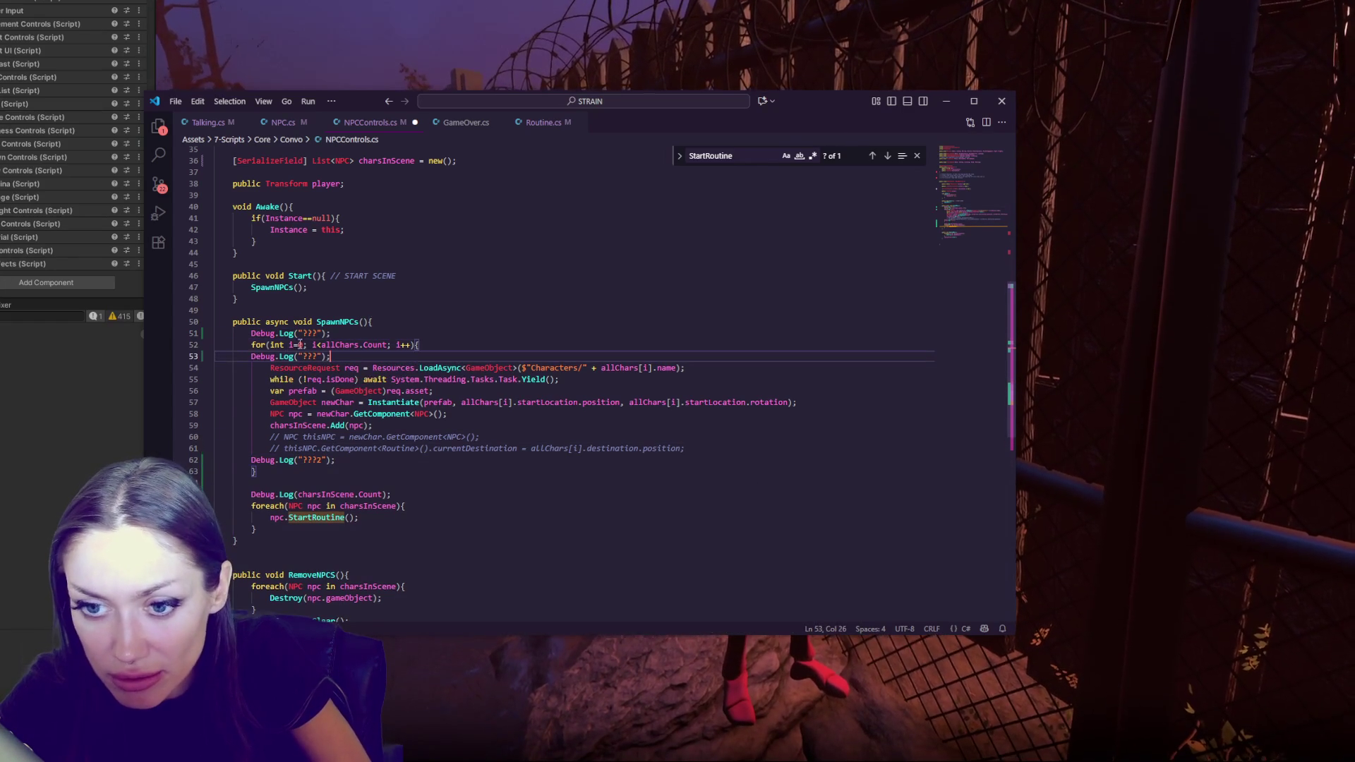
key("alt+Tab")
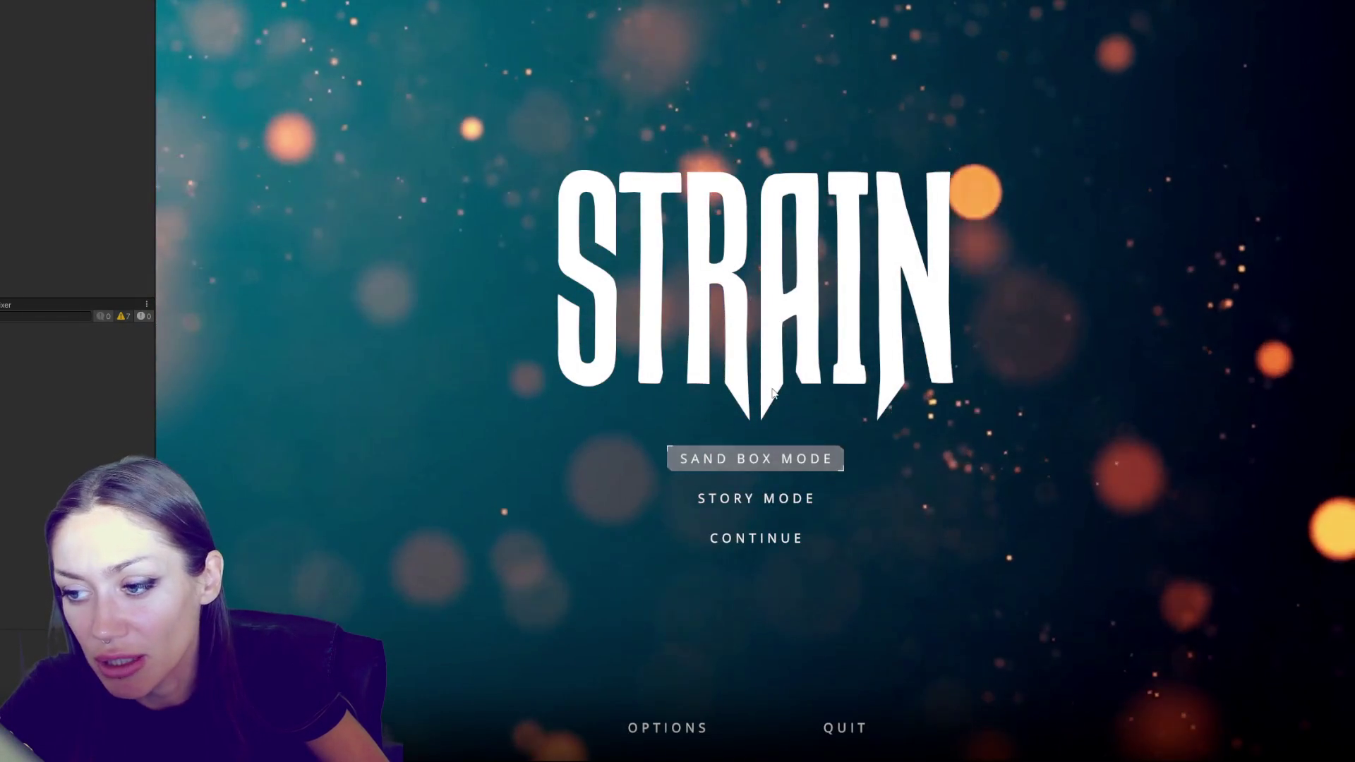
Choose Sand Box Mode on the STRAIN main menu to load the fenced yard
left_click(736, 470)
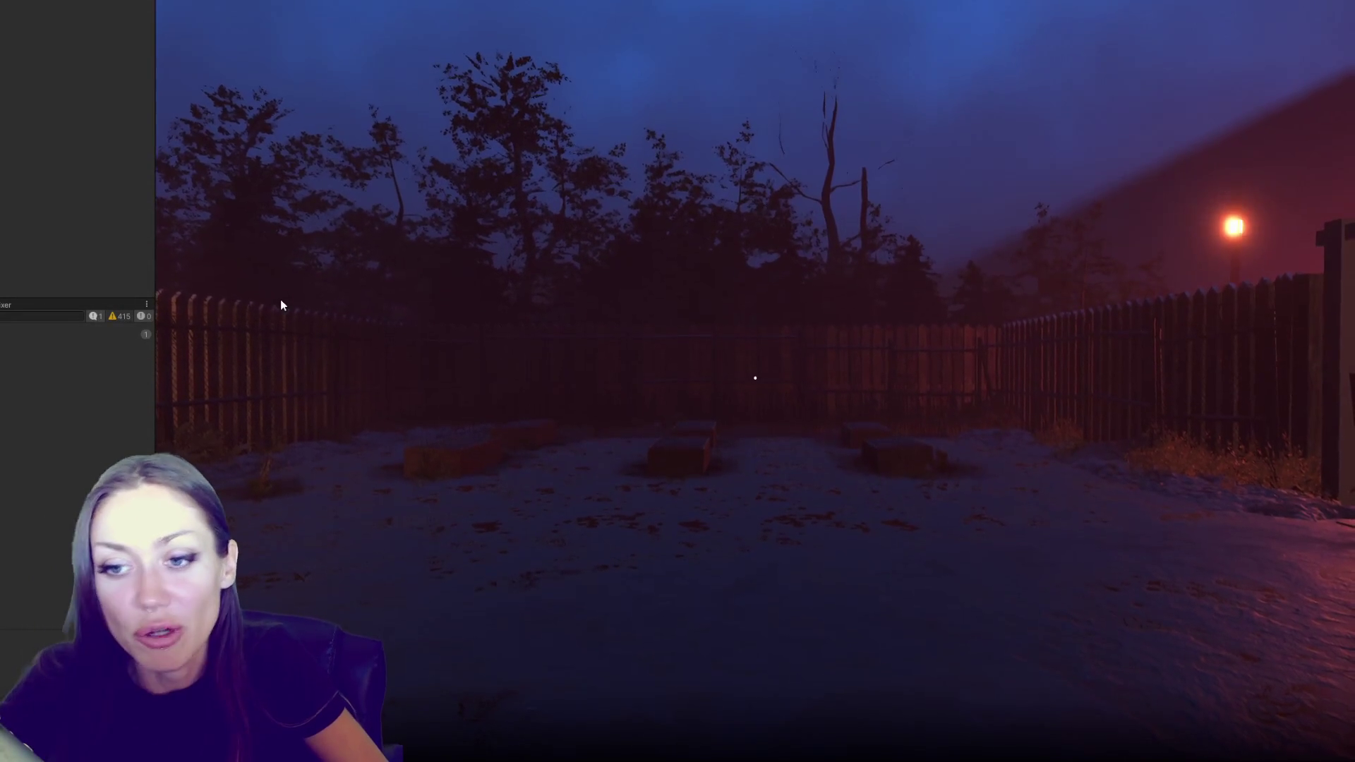
Open and close the Tasks pause menu, walk to the red mannequin at the fence, then stop play
key("Escape")
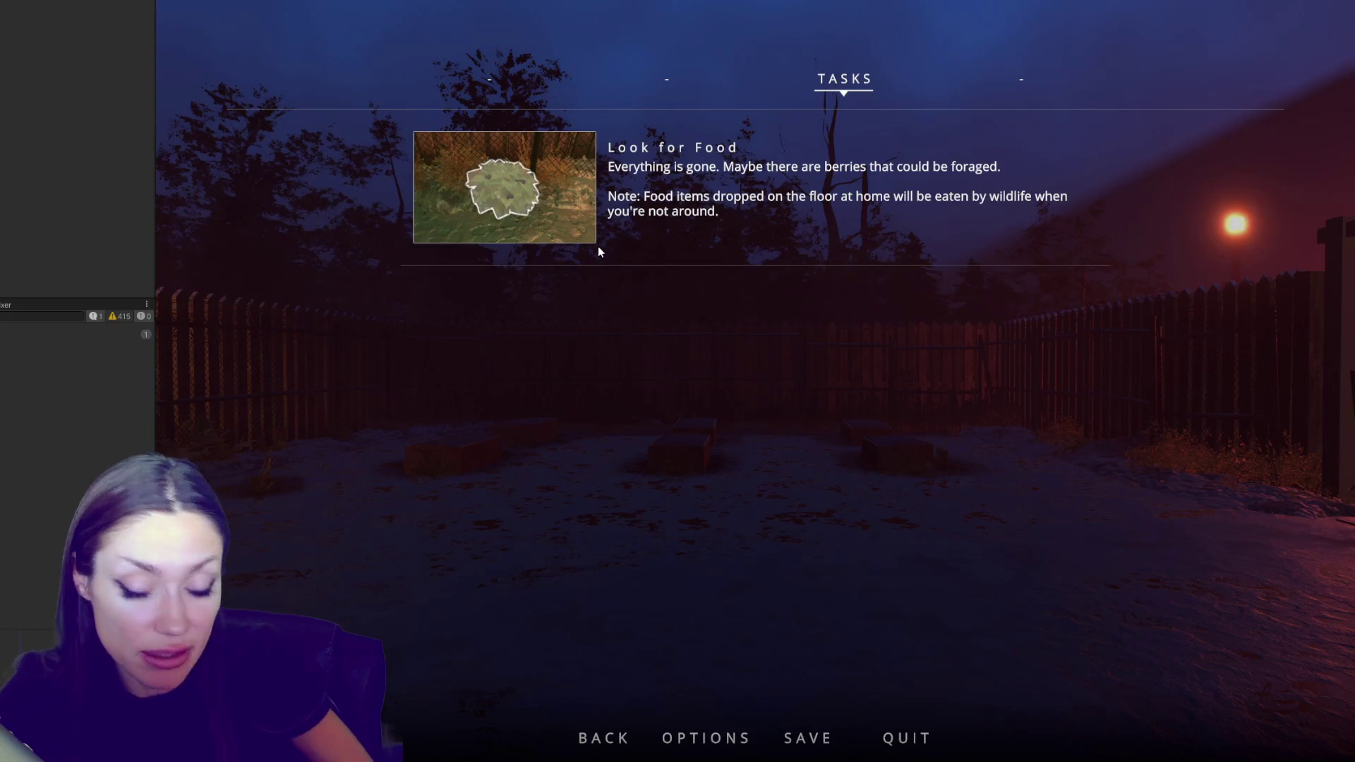
key("Escape")
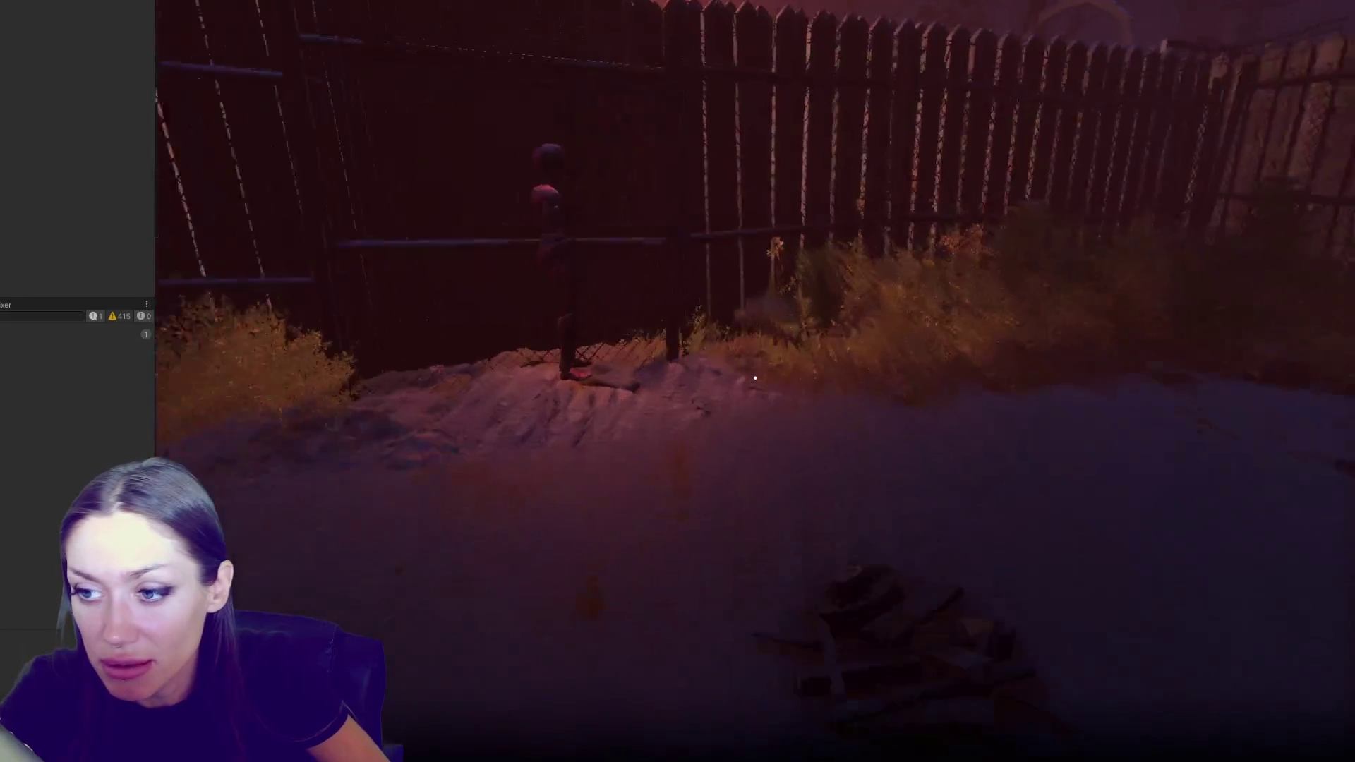
key("w")
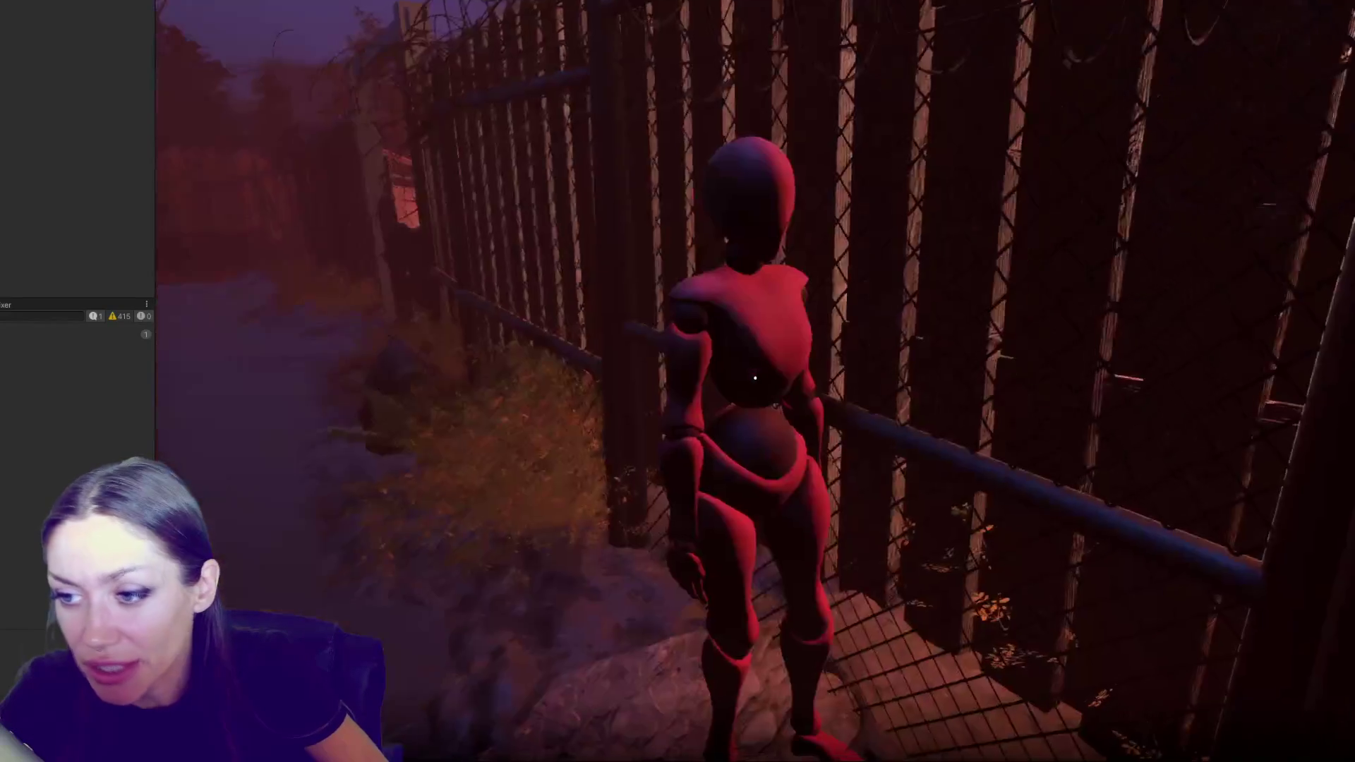
key("w")
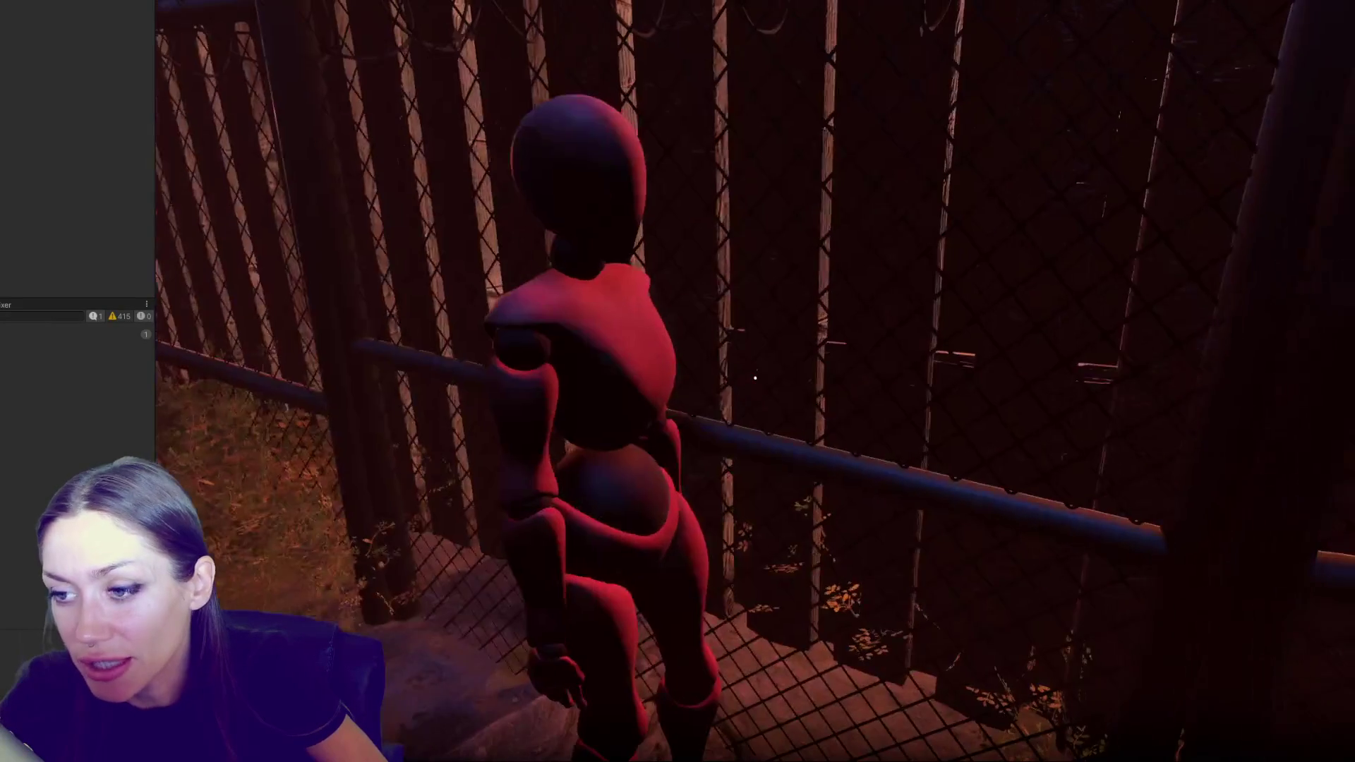
key("w")
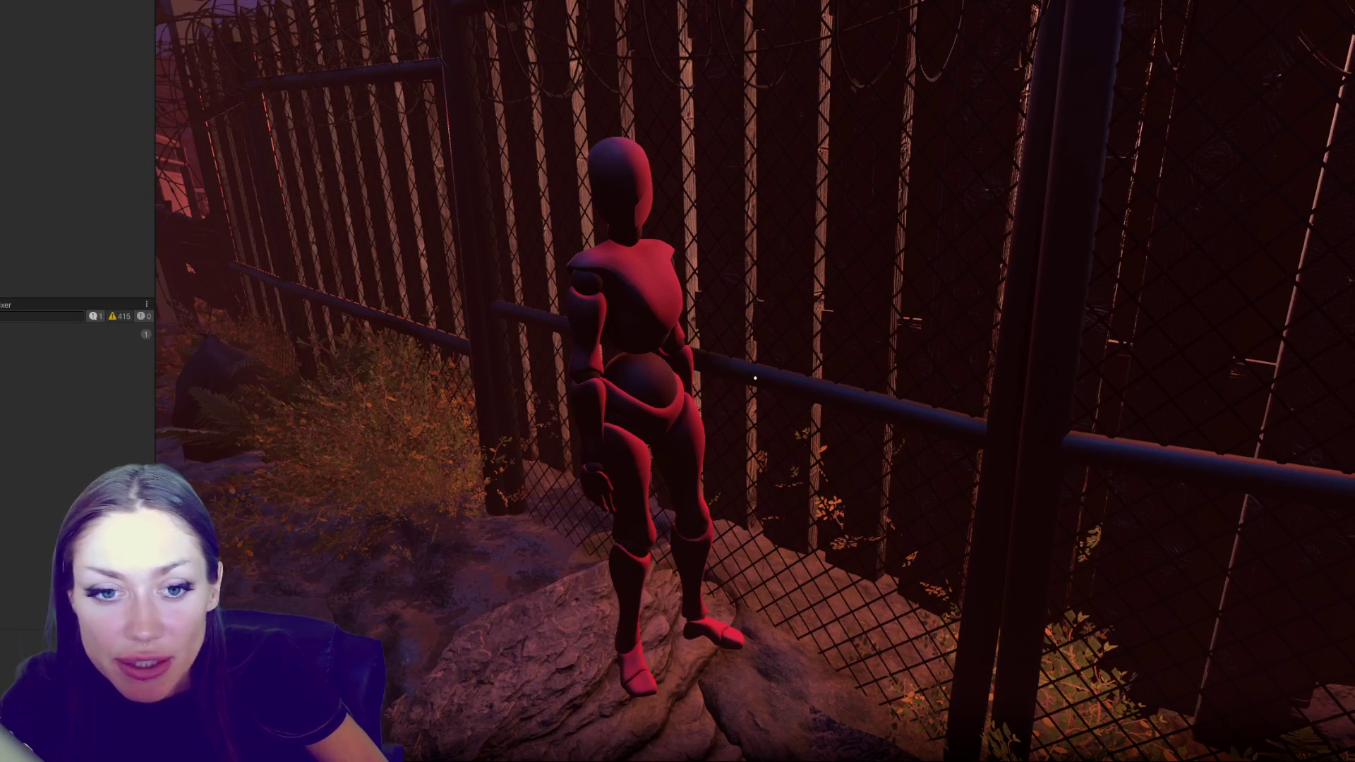
key("alt+Tab")
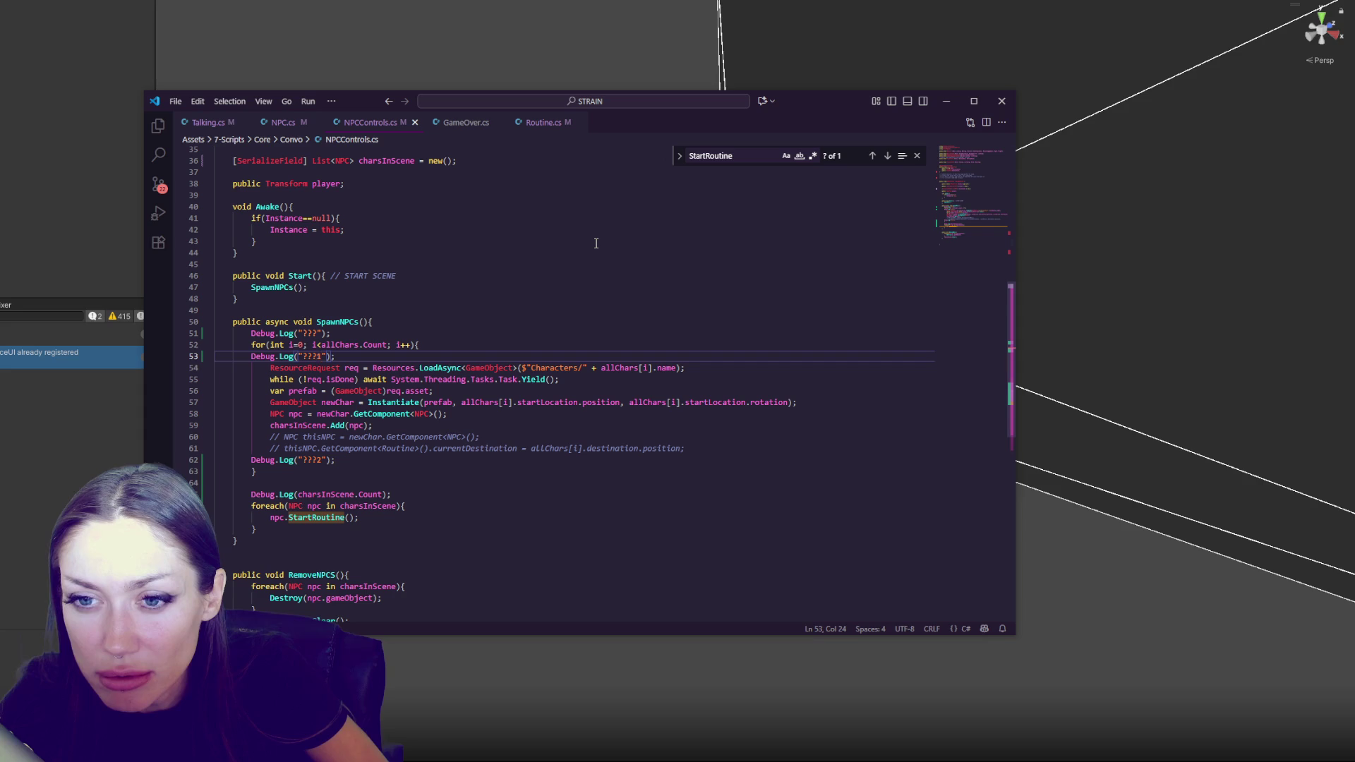
Insert Debug.Log("???"); as the first line of Start() in NPCControls.cs and save
left_click(569, 276)
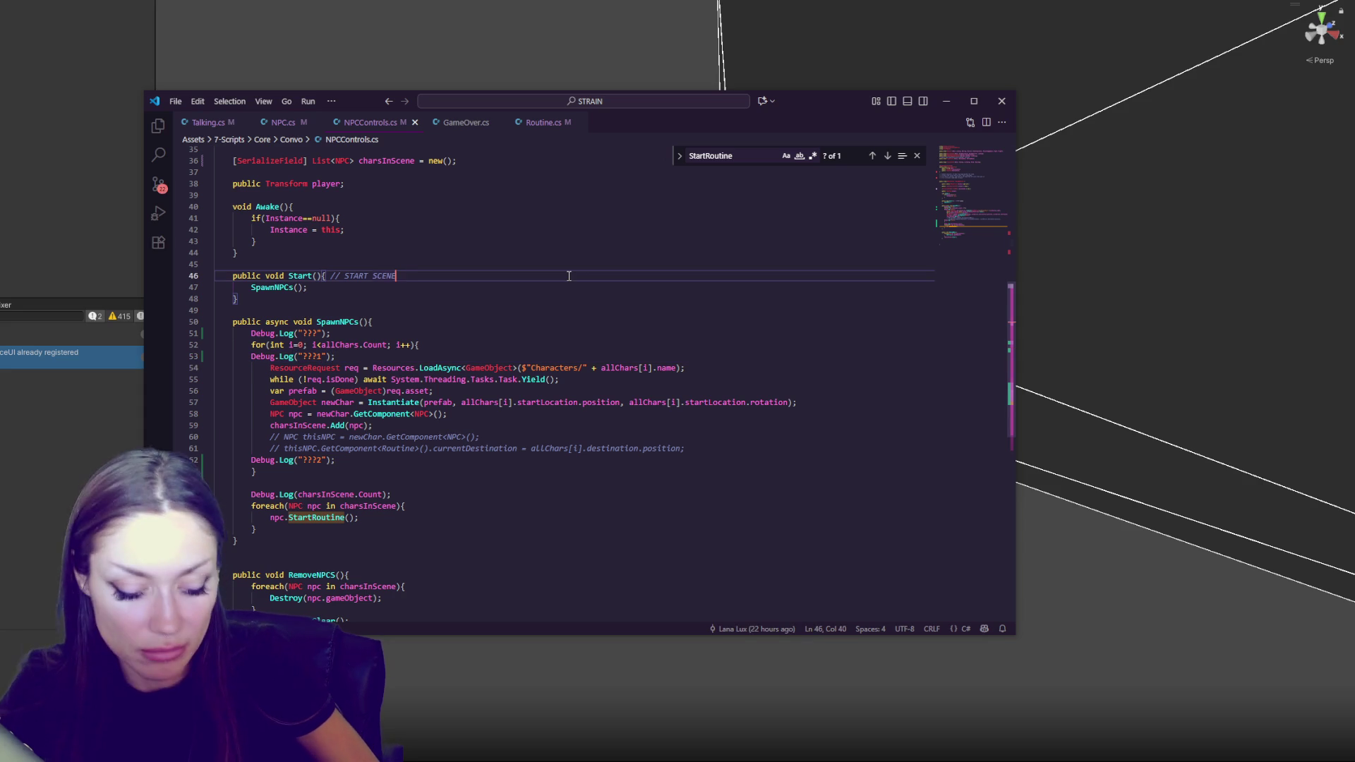
key("Return")
type("Debug.Log(\"???\");")
key("ctrl+s")
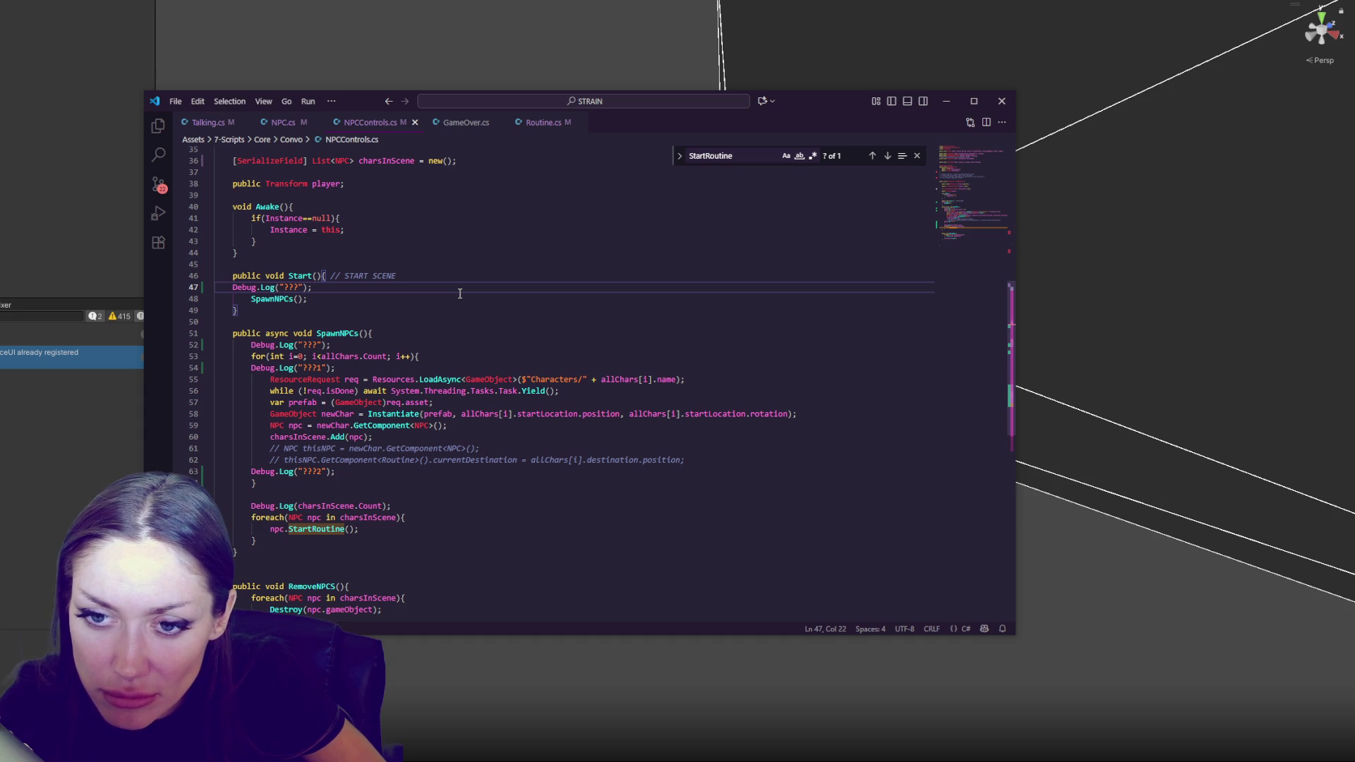
key("alt+Tab")
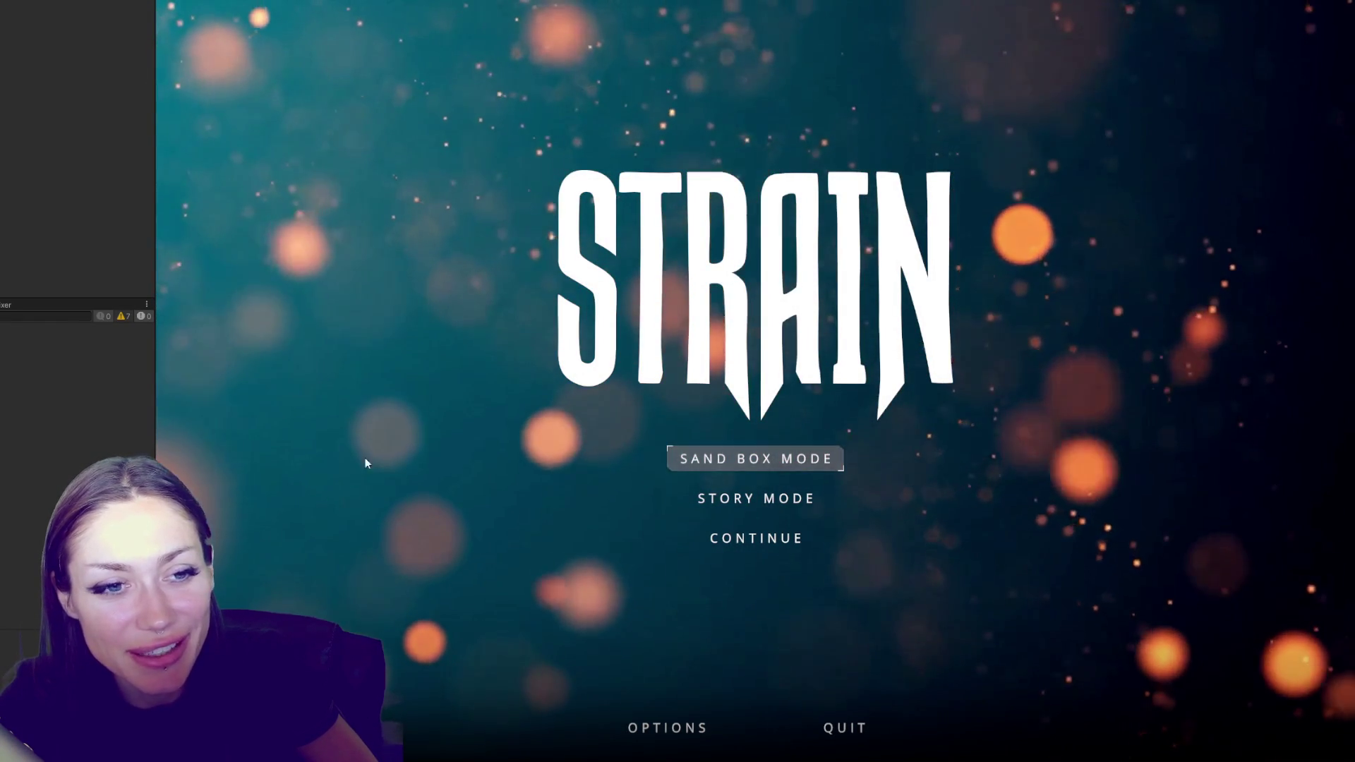
Start SAND BOX MODE, watch the red mannequin standing at the fence, then stop play
left_click(799, 455)
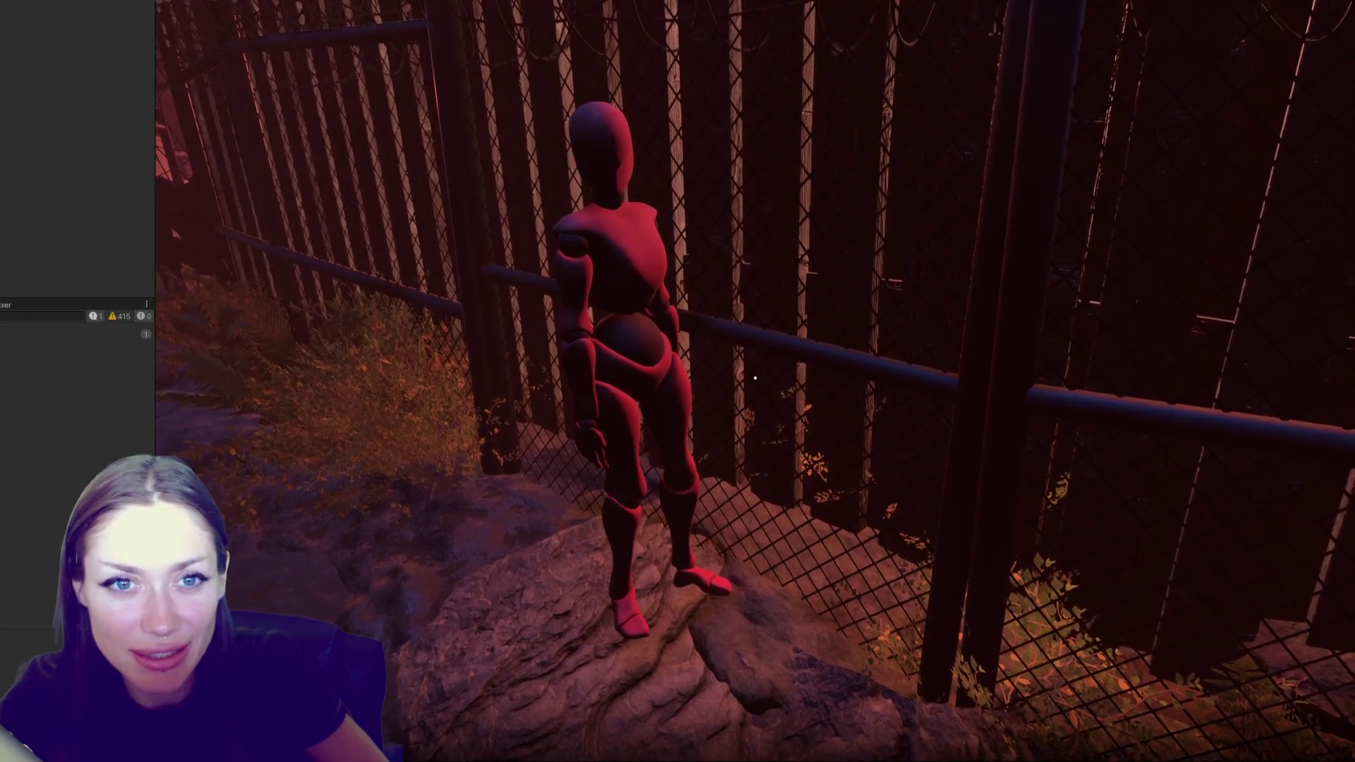
key("ctrl+p")
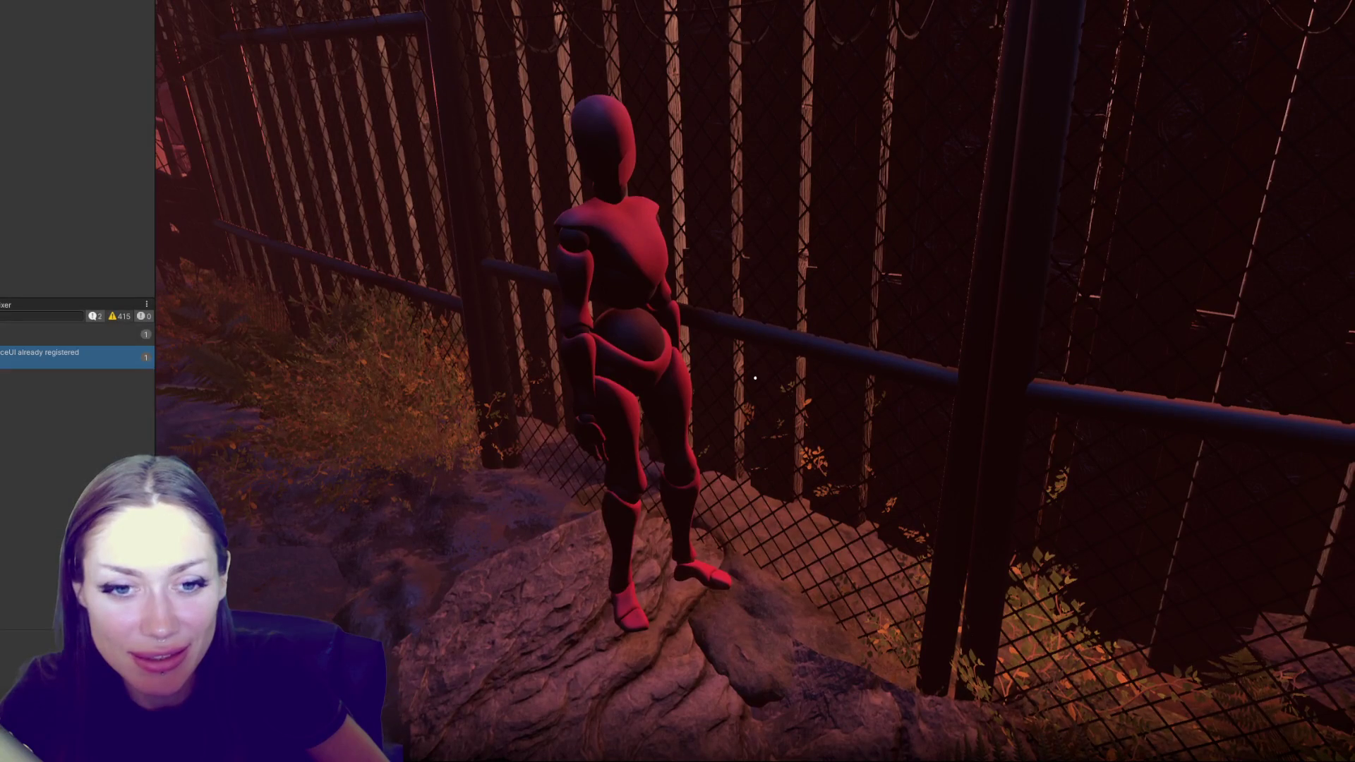
Open the Main scene from the Project panel, select the red mannequin, and widen the Inspector
key("ctrl+5")
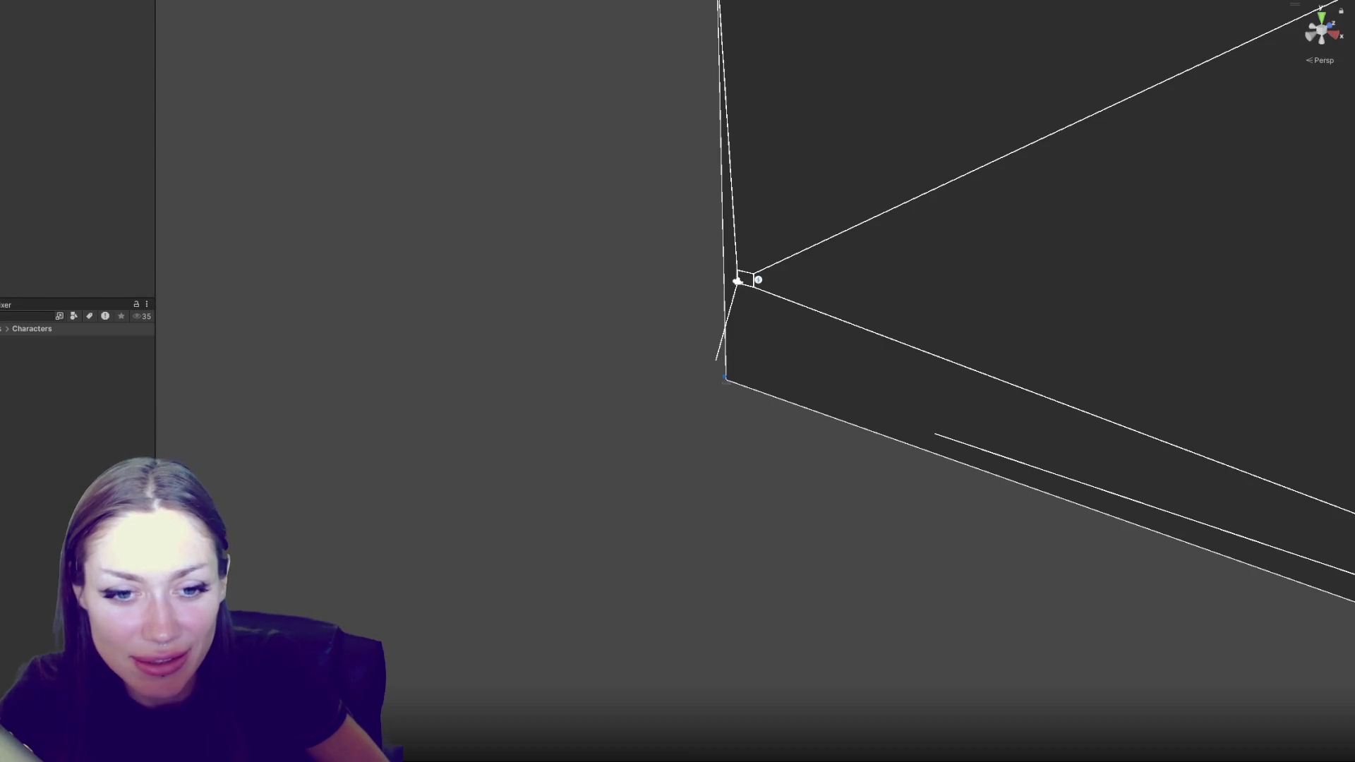
left_click(52, 449)
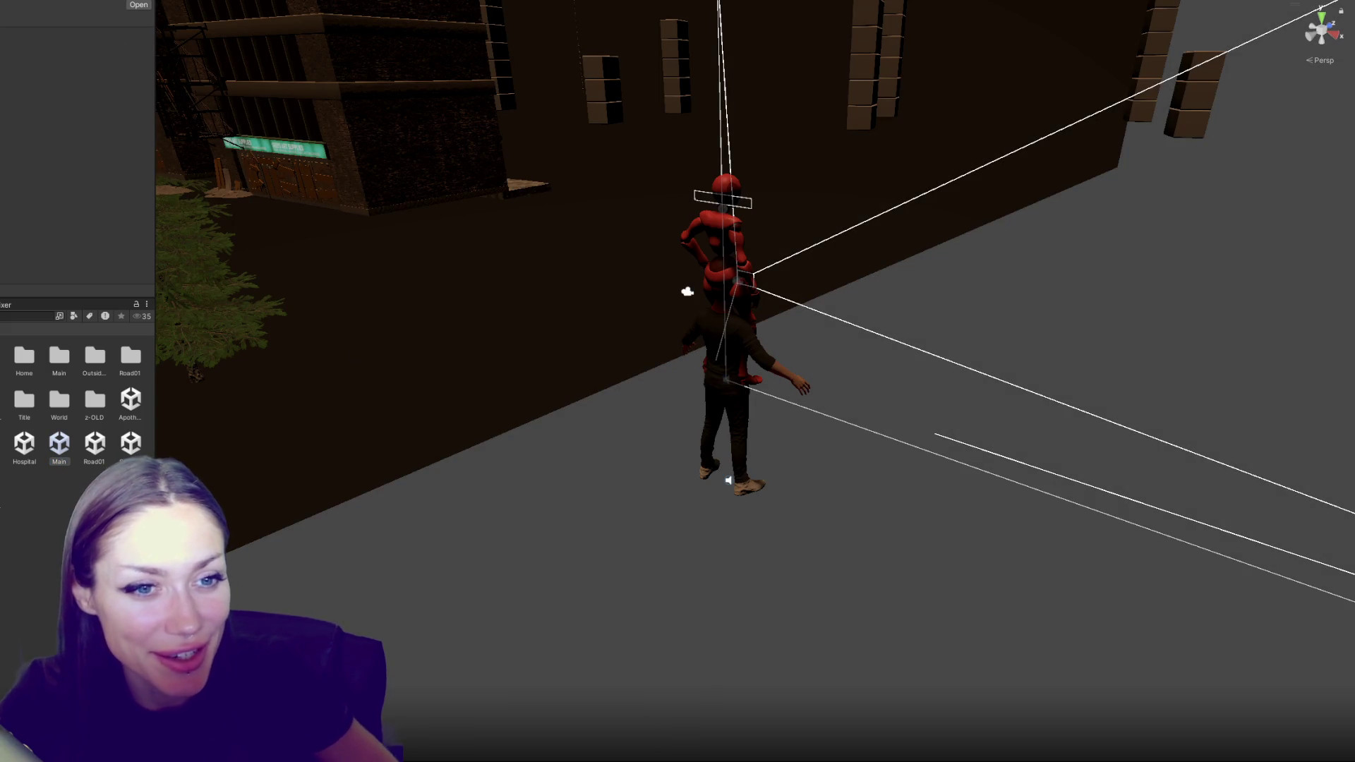
left_click(724, 205)
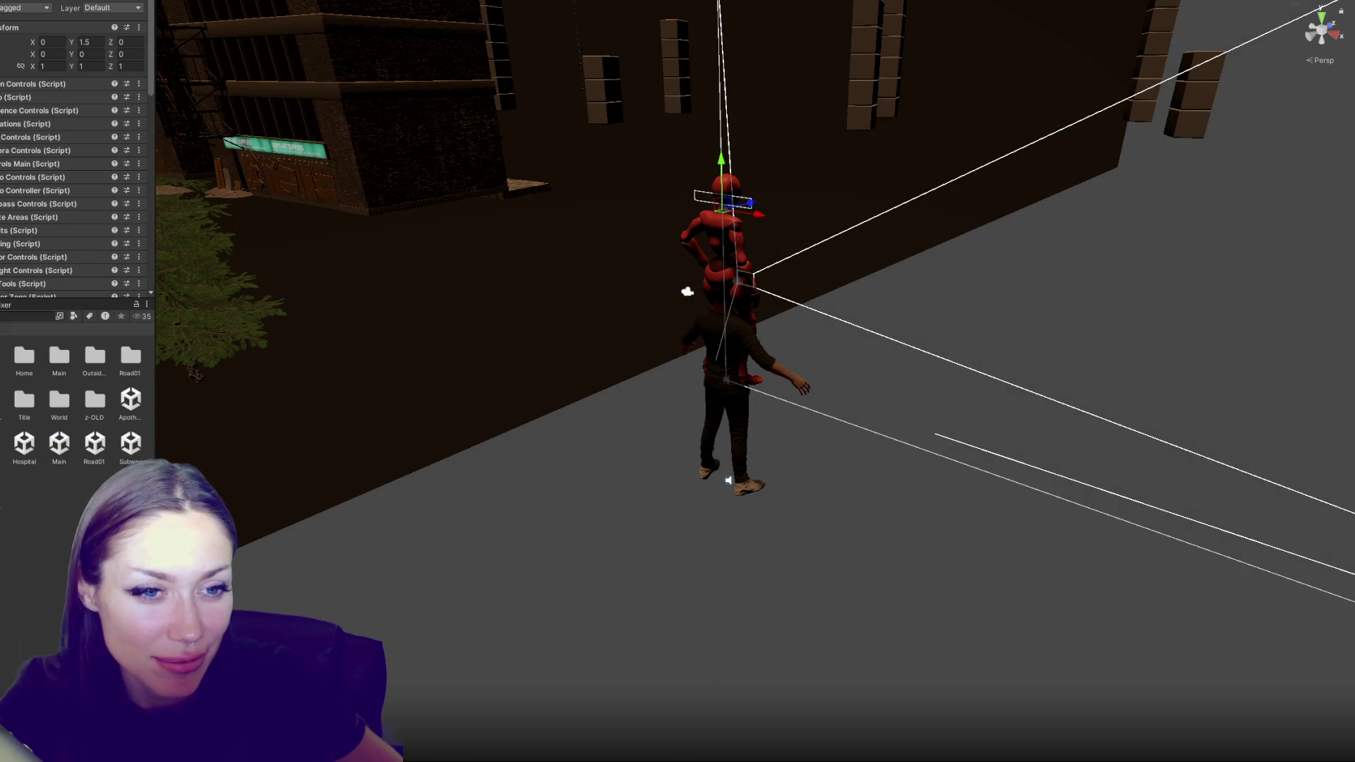
left_click_drag(155, 305, 258, 305)
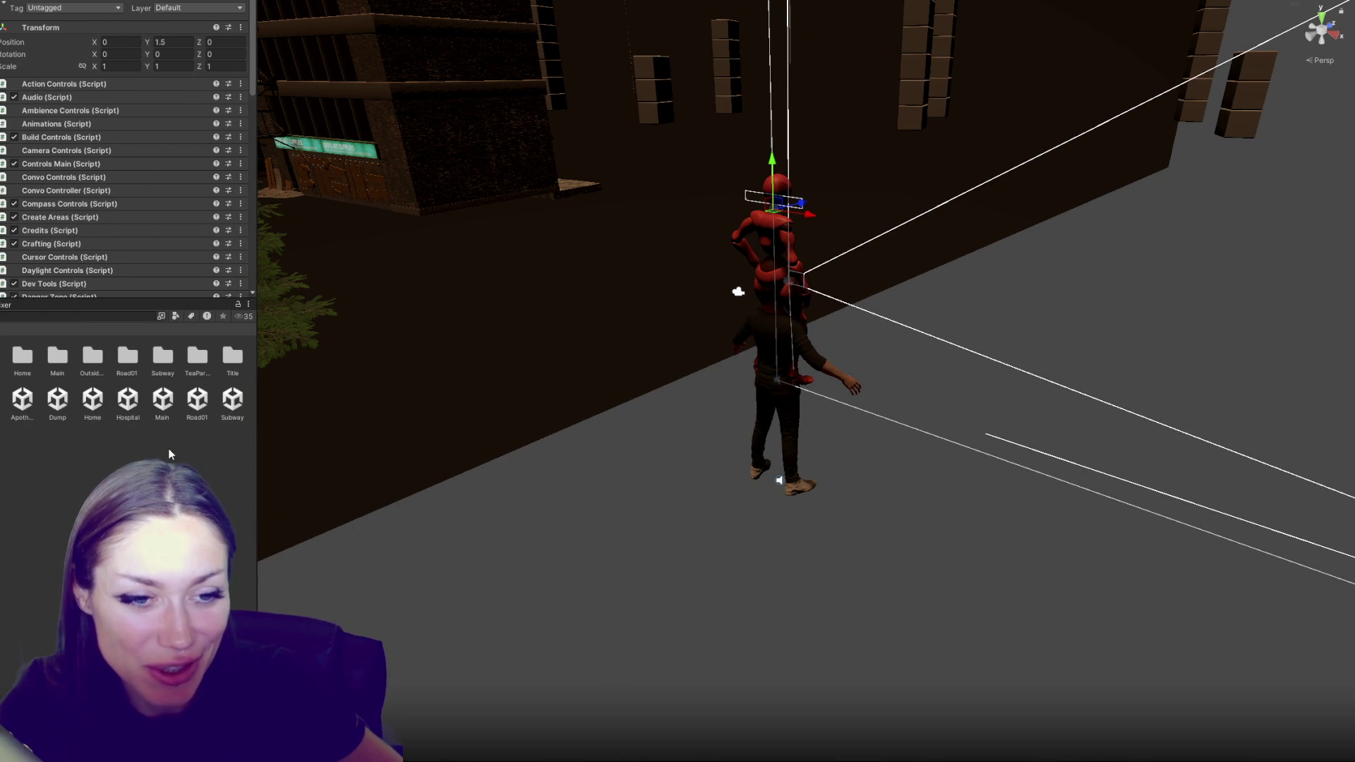
scroll(120, 42, "down", 15)
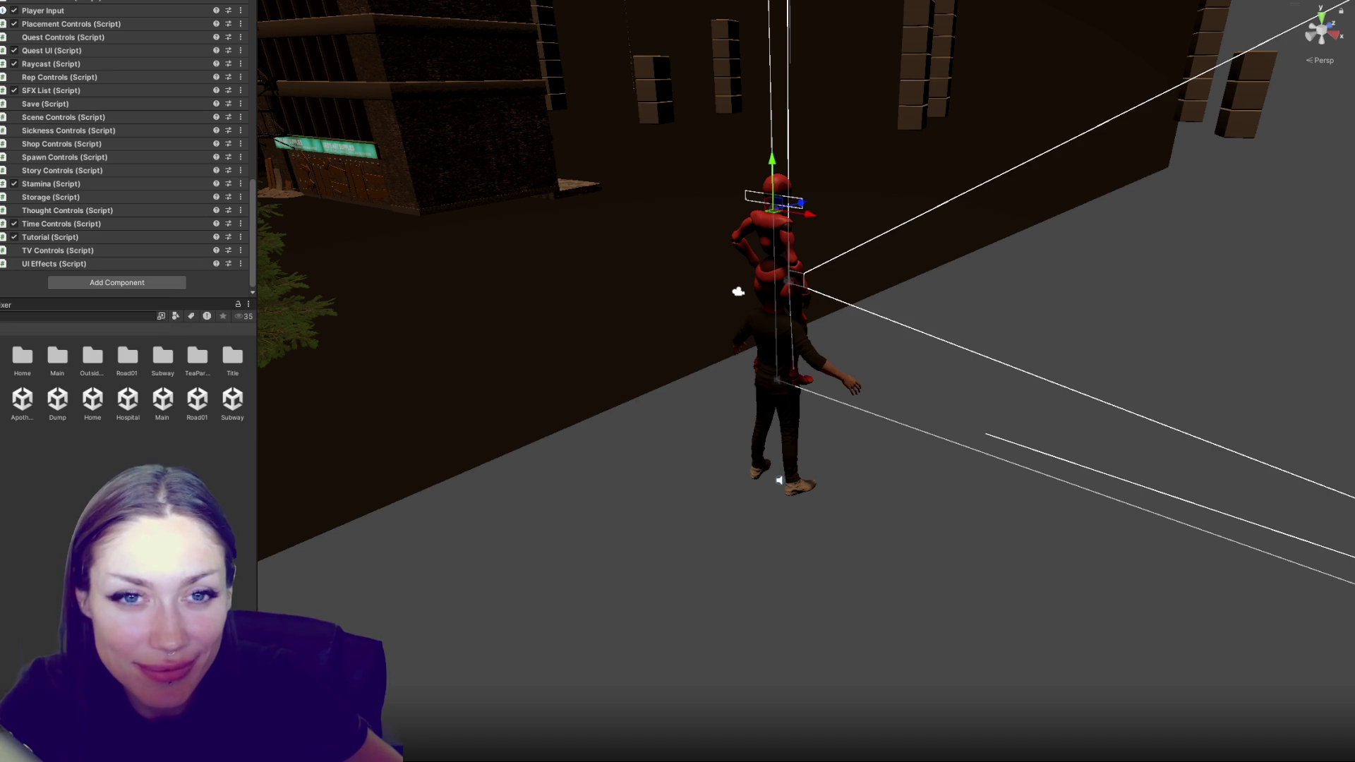
Step to Character Template and browse its NPC and Routine items: Standing Idle, Standing Smoking, Washing Dishes
key("Down")
key("Down")
key("Down")
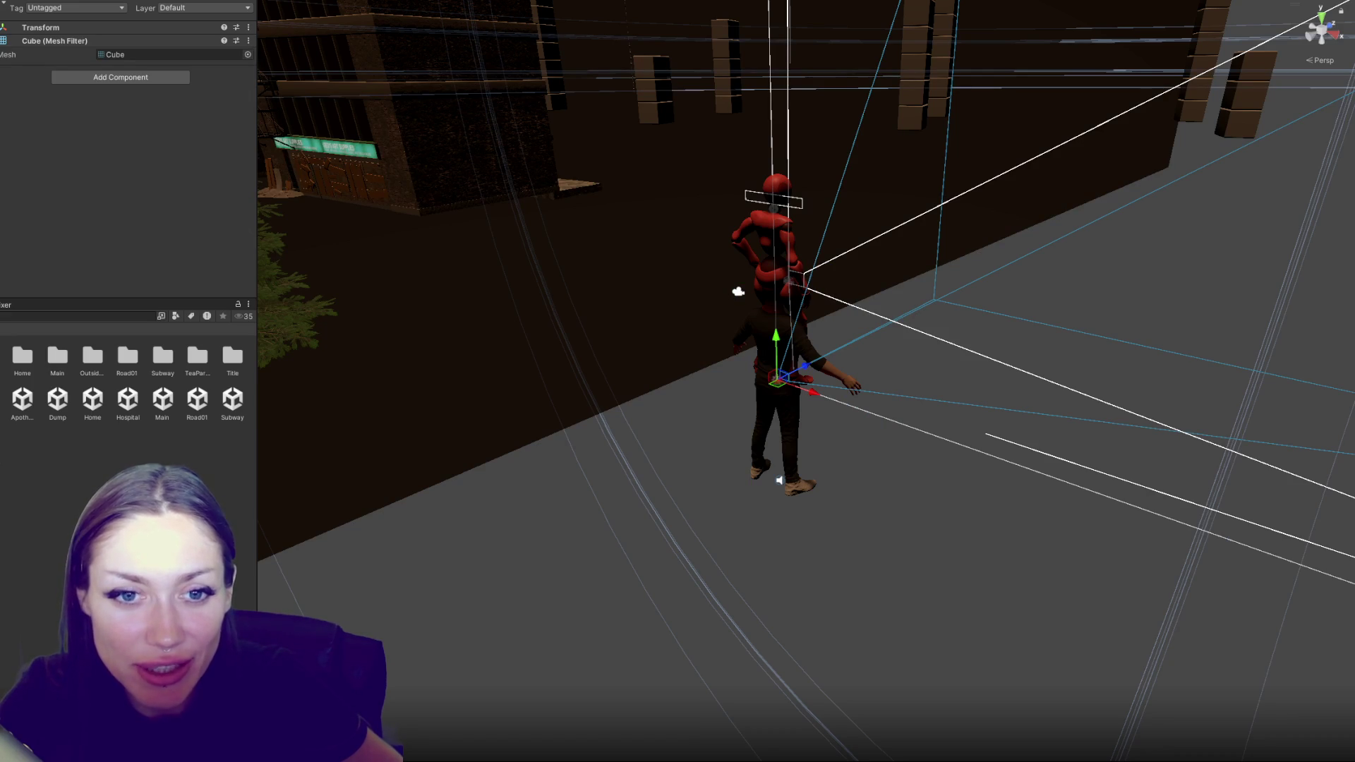
key("Down")
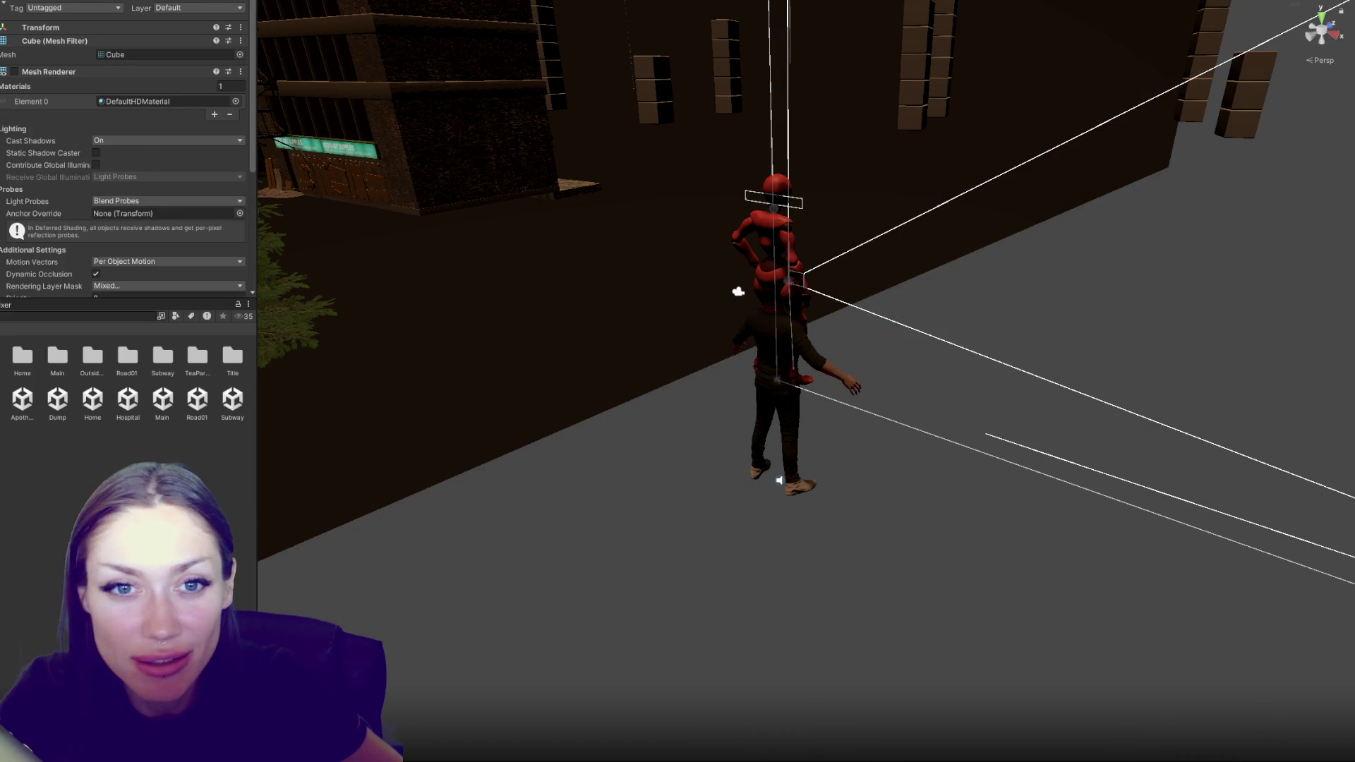
key("Down")
key("Down")
key("Down")
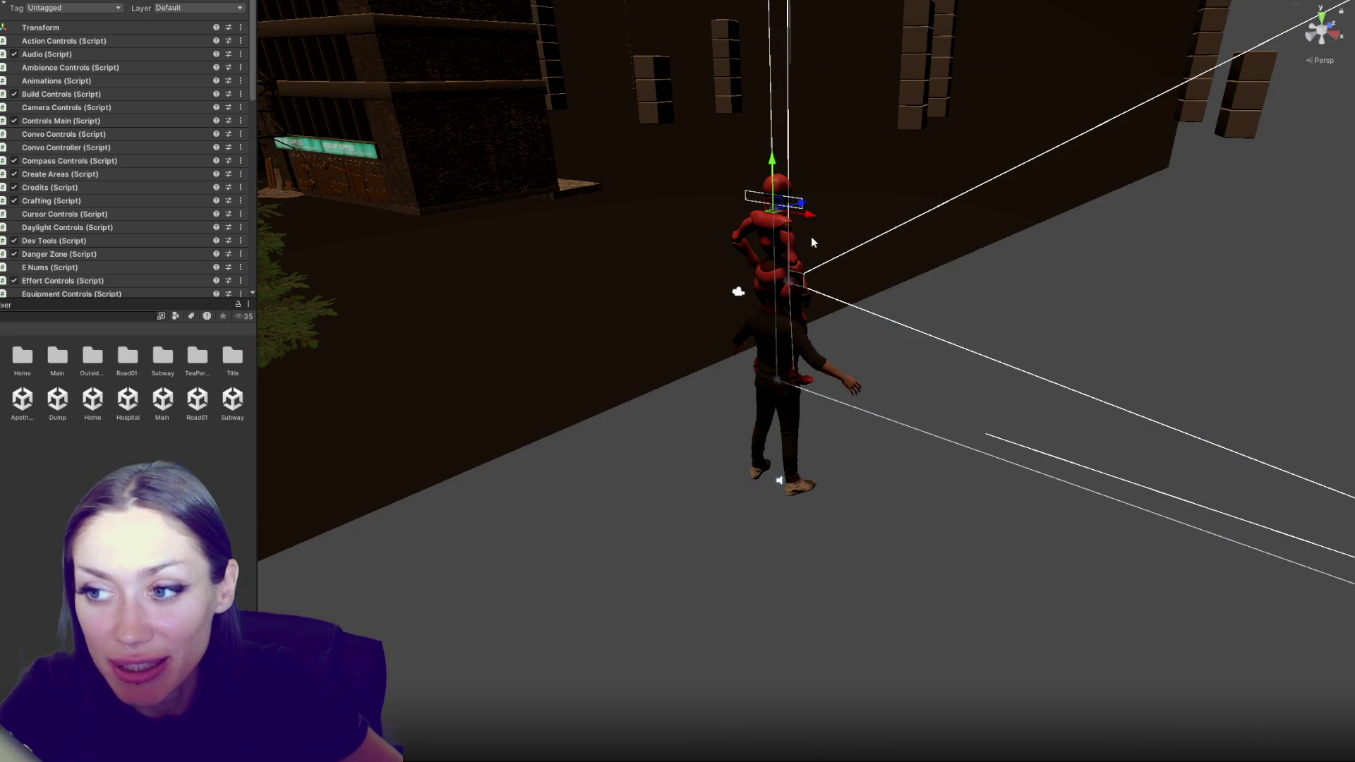
key("Down")
key("Down")
key("Up")
left_click(44, 68)
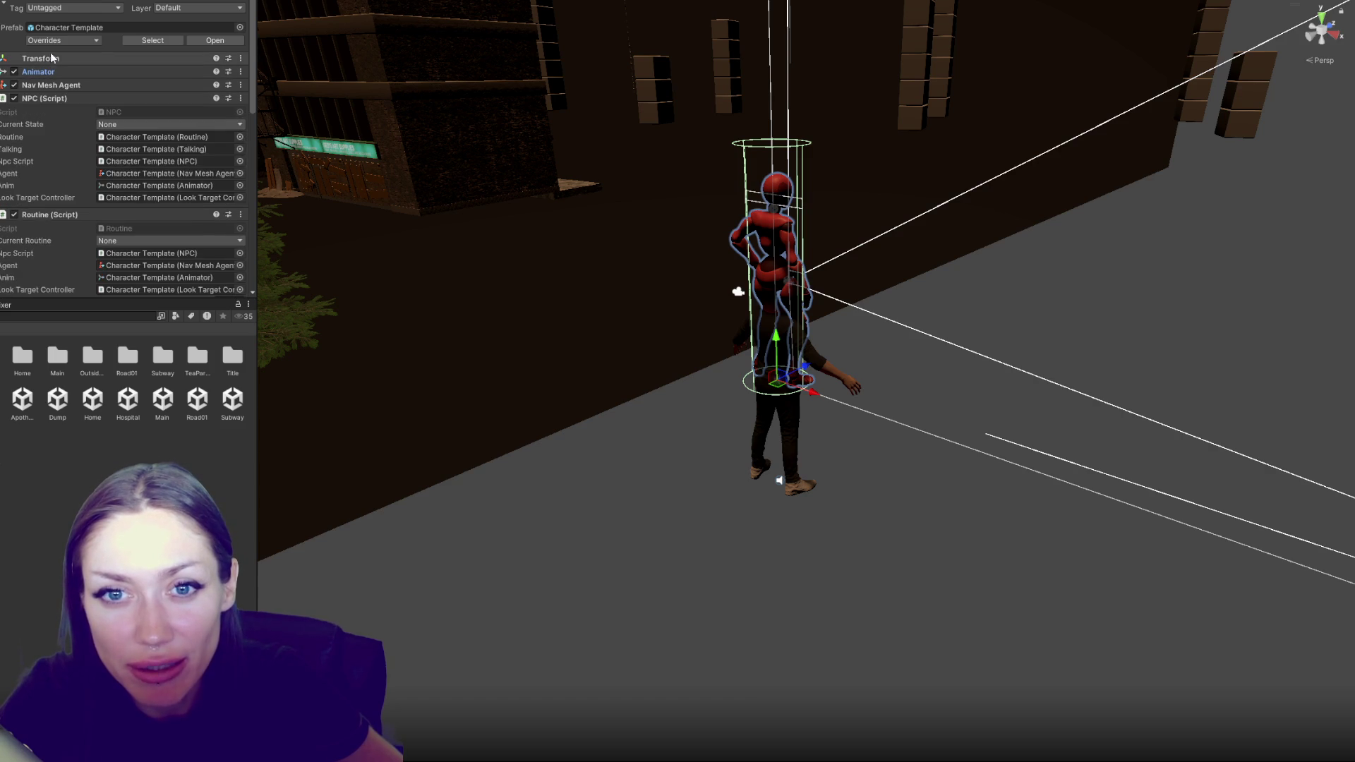
left_click(45, 98)
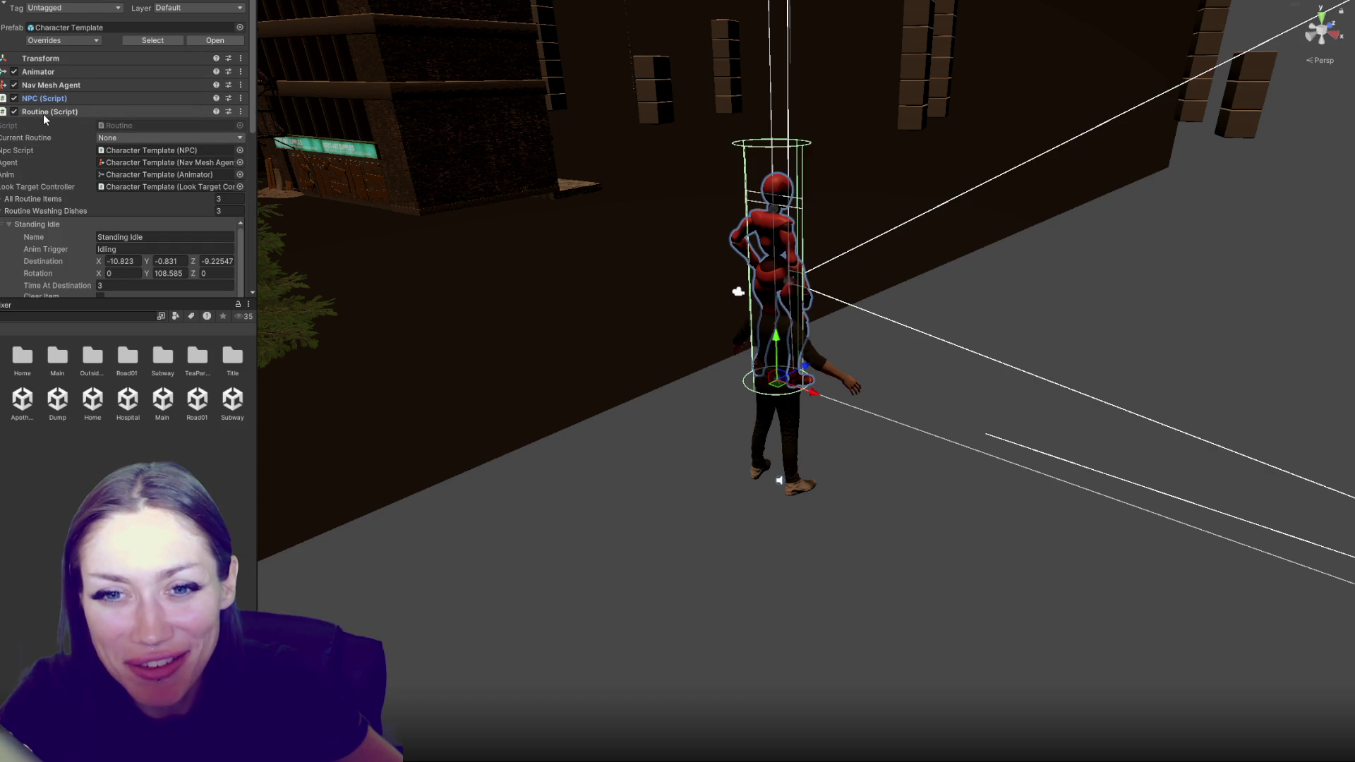
left_click(45, 225)
left_click(68, 238)
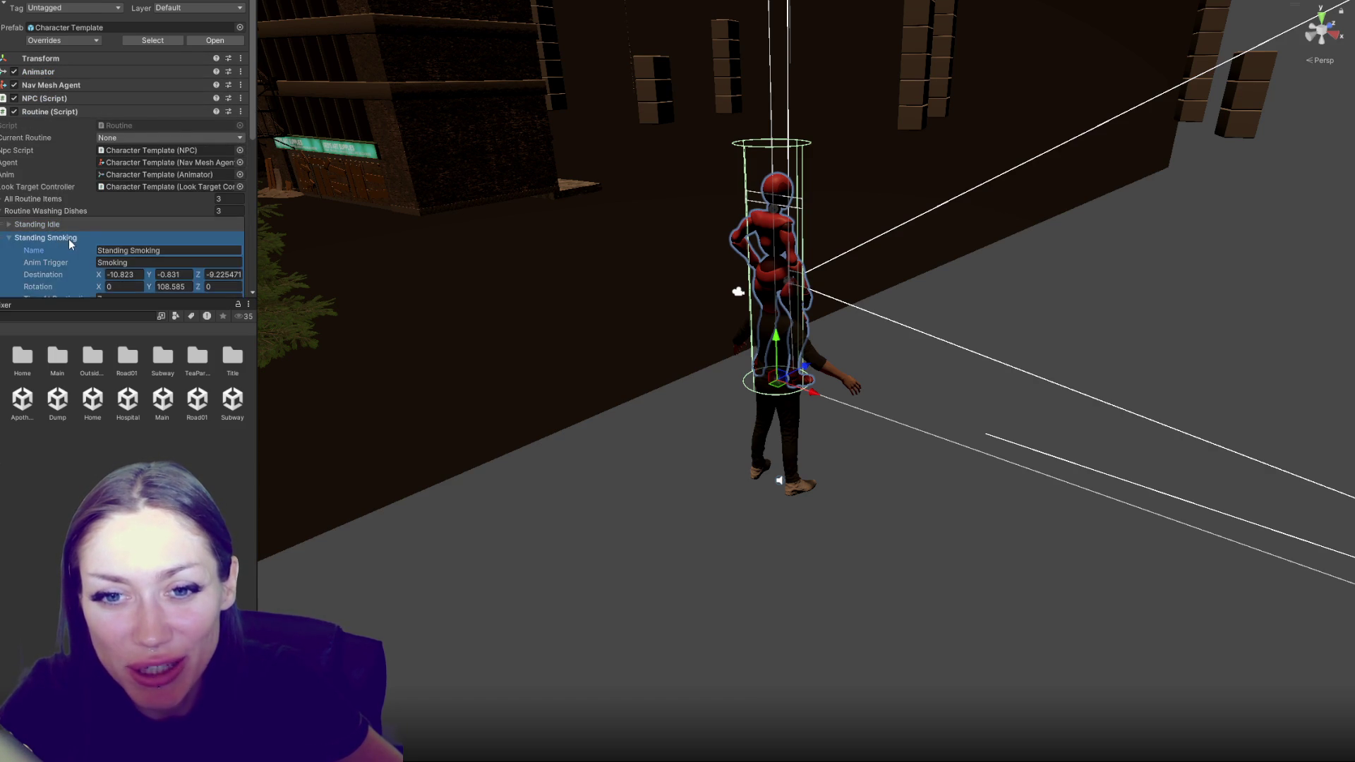
left_click(68, 239)
scroll(108, 165, "down", 3)
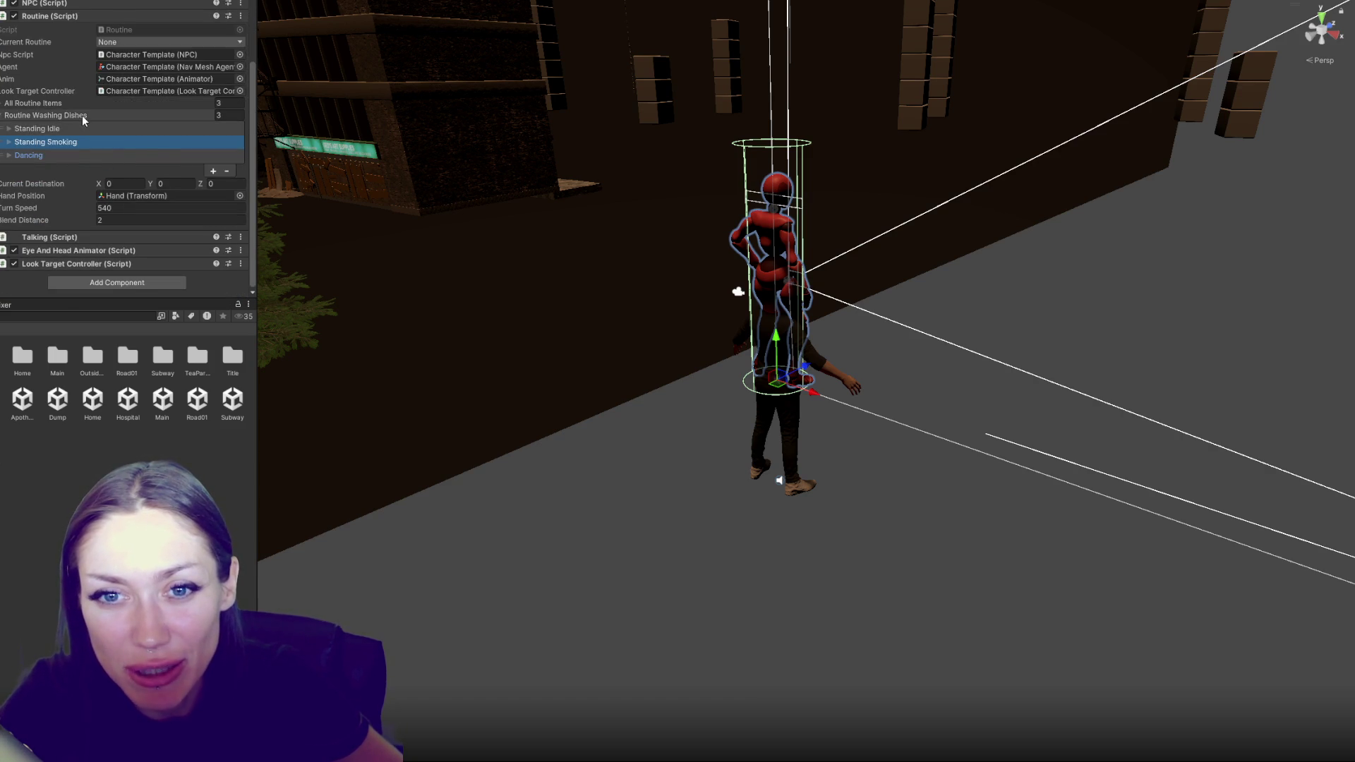
left_click(82, 115)
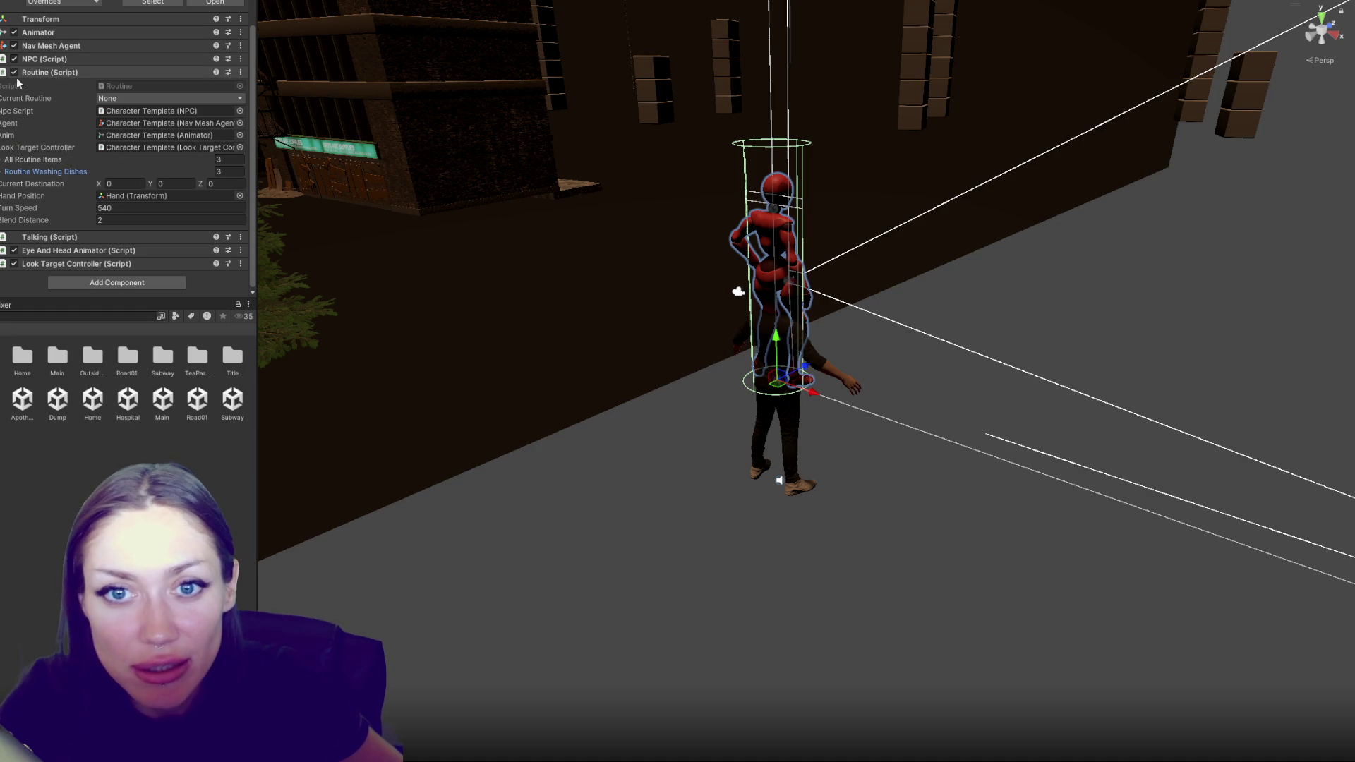
left_click(56, 72)
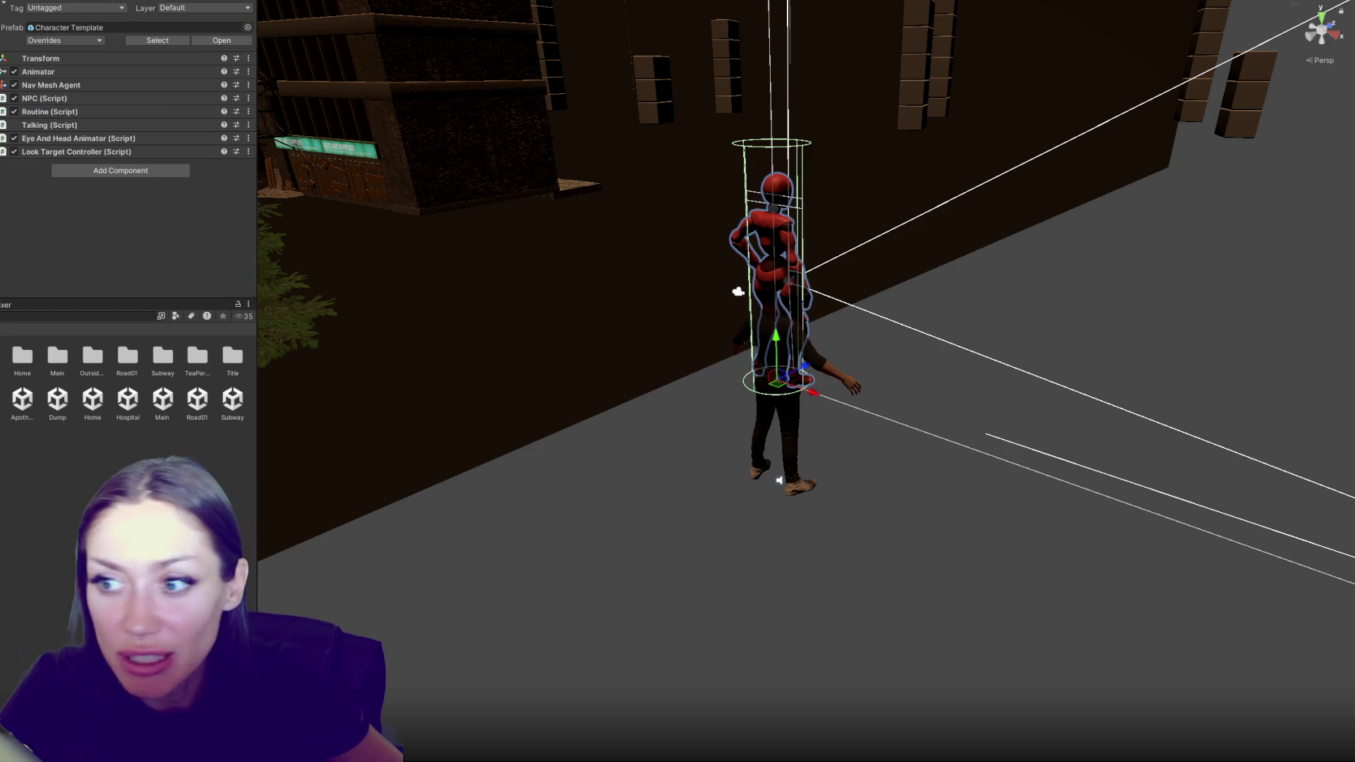
Deselect the NPC, then review the manager object's script components, including NPC Spawn Controls
key("ctrl+shift+d")
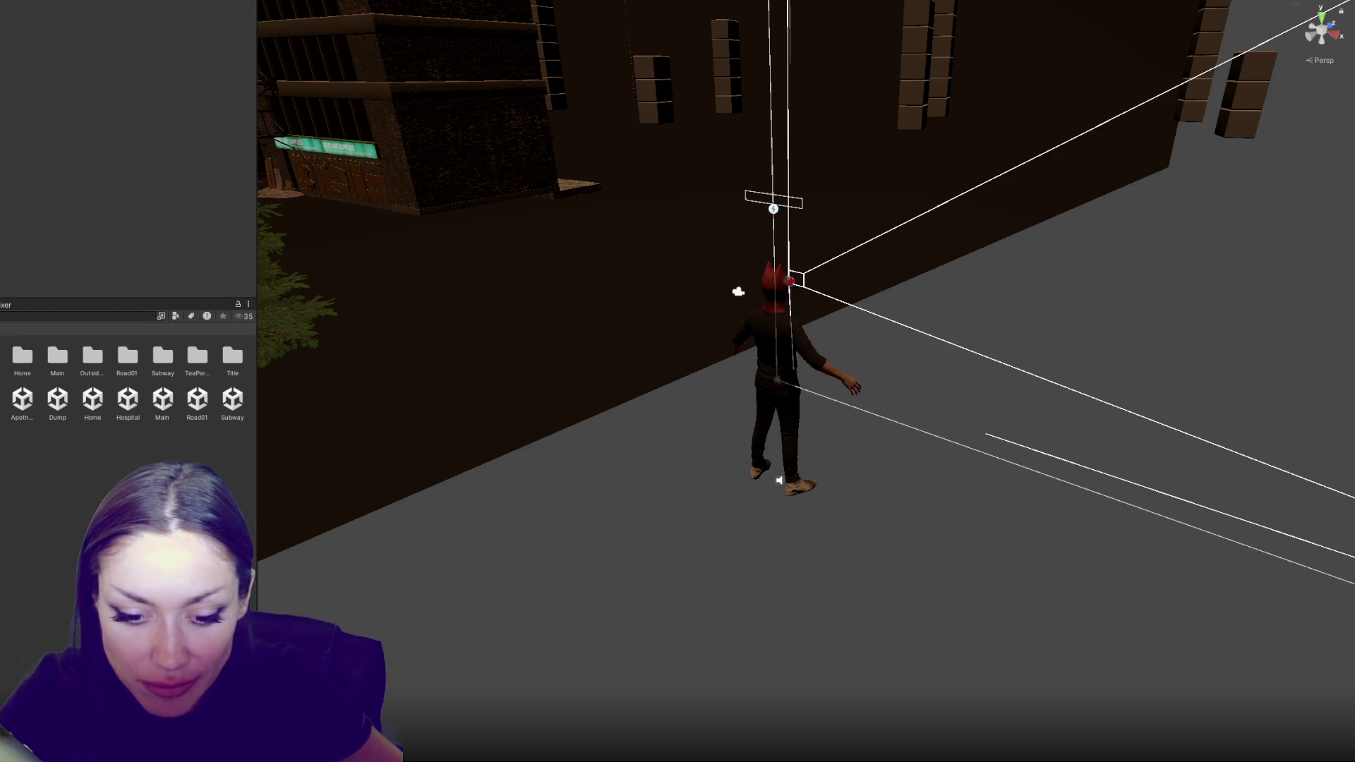
key("ctrl+z")
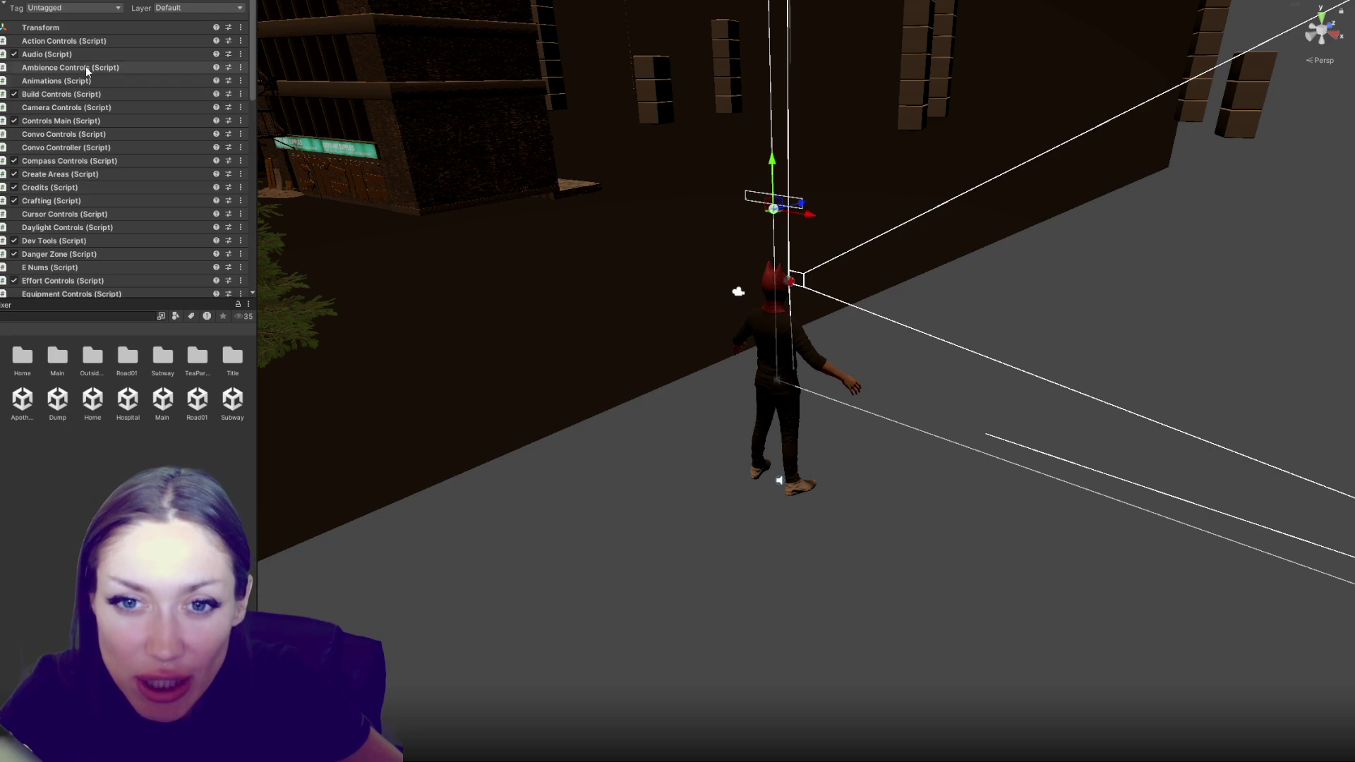
scroll(88, 106, "down", 5)
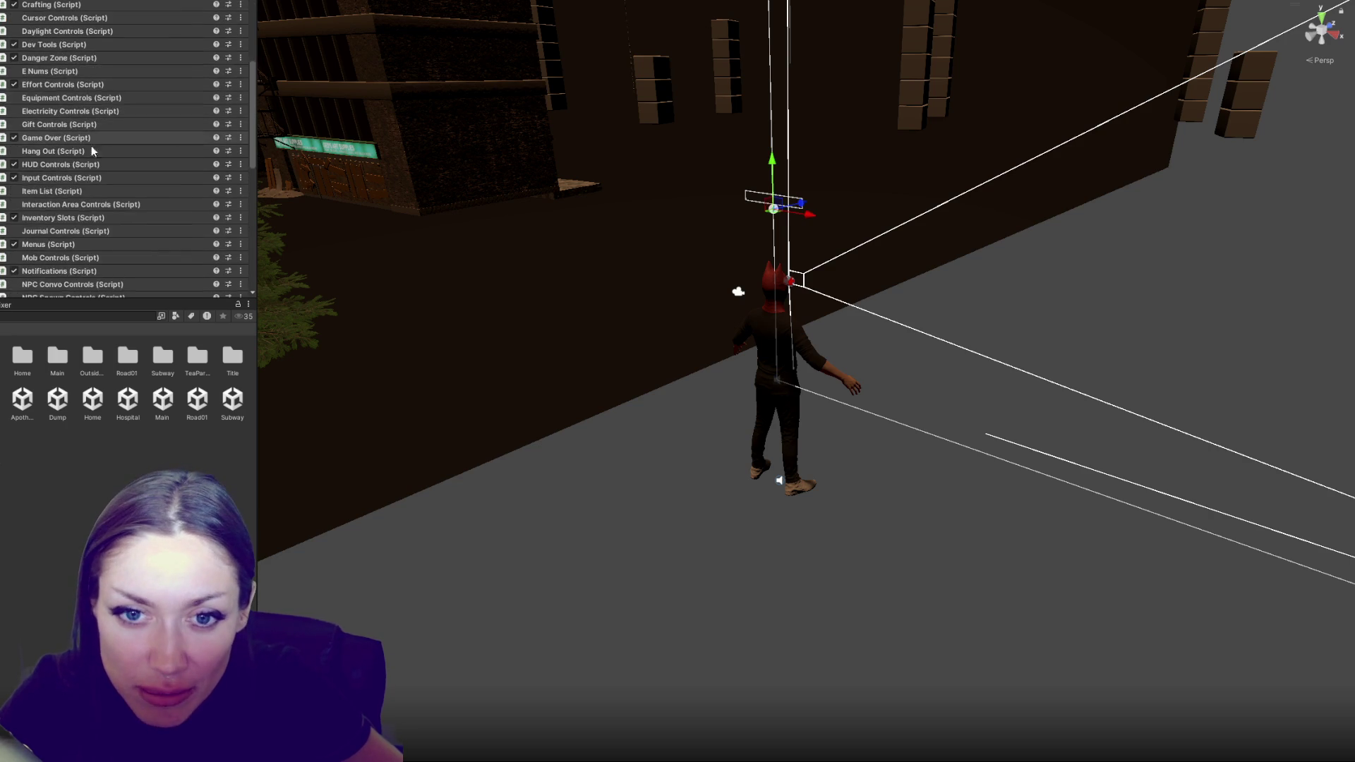
scroll(33, 256, "down", 3)
left_click(44, 233)
left_click(43, 233)
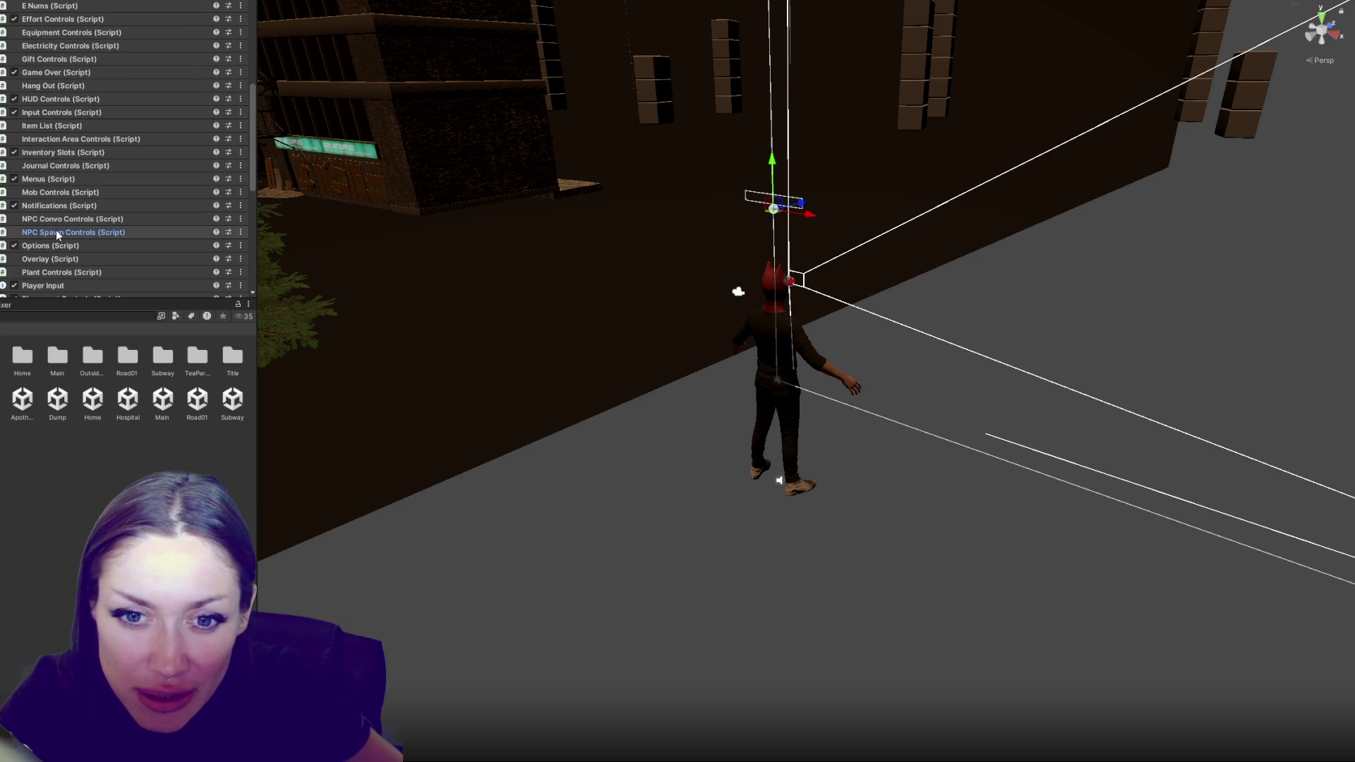
scroll(56, 230, "up", 10)
scroll(93, 199, "down", 5)
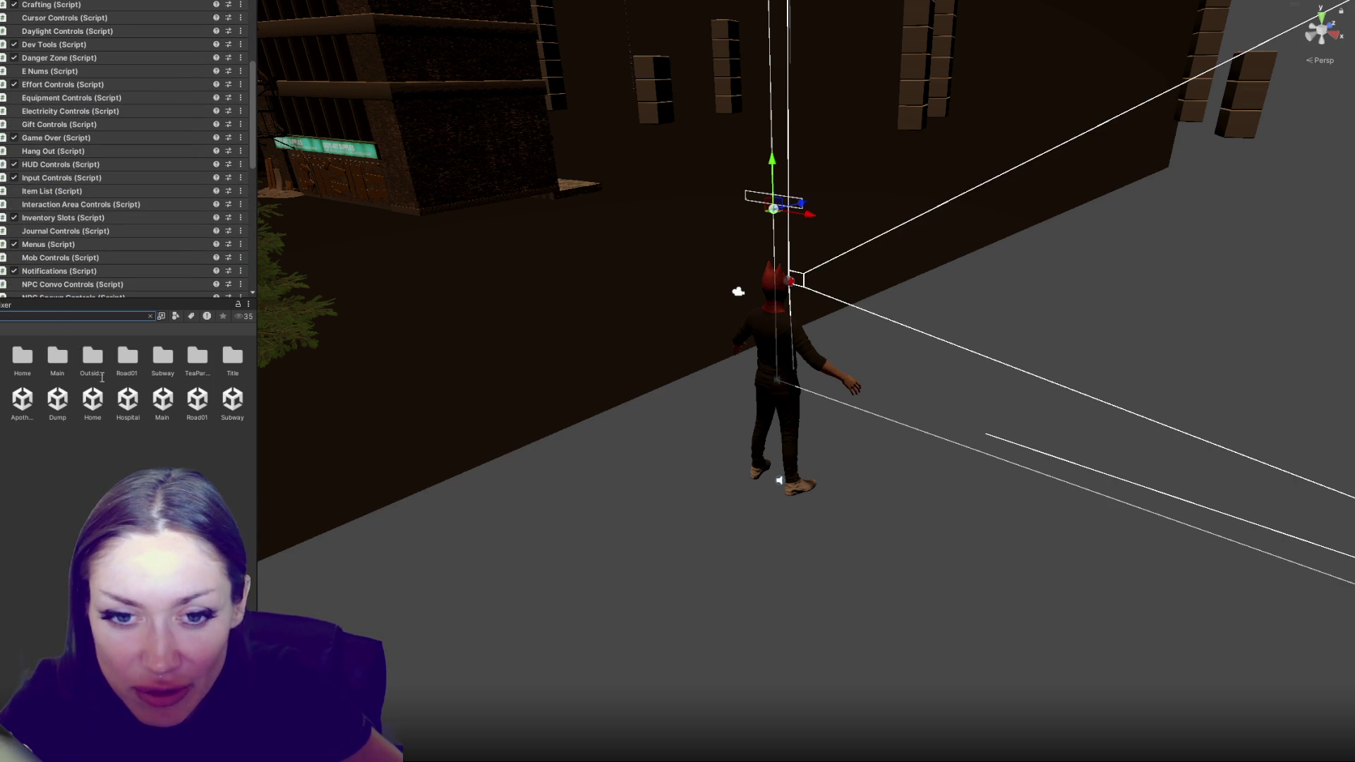
Search the Project panel for 'npc' and filter the results to Script type
type("npc")
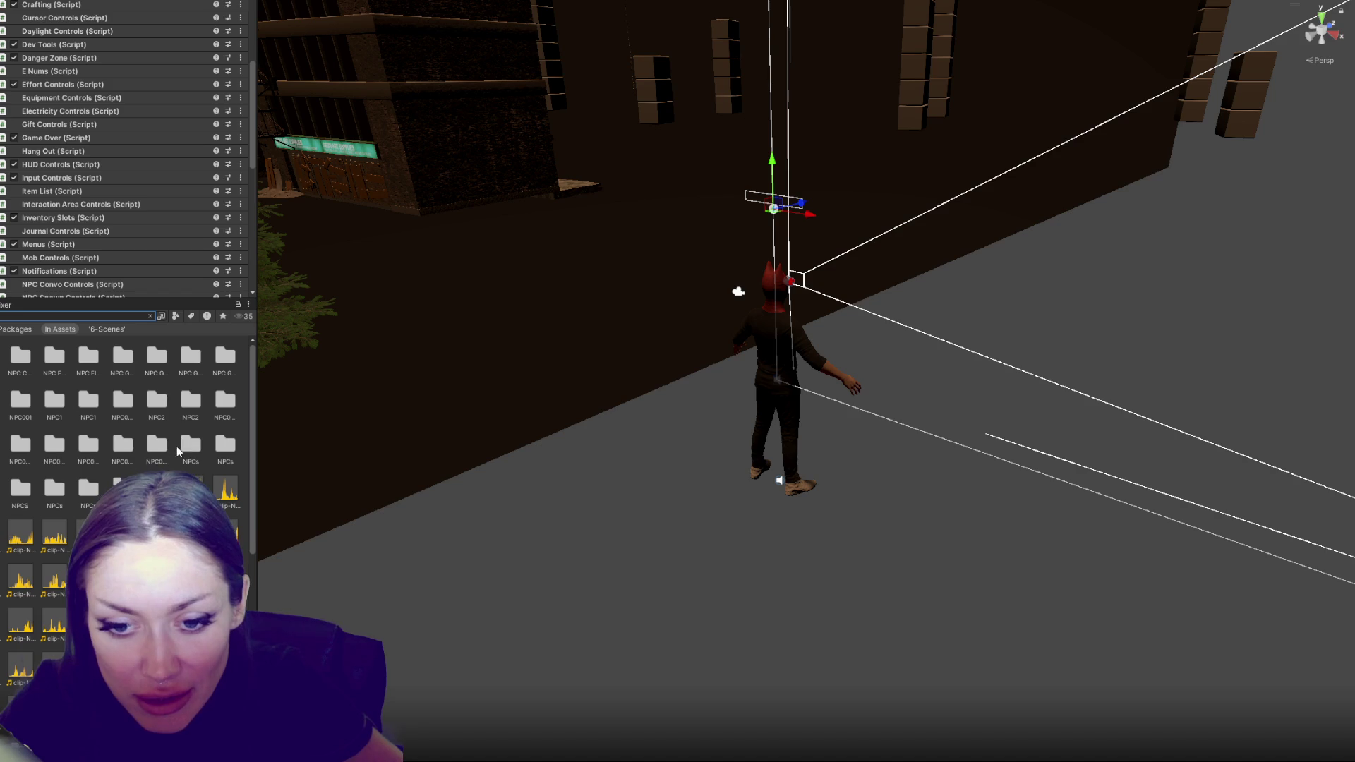
left_click(176, 317)
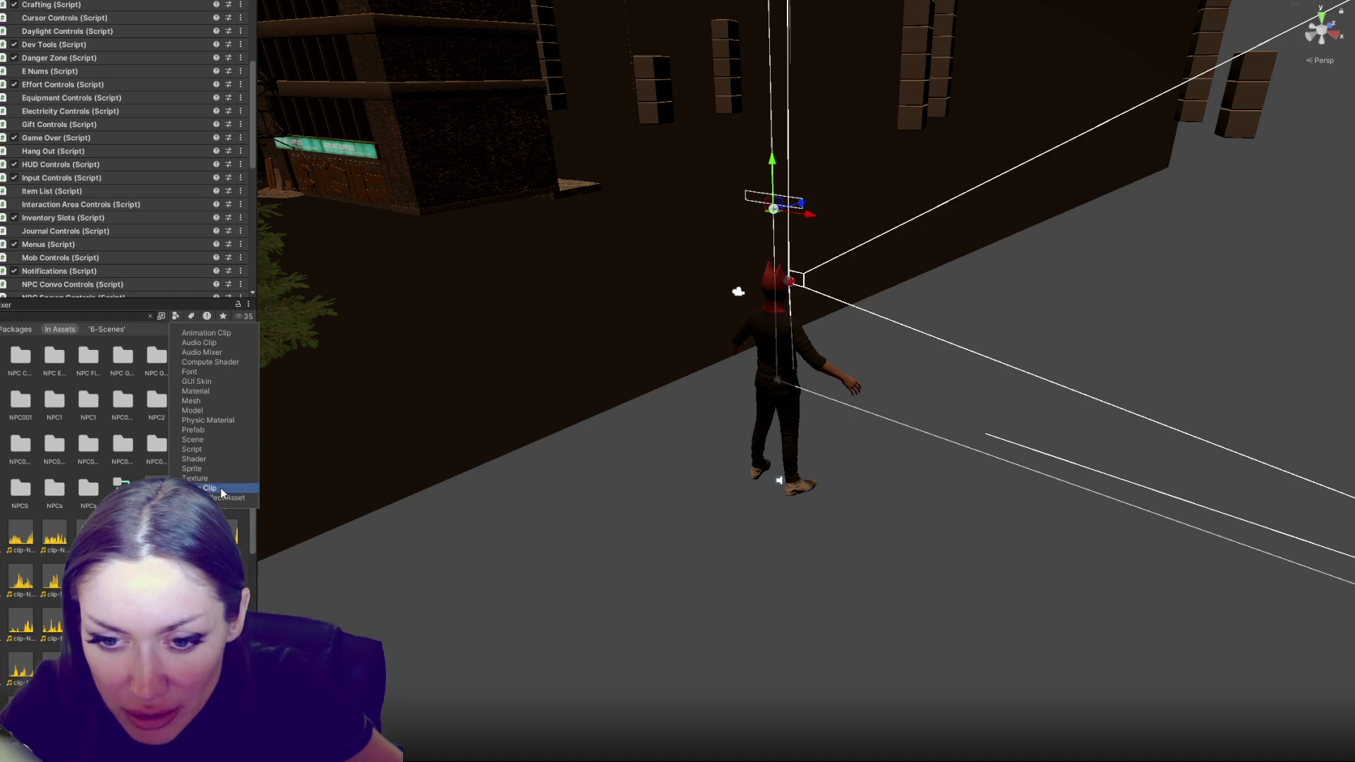
left_click(192, 449)
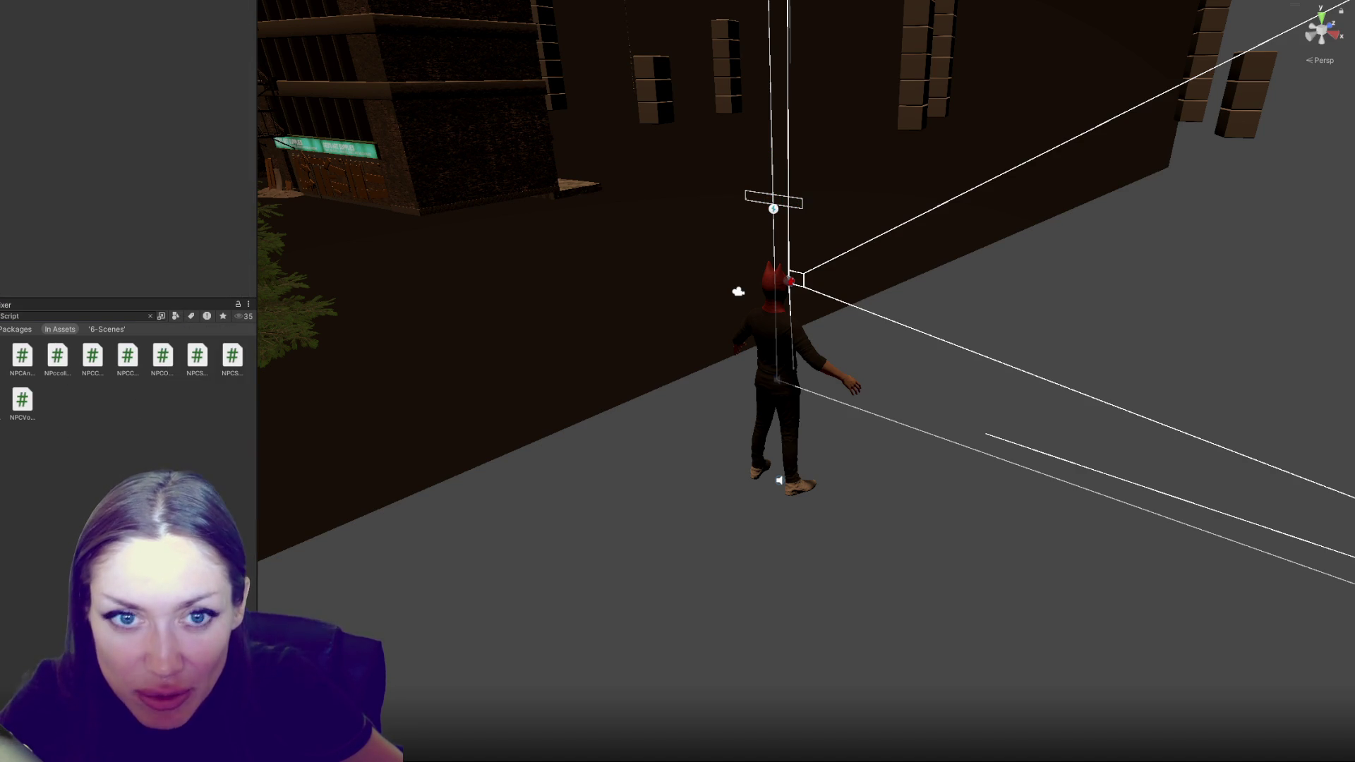
scroll(142, 191, "down", 5)
scroll(142, 207, "up", 3)
scroll(141, 206, "up", 2)
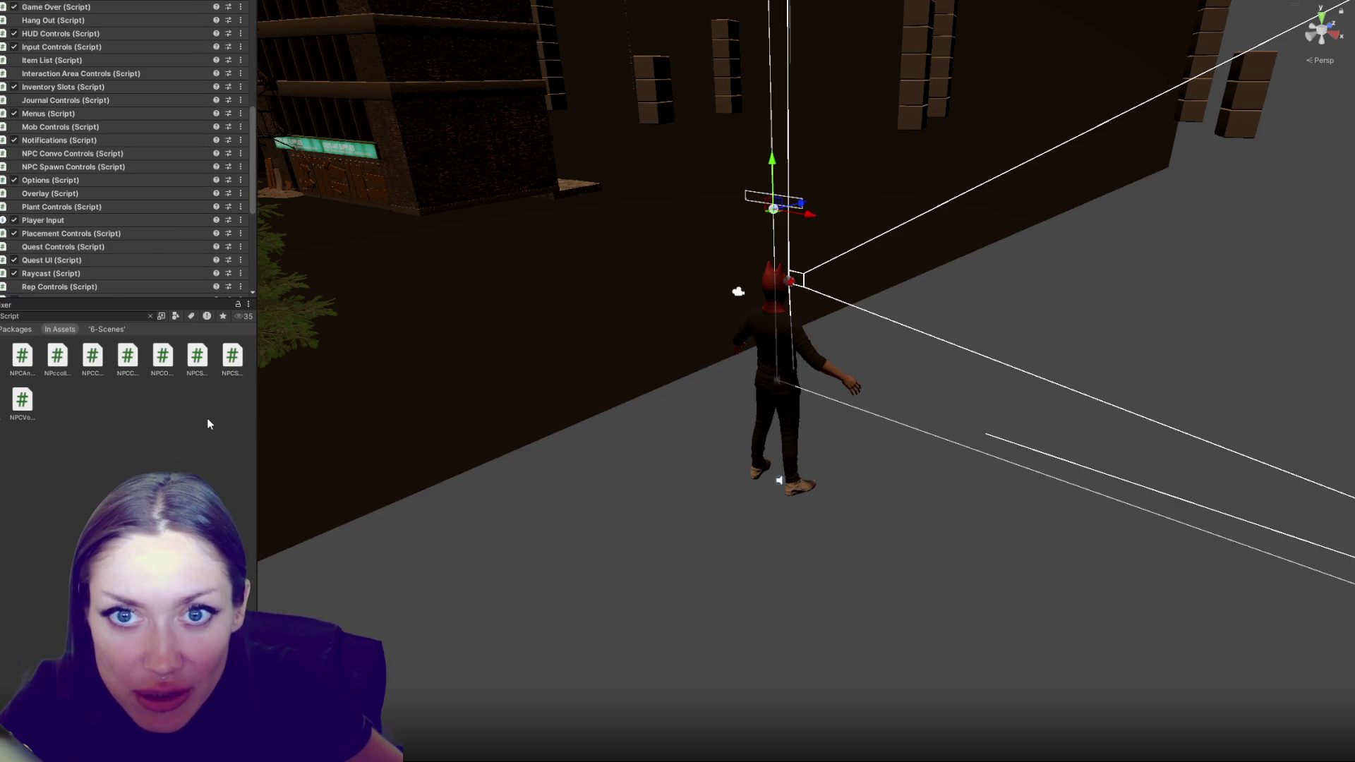
Add a second Inspector tab via the panel's Add Tab menu
right_click(22, 0)
mouse_move(106, 138)
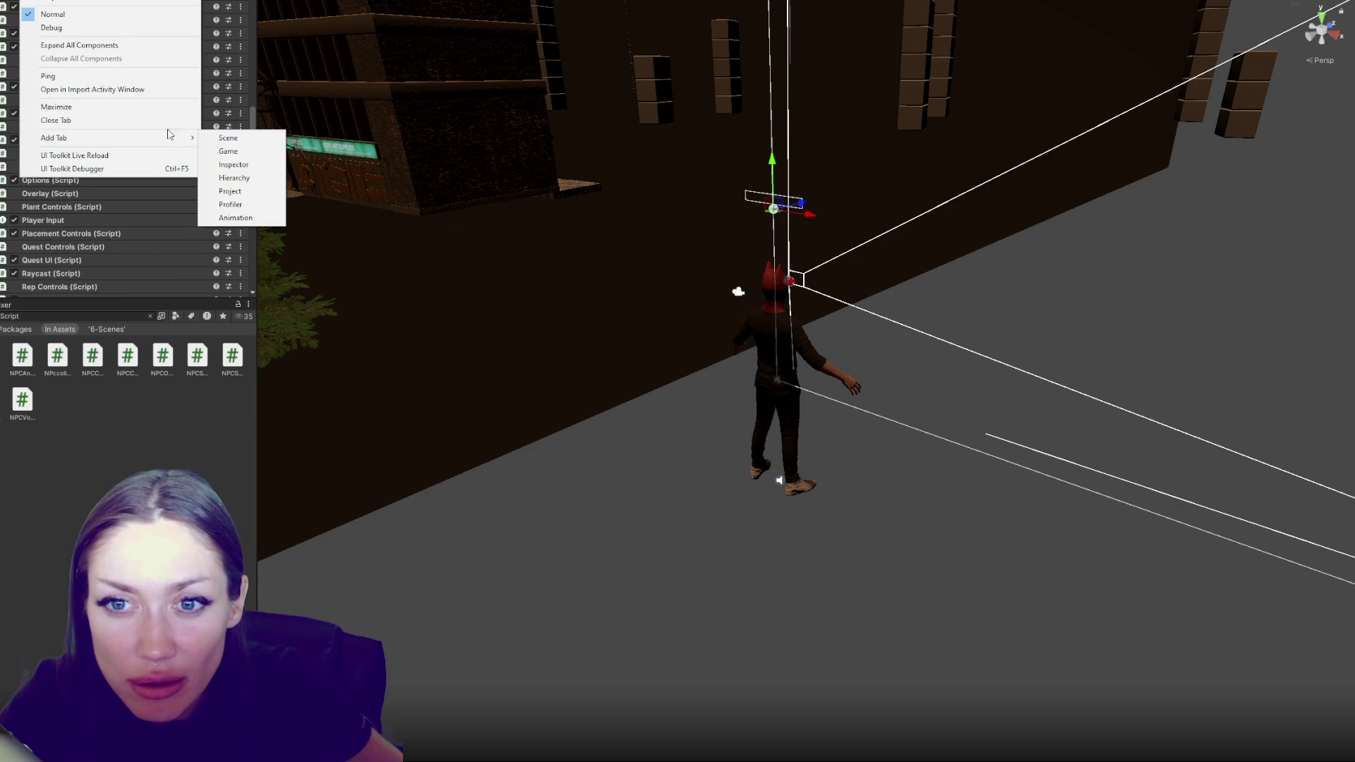
left_click(257, 166)
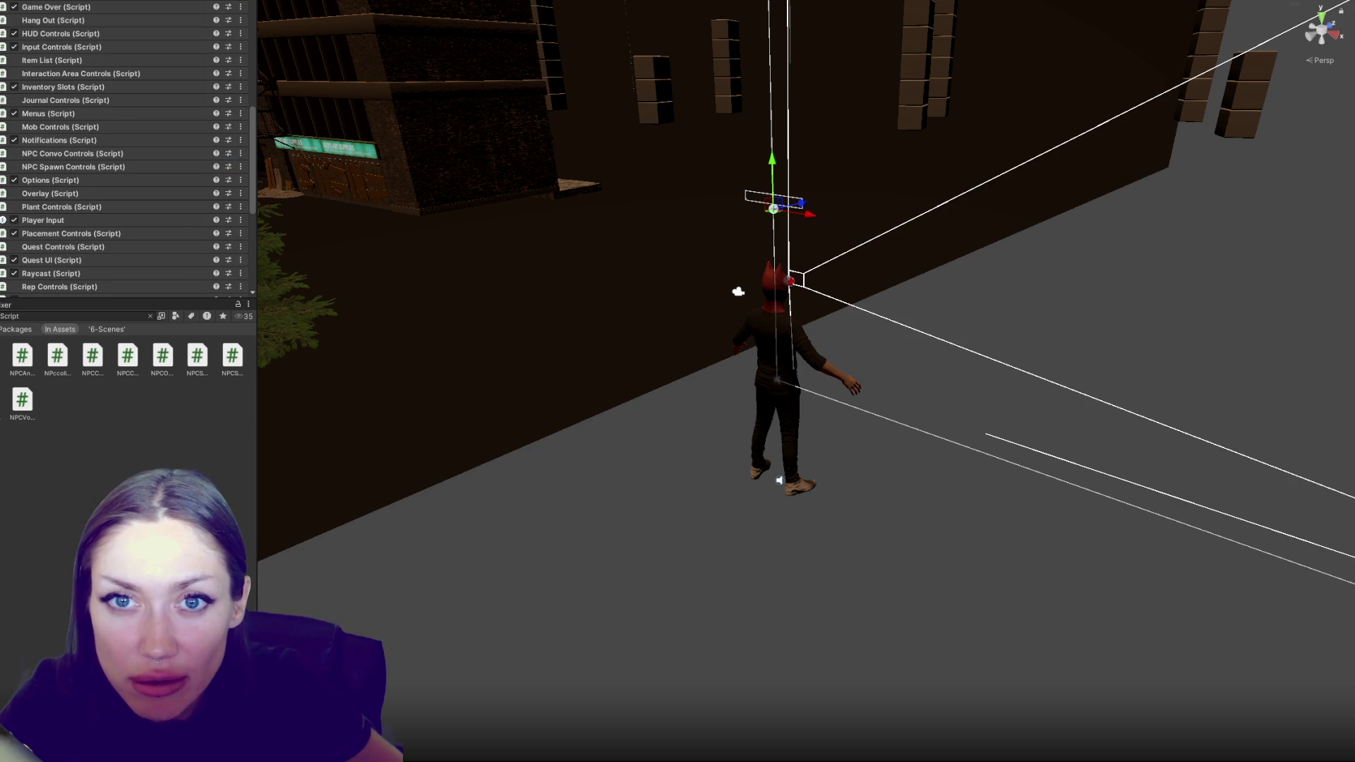
Dock the new Inspector and attach the NPCControls script to the object
mouse_move(106, 1)
left_mouse_down()
mouse_move(311, 102)
mouse_move(408, 320)
left_mouse_up()
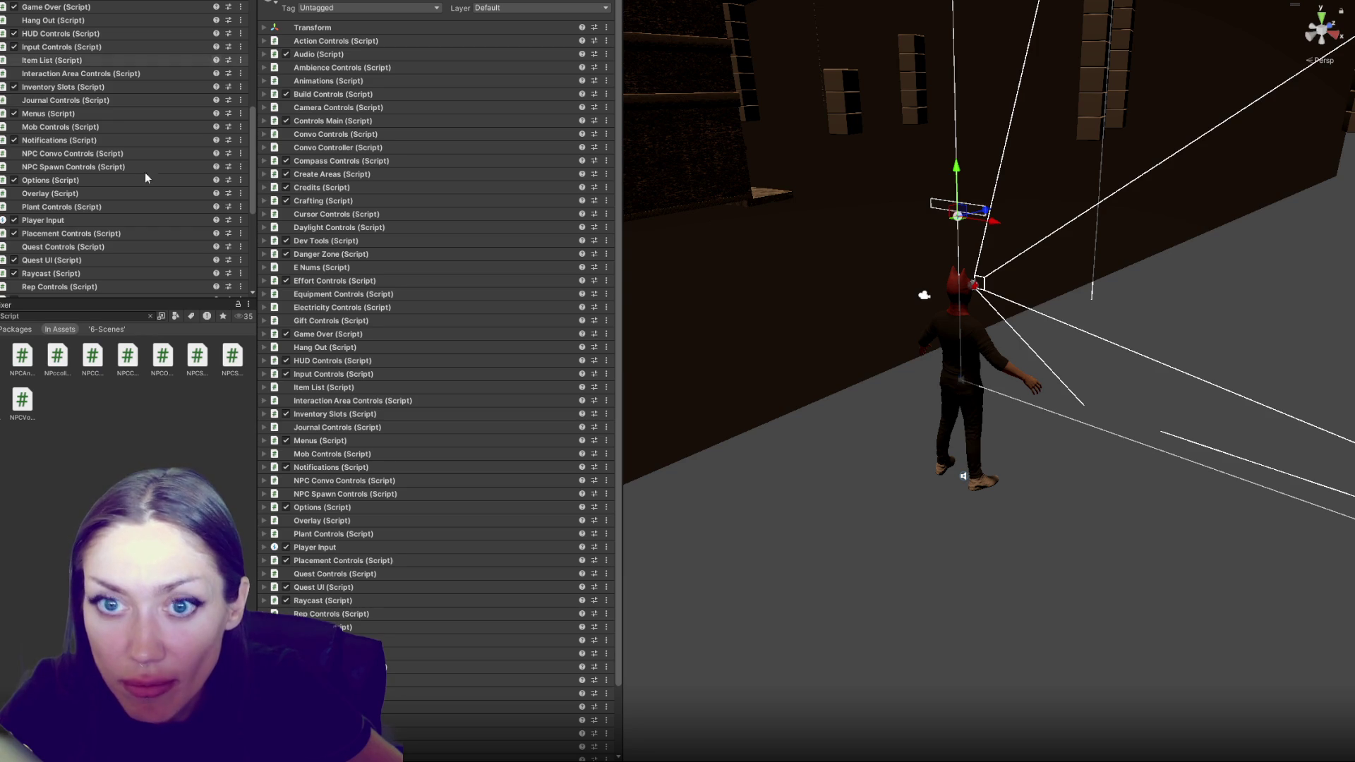
left_click(22, 358)
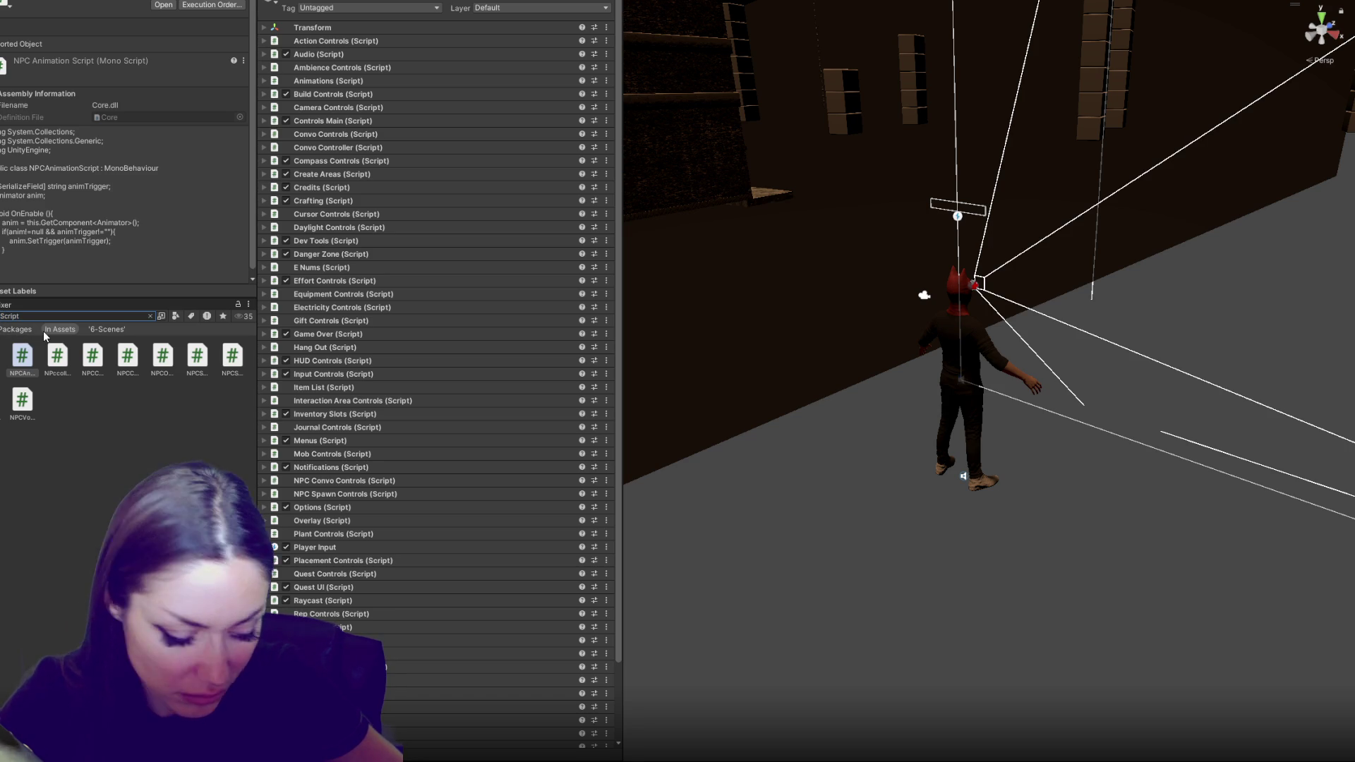
type("ont t:")
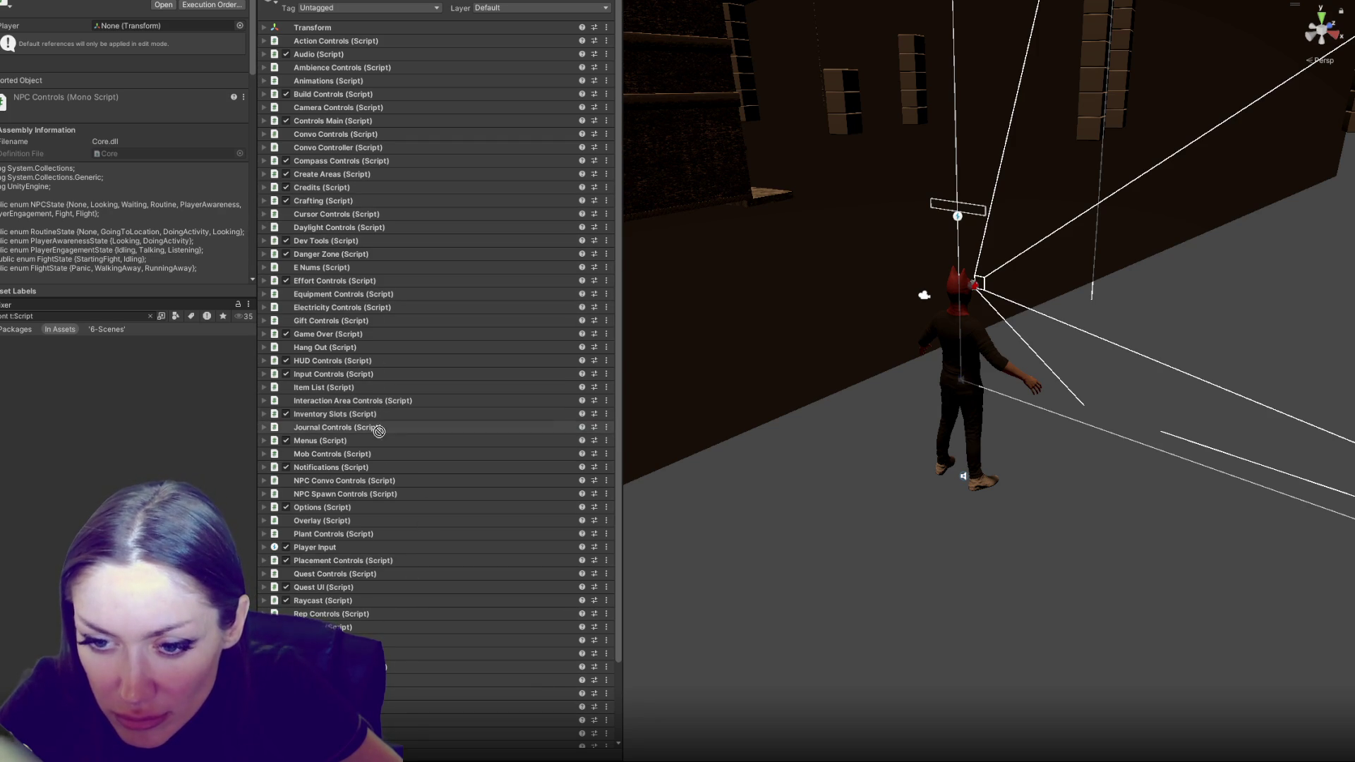
mouse_move(376, 483)
left_mouse_down()
mouse_move(409, 478)
mouse_move(395, 477)
left_mouse_up()
Add one All Chars entry named 'Template' and one empty Chars In Scene element
left_click(381, 545)
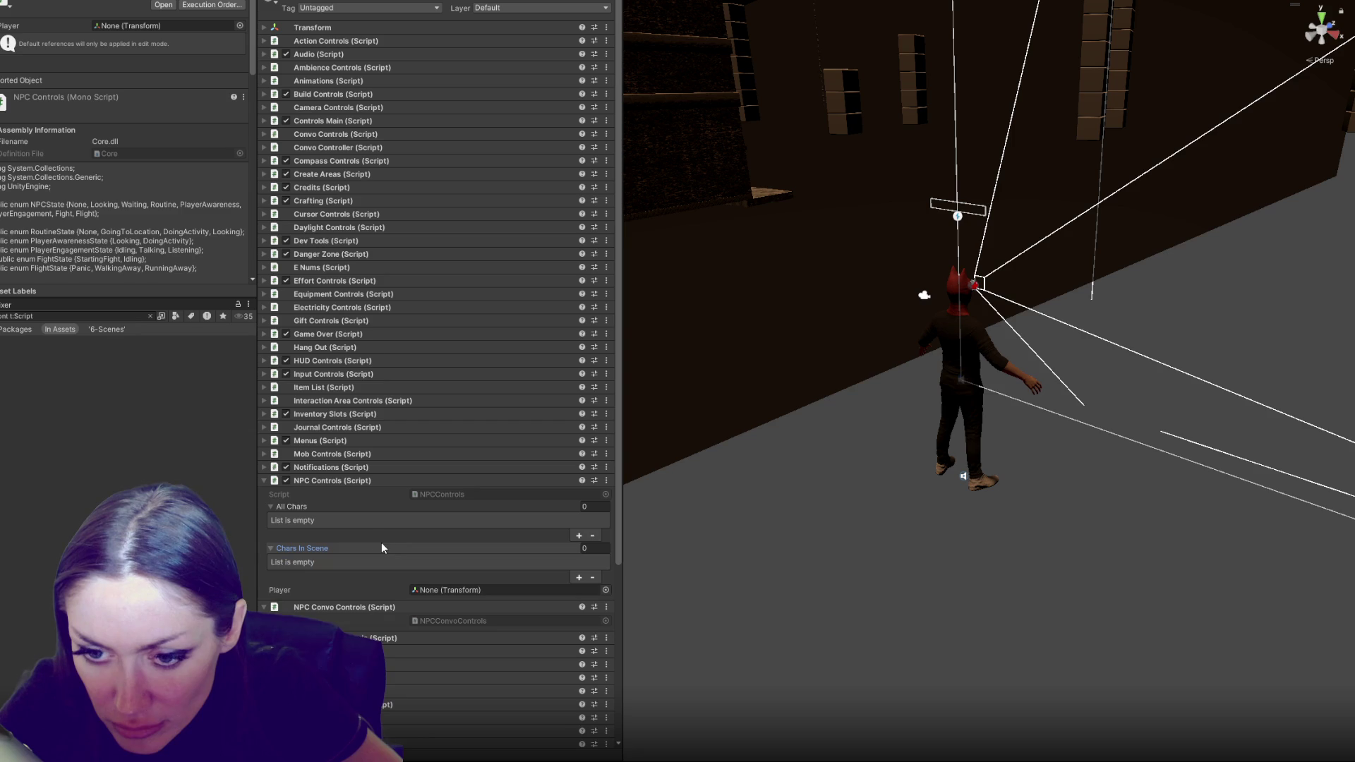
left_click(578, 535)
left_click(579, 578)
left_click(302, 522)
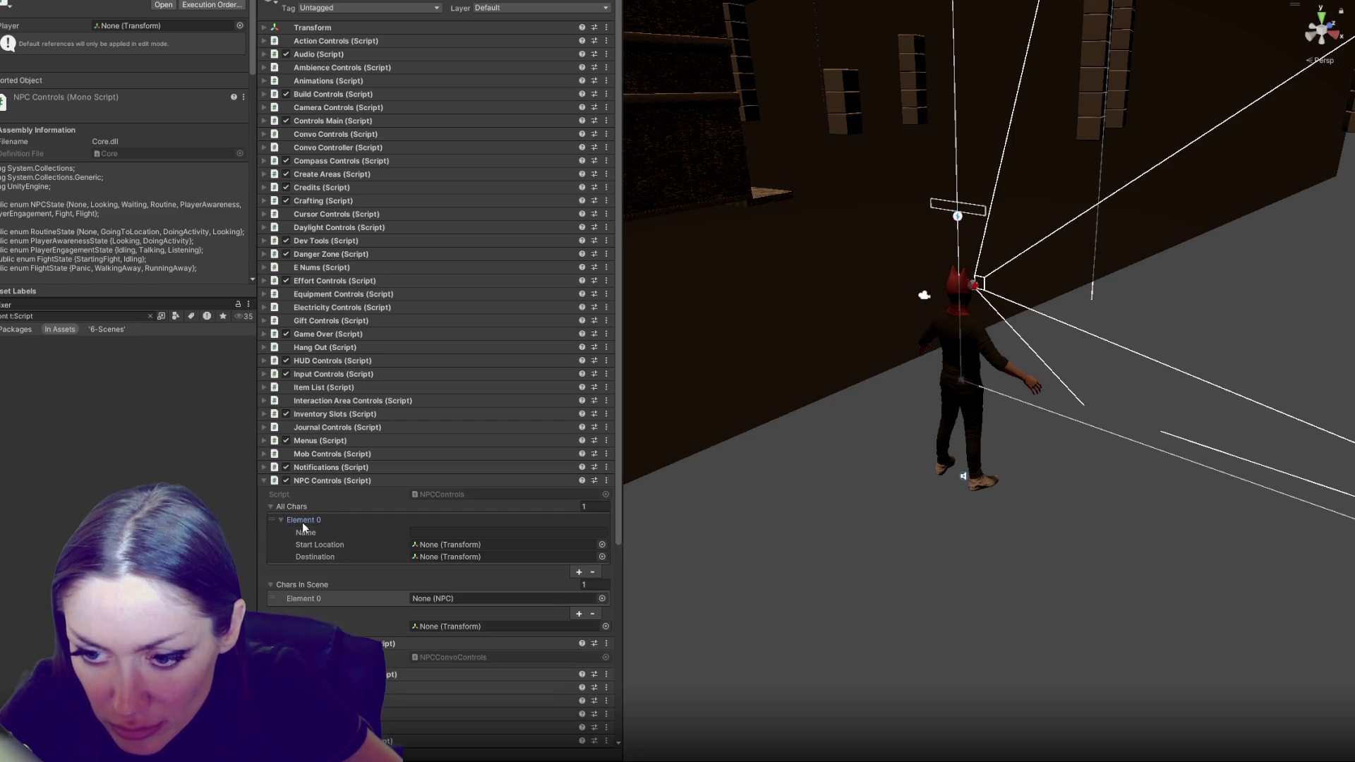
left_click(536, 532)
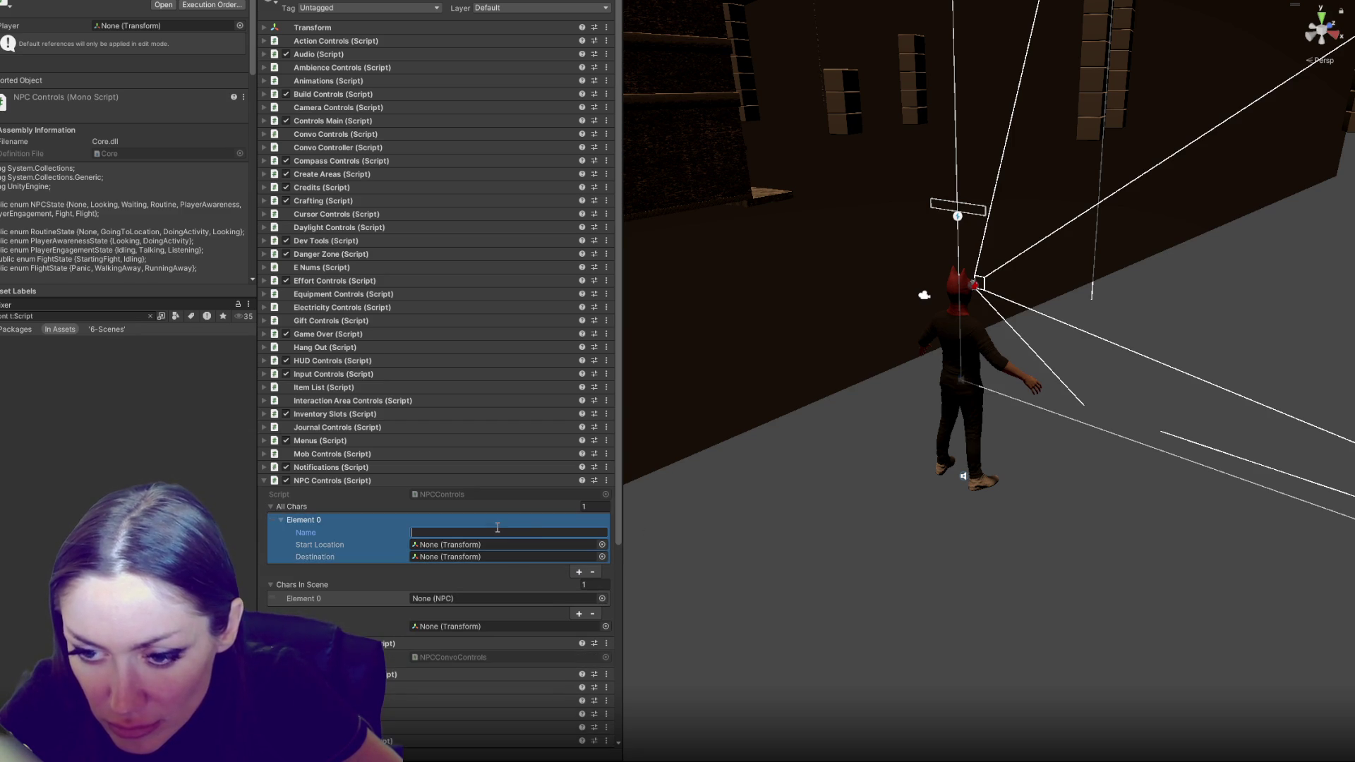
type("Template")
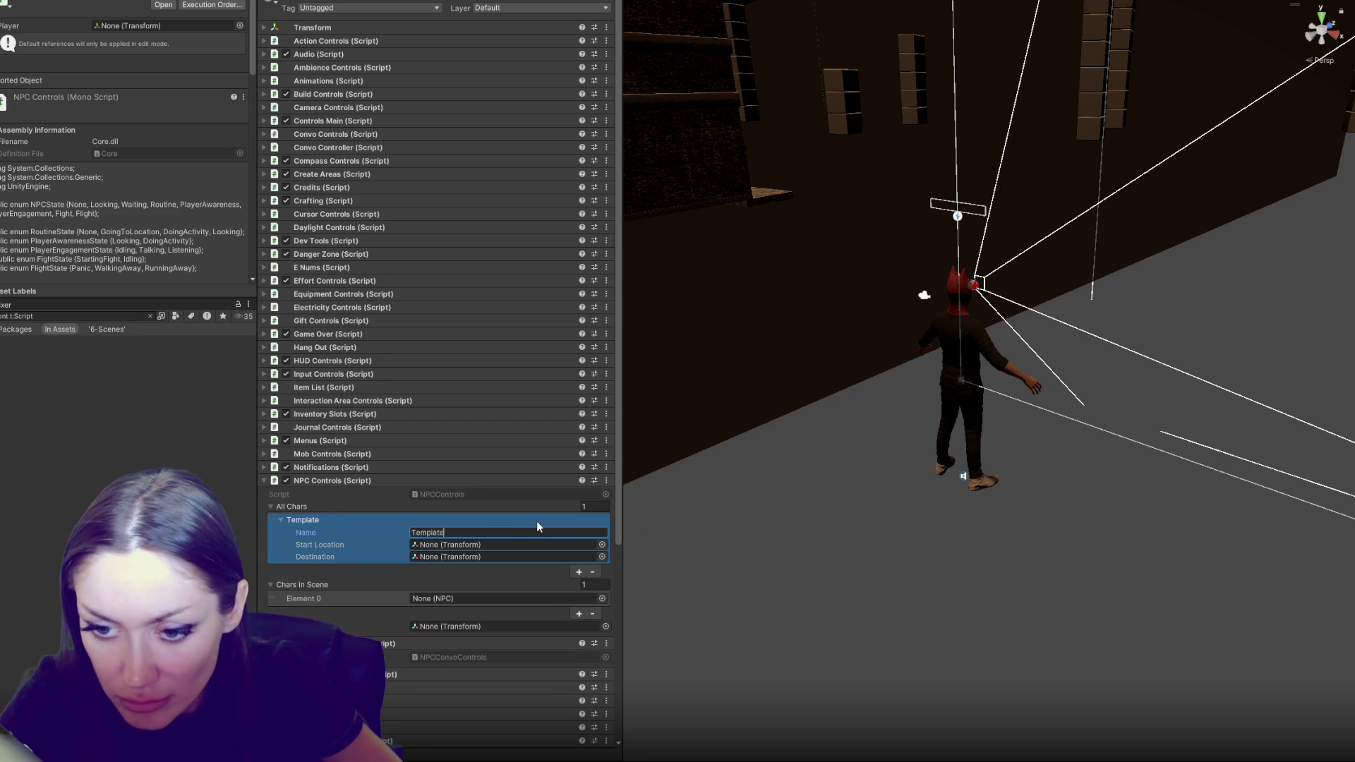
left_click(504, 545)
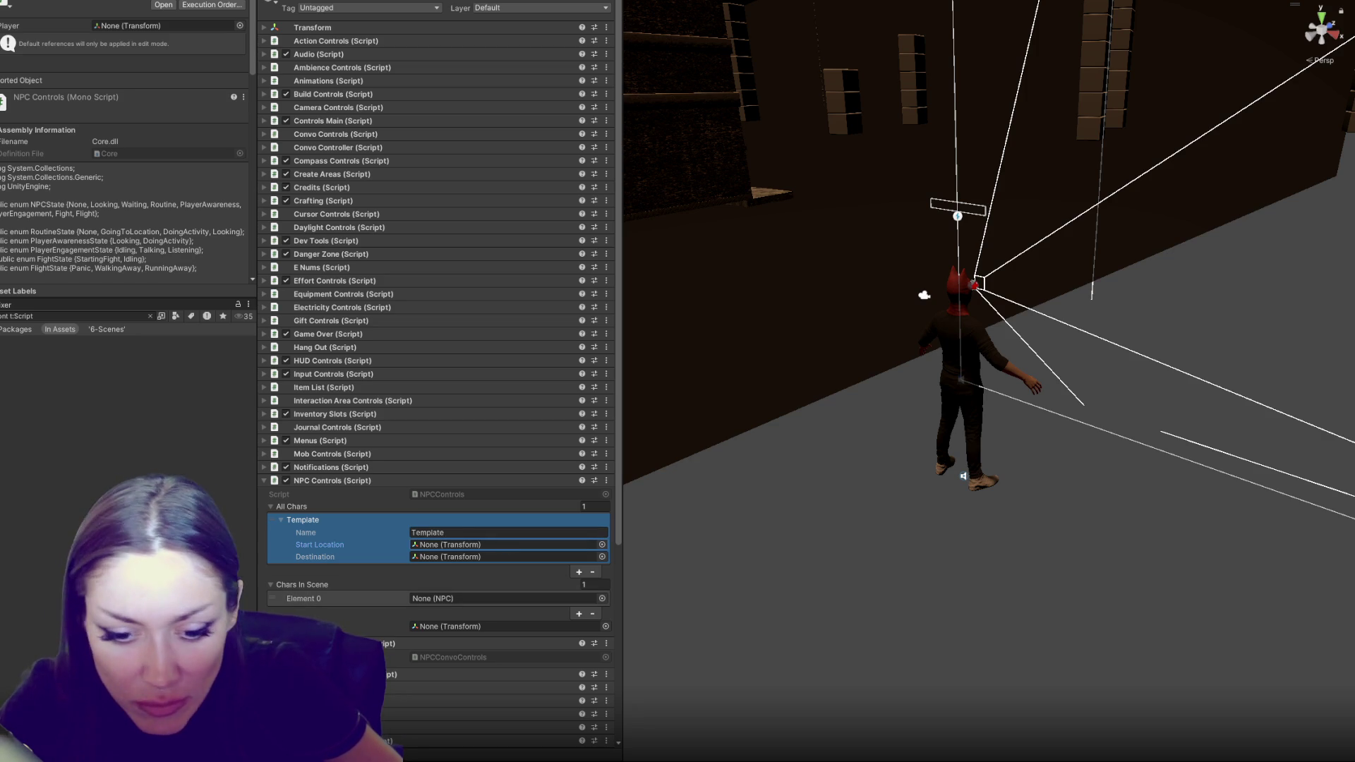
key("alt+Tab")
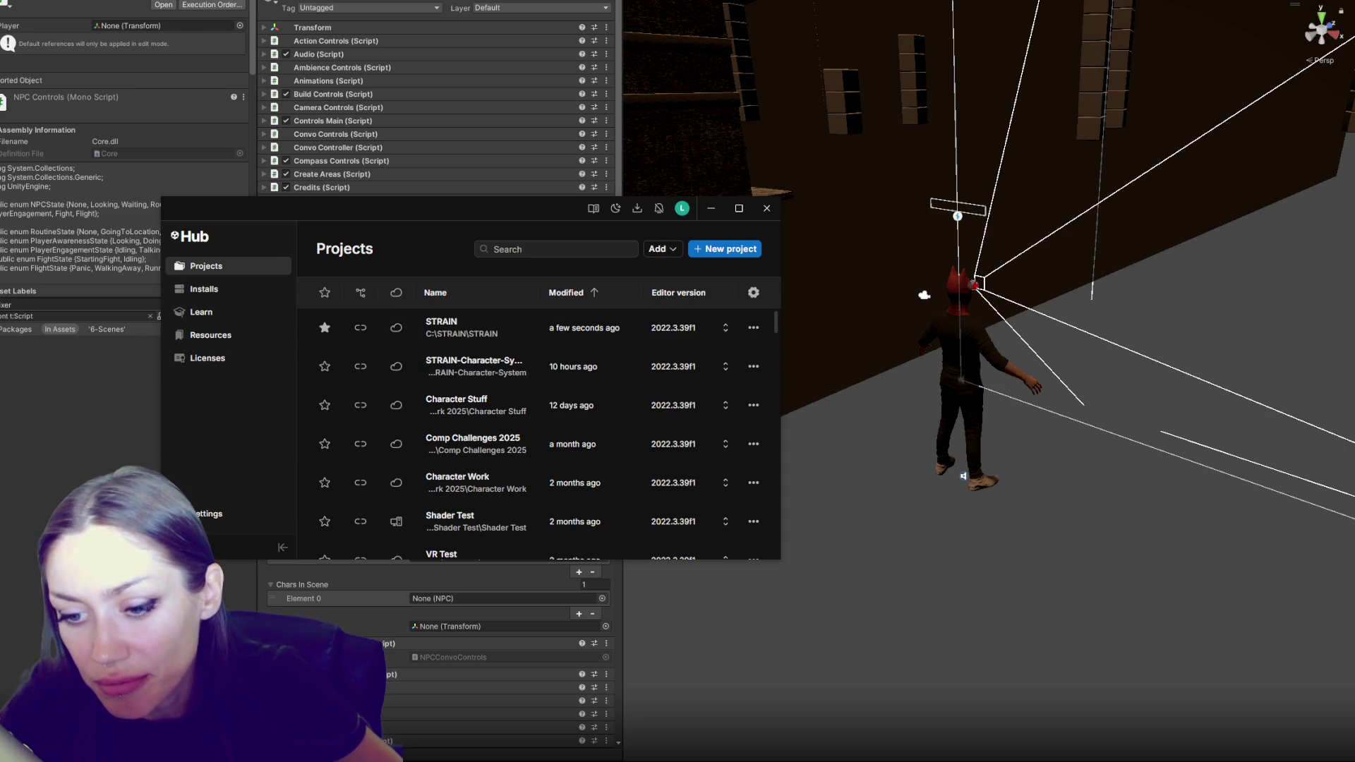
key("alt+Tab")
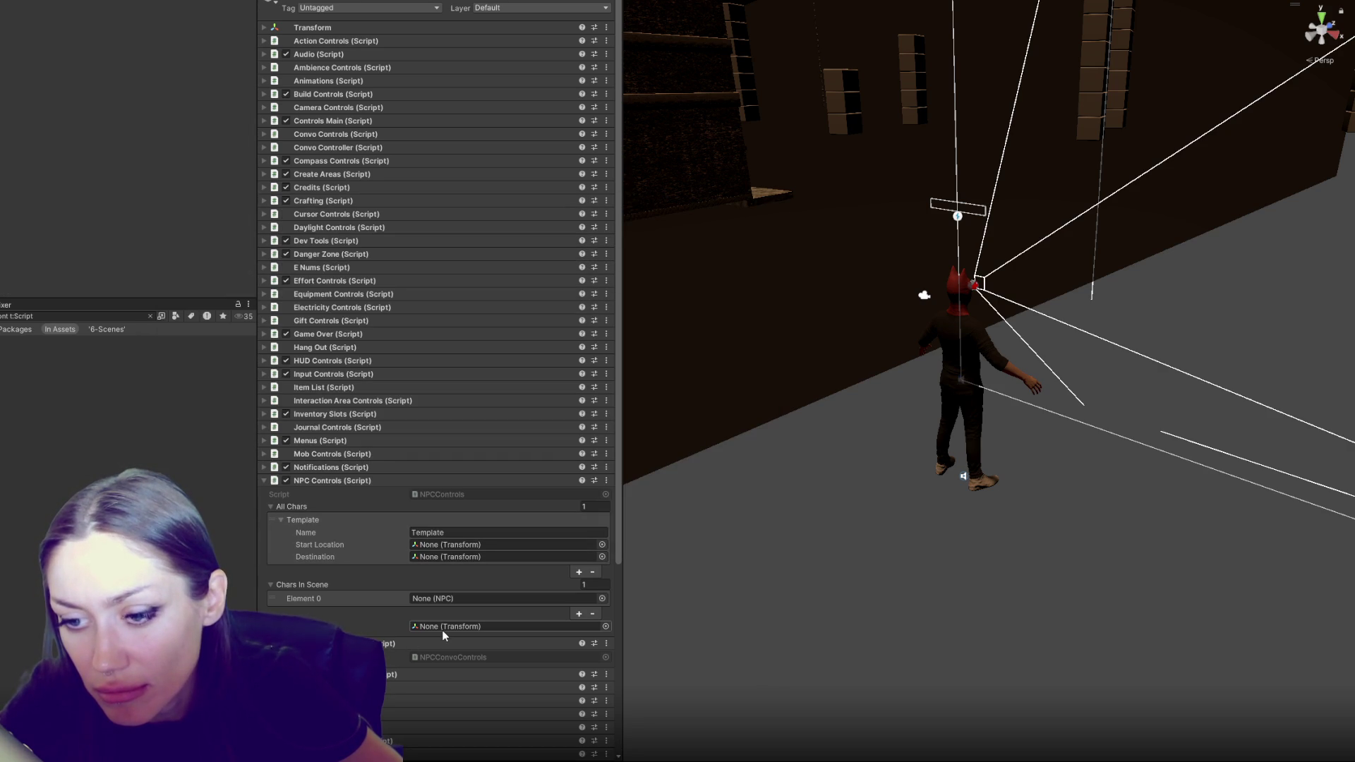
left_click(460, 493)
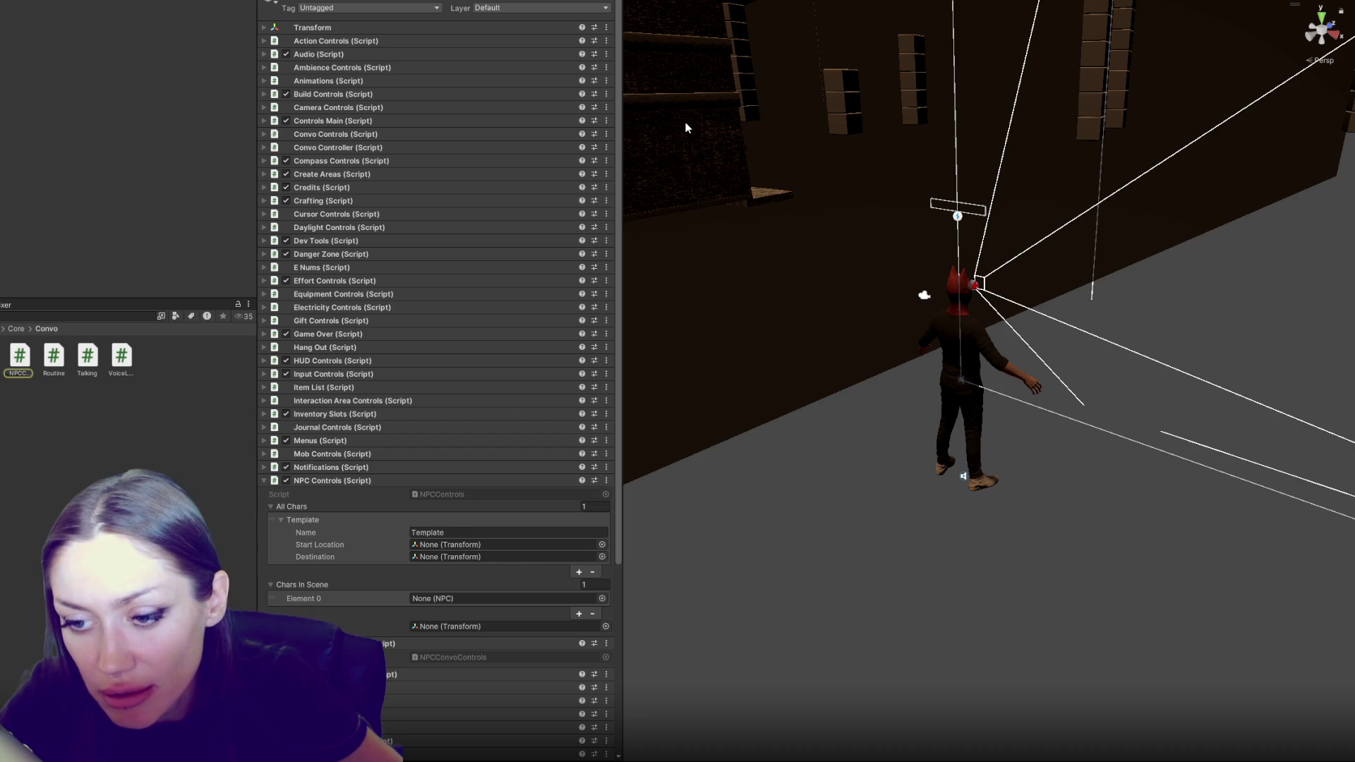
Search NPCControls.cs for 'player' and step through matches to the player field declaration
scroll(656, 433, "down", 4)
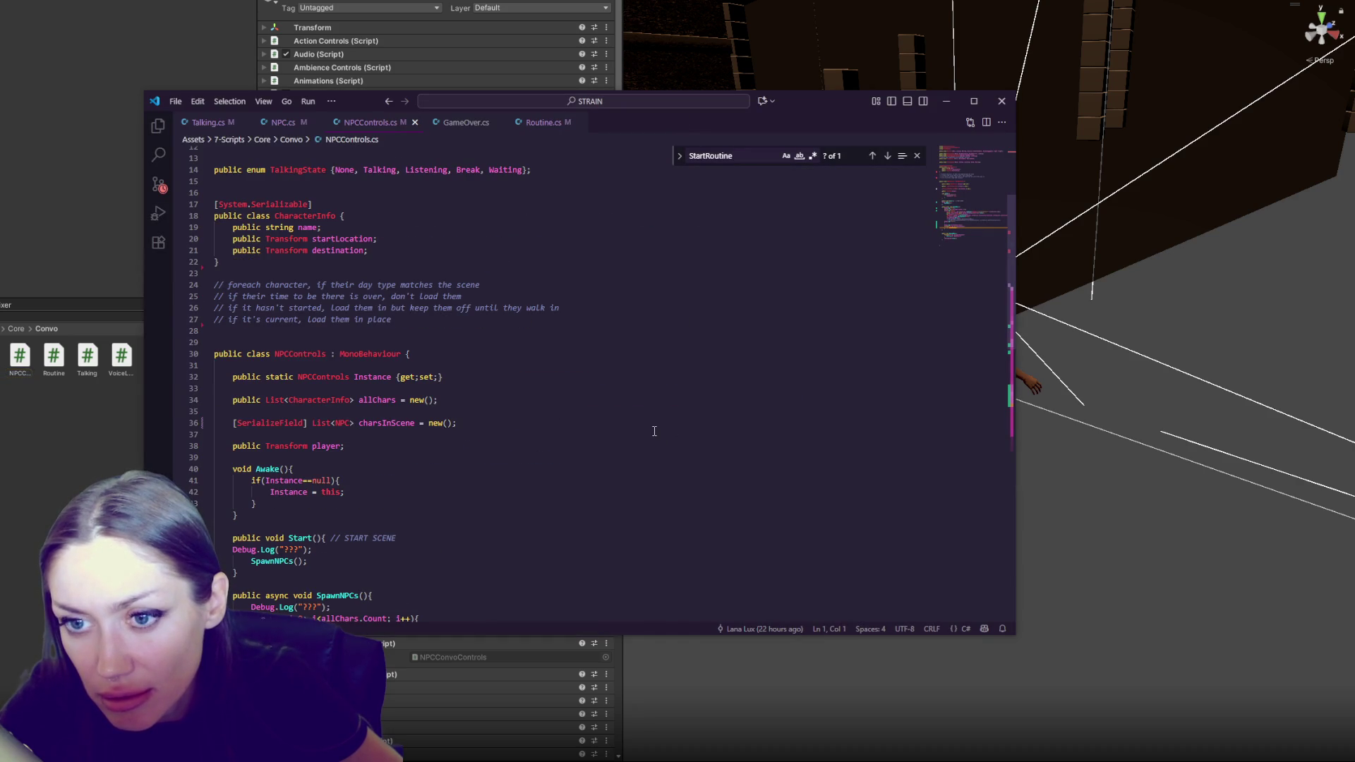
scroll(654, 432, "down", 5)
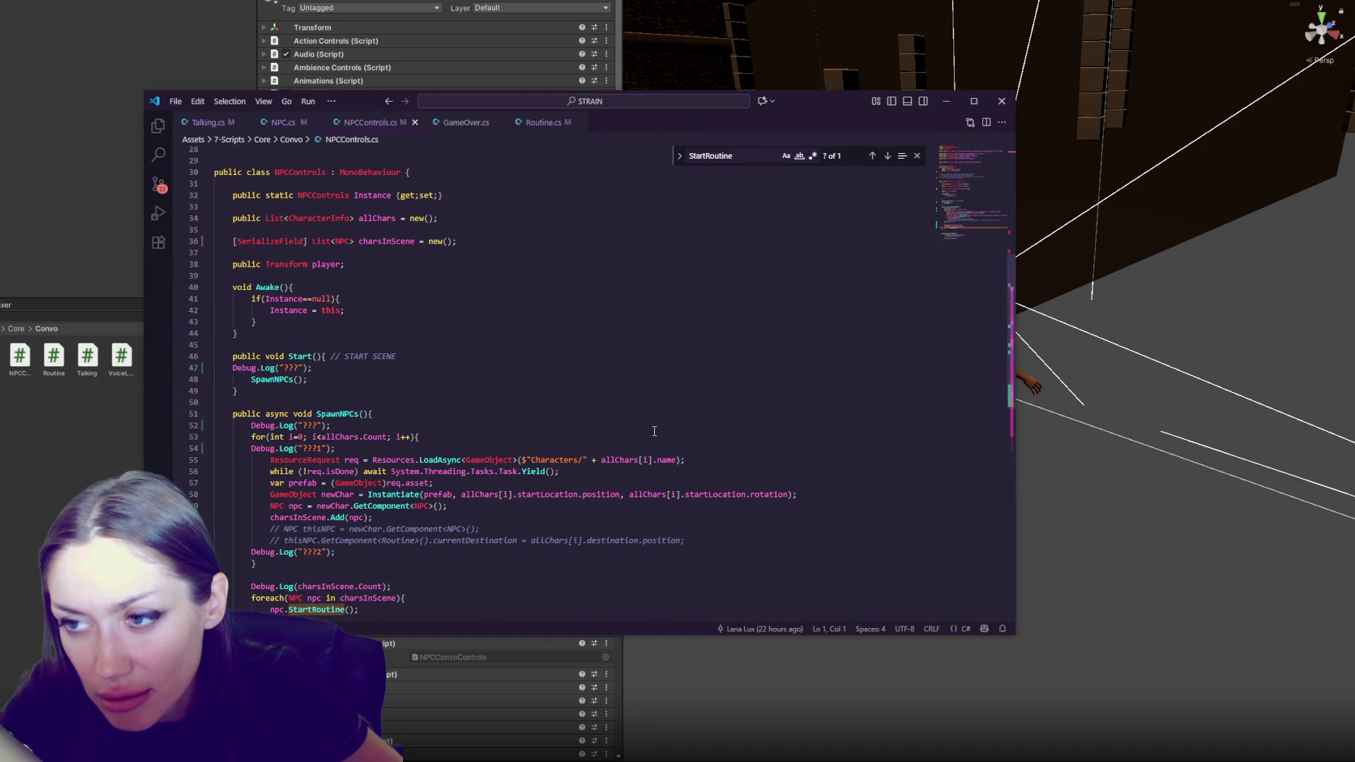
scroll(664, 419, "up", 5)
double_click(718, 153)
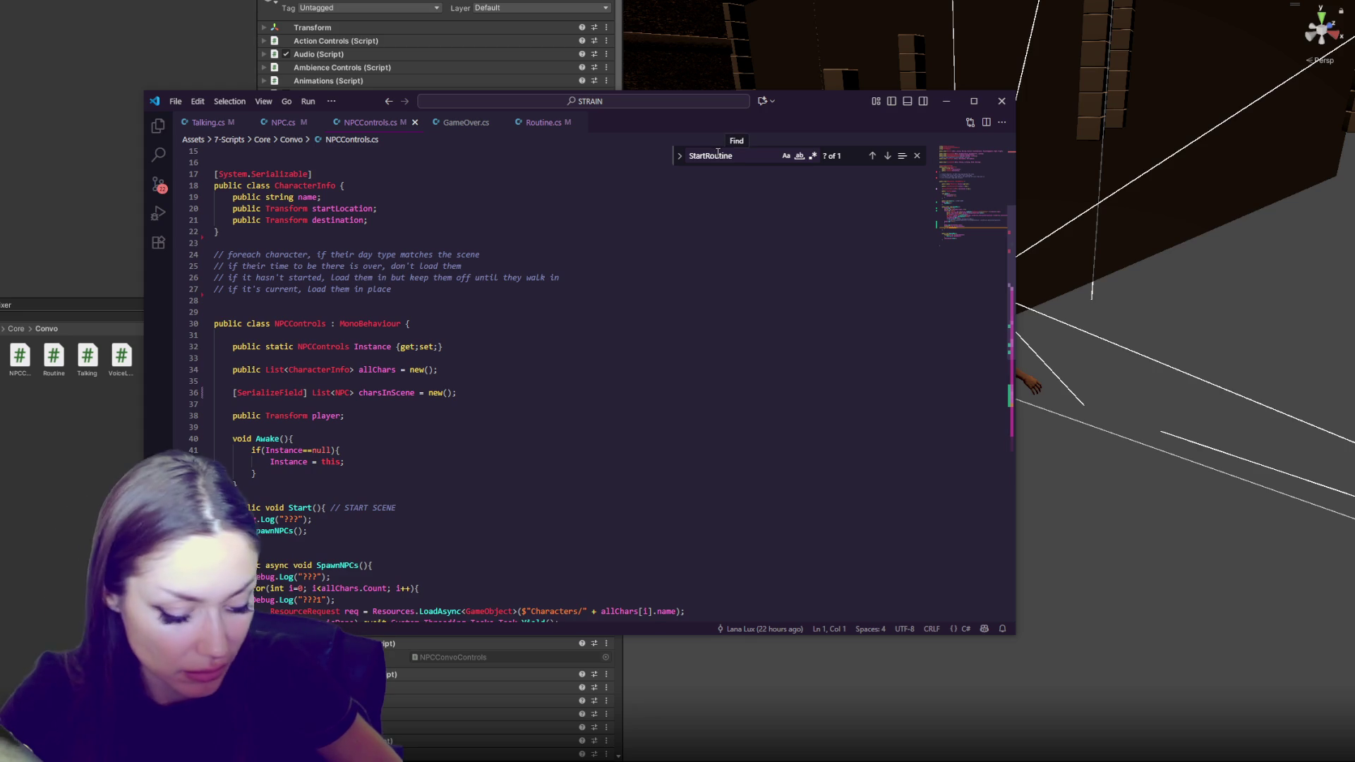
type("player")
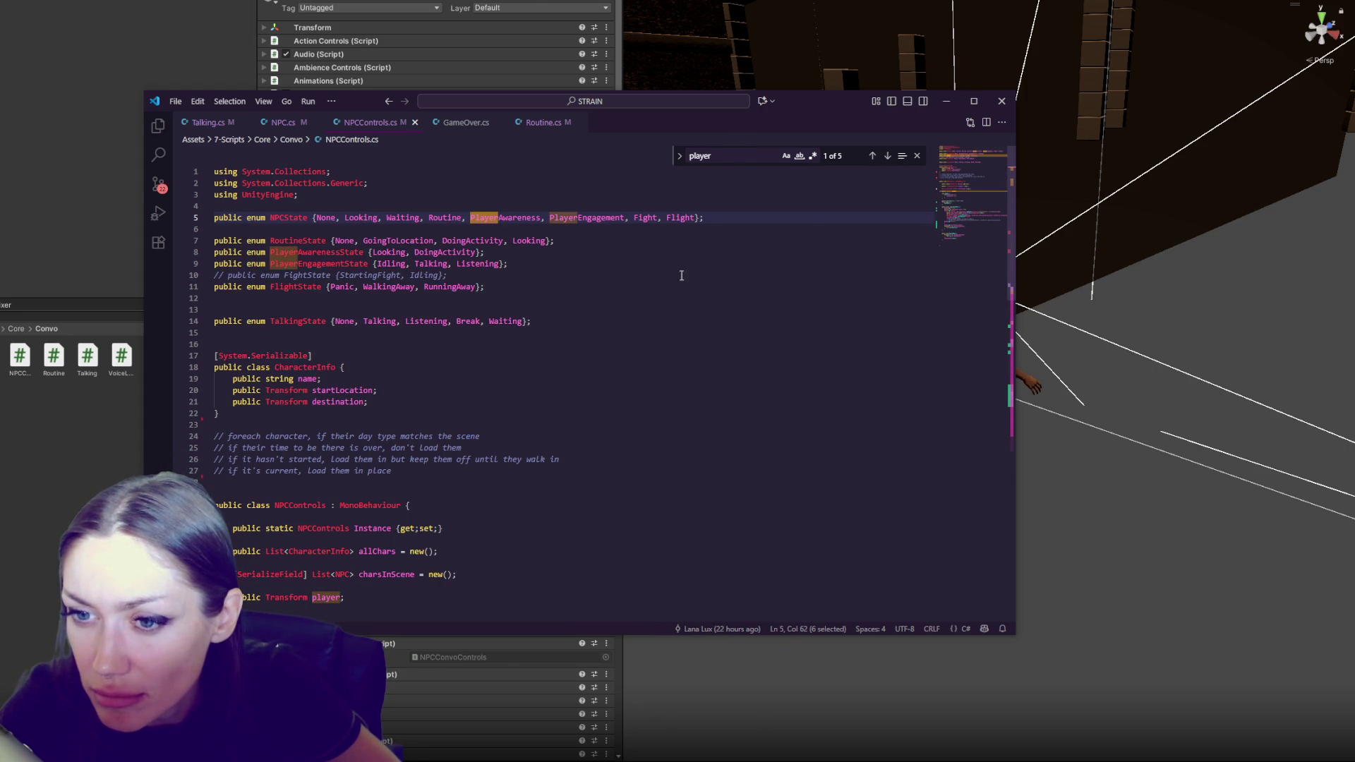
scroll(617, 326, "down", 3)
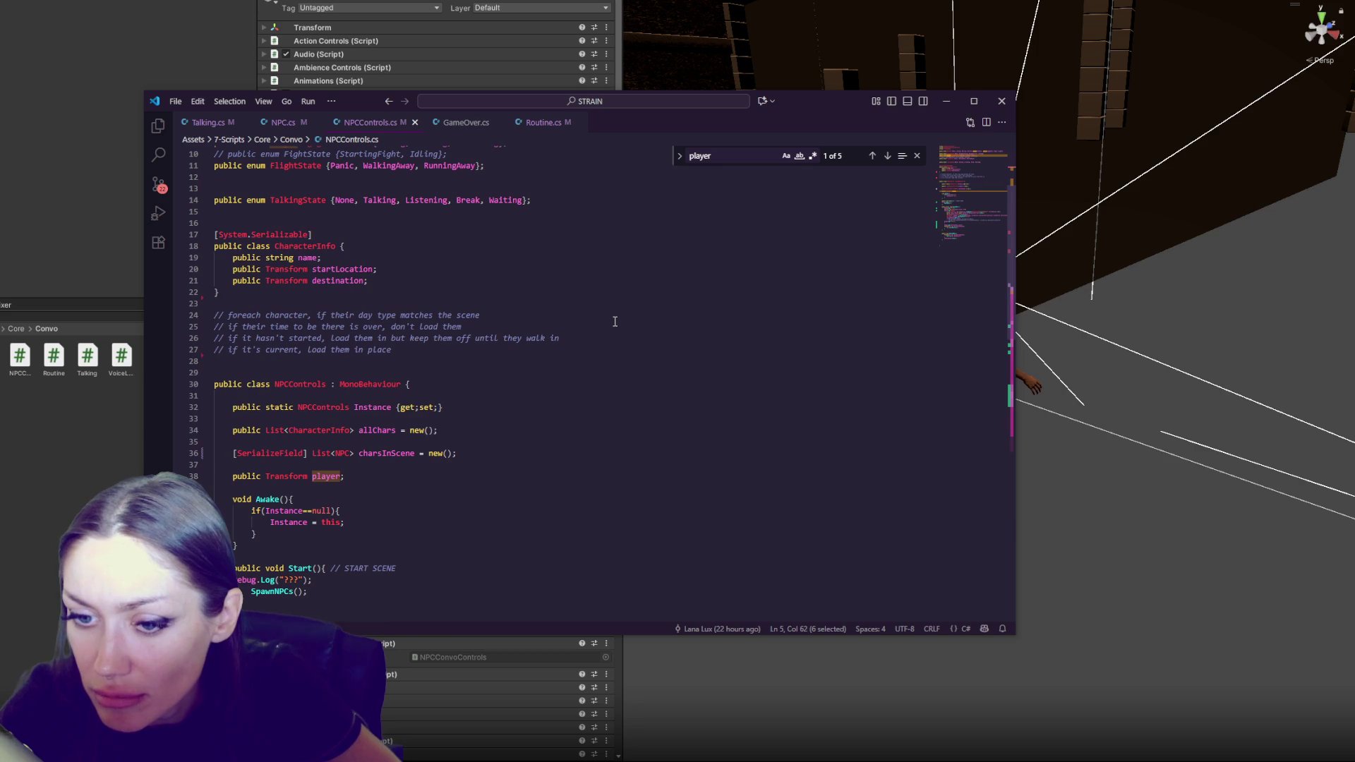
scroll(423, 452, "down", 6)
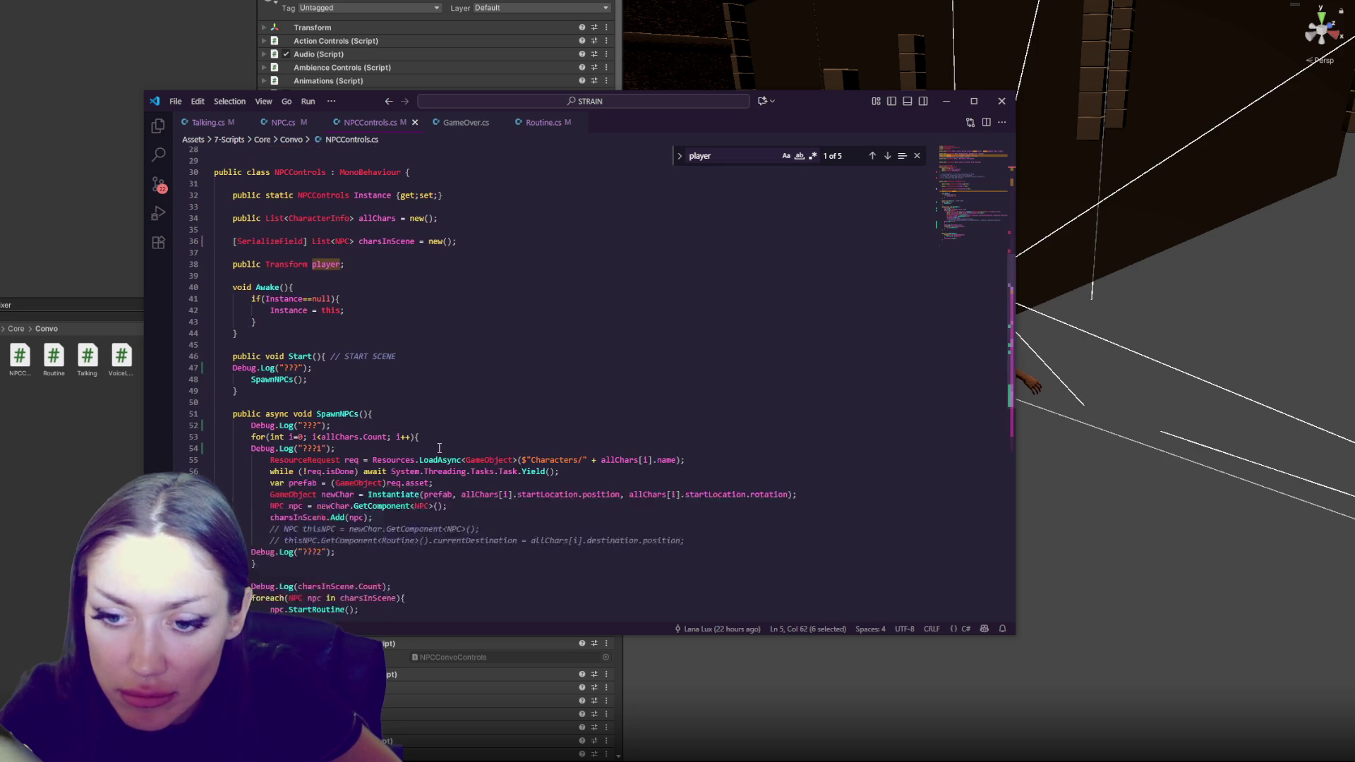
left_click(888, 157)
left_click(888, 157)
left_click(889, 157)
left_click(888, 157)
left_click(888, 156)
Delete the public Transform player line and return to Unity to recompile
scroll(396, 458, "down", 3)
left_click_drag(246, 506, 398, 501)
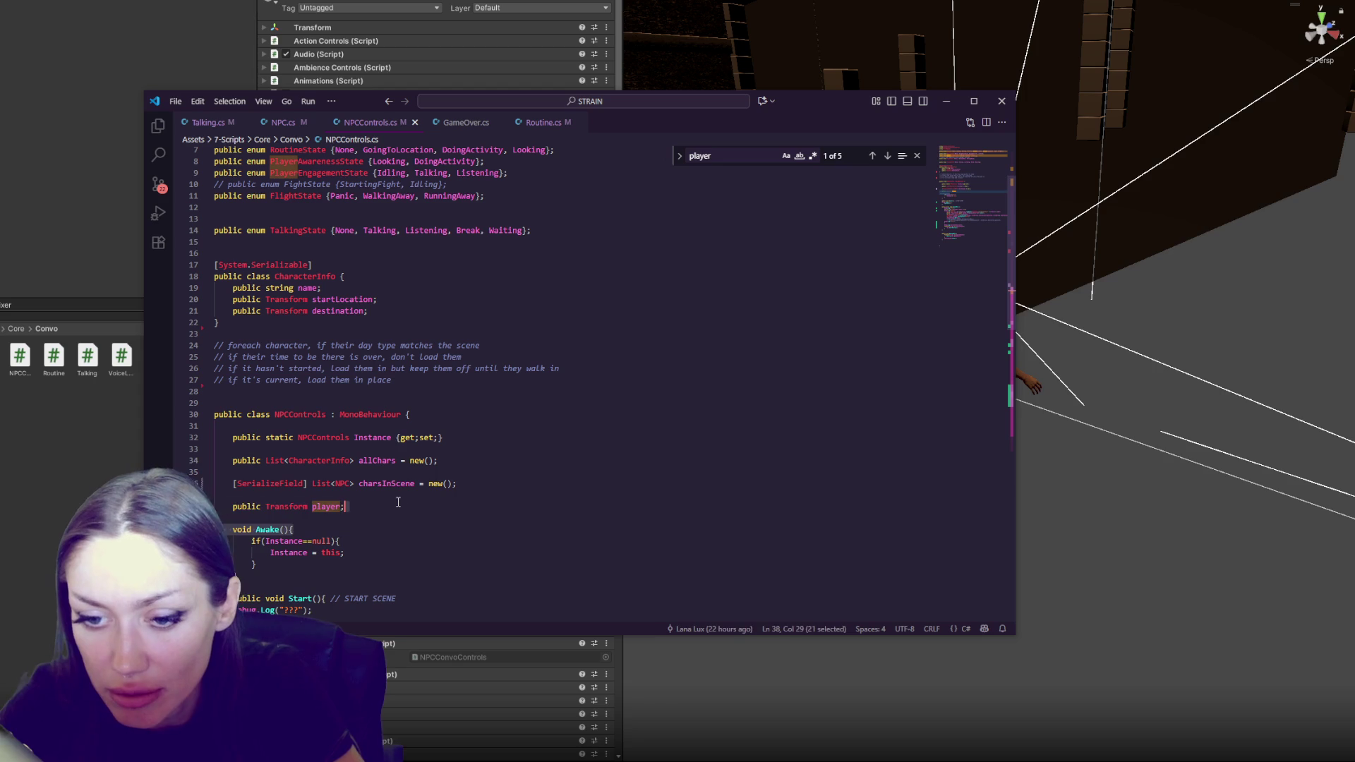
key("BackSpace")
key("BackSpace")
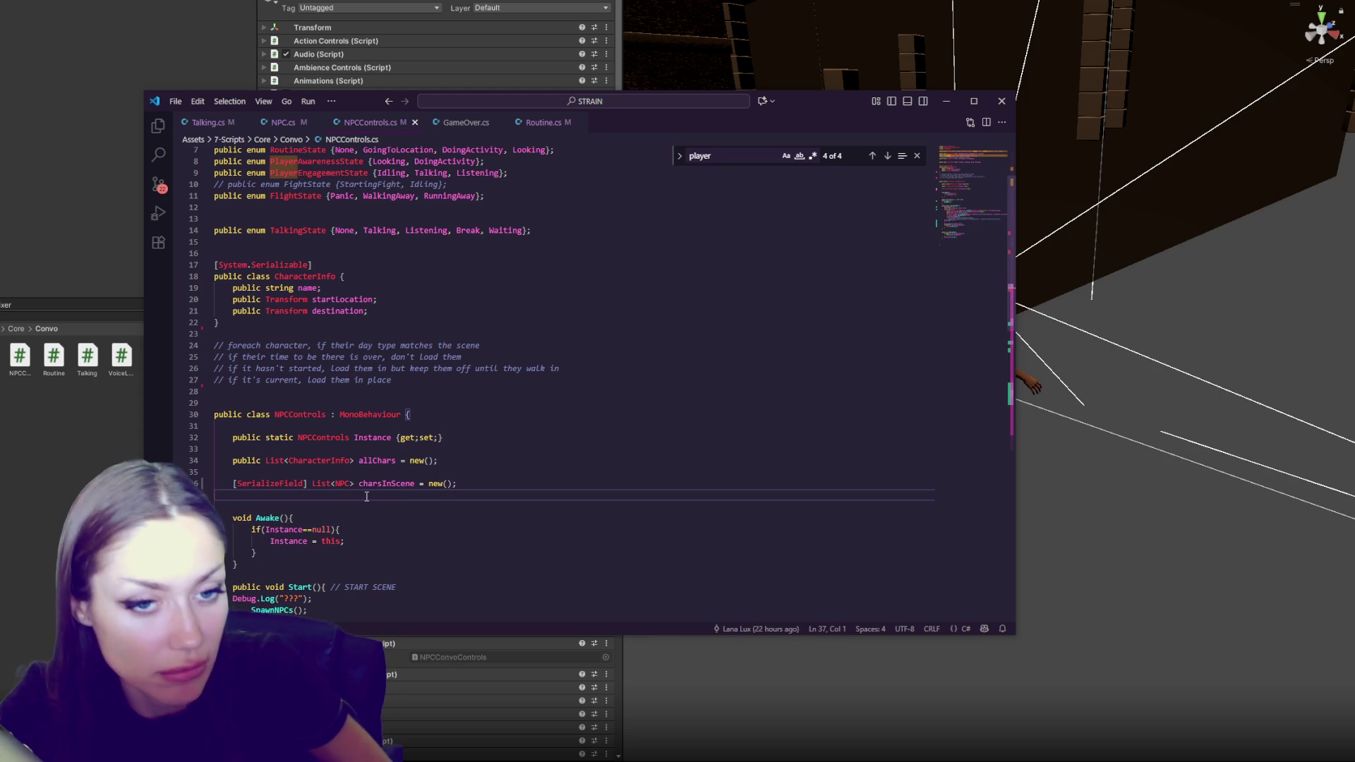
key("alt+Tab")
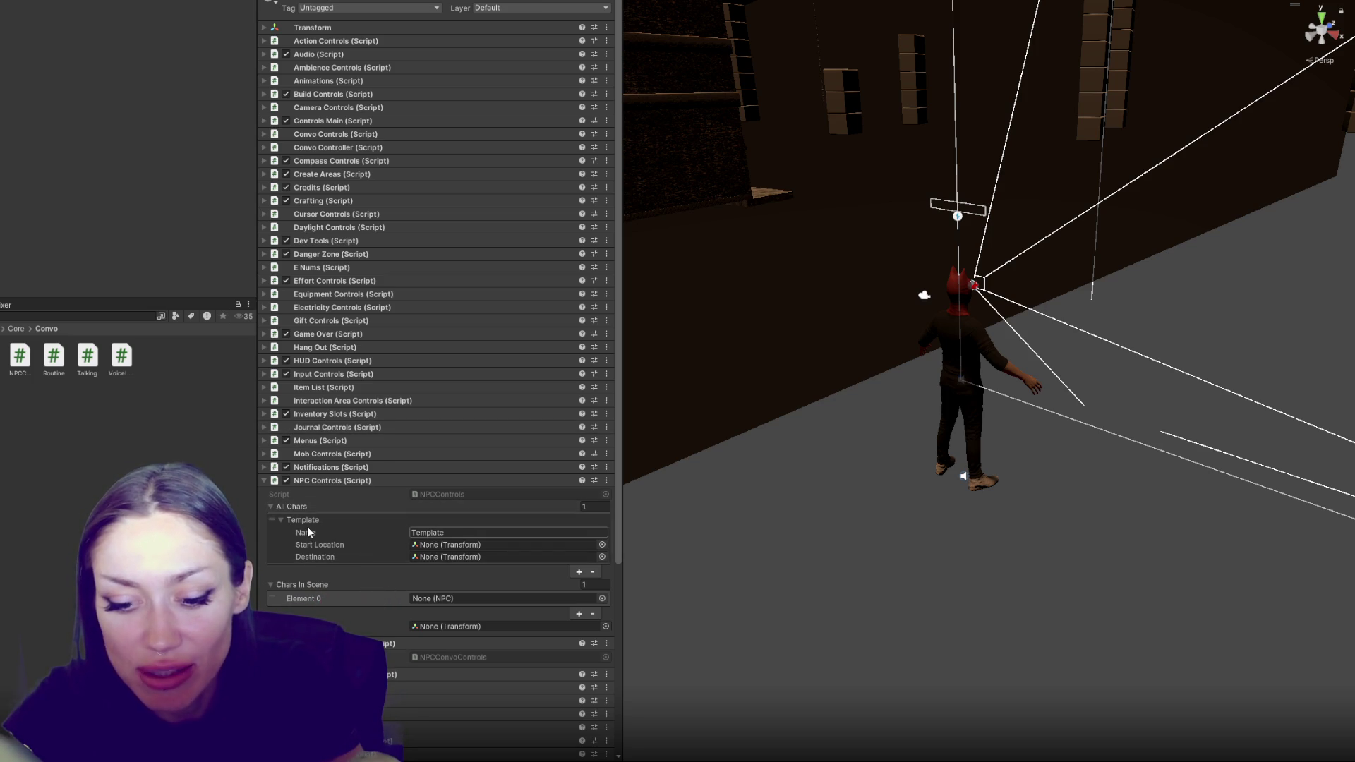
Open the Console errors and inspect the player references on lines 129–132 of NPC.cs
left_click(147, 344)
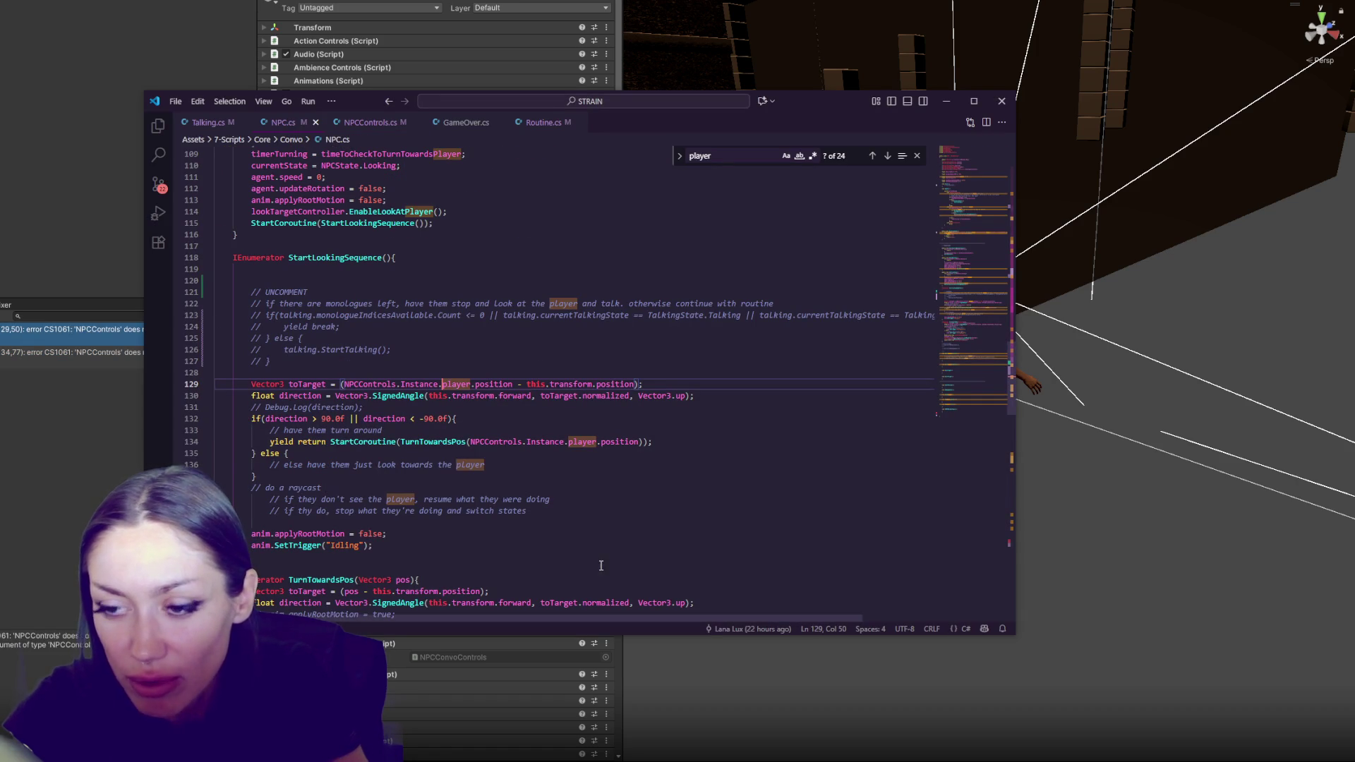
left_click(517, 384)
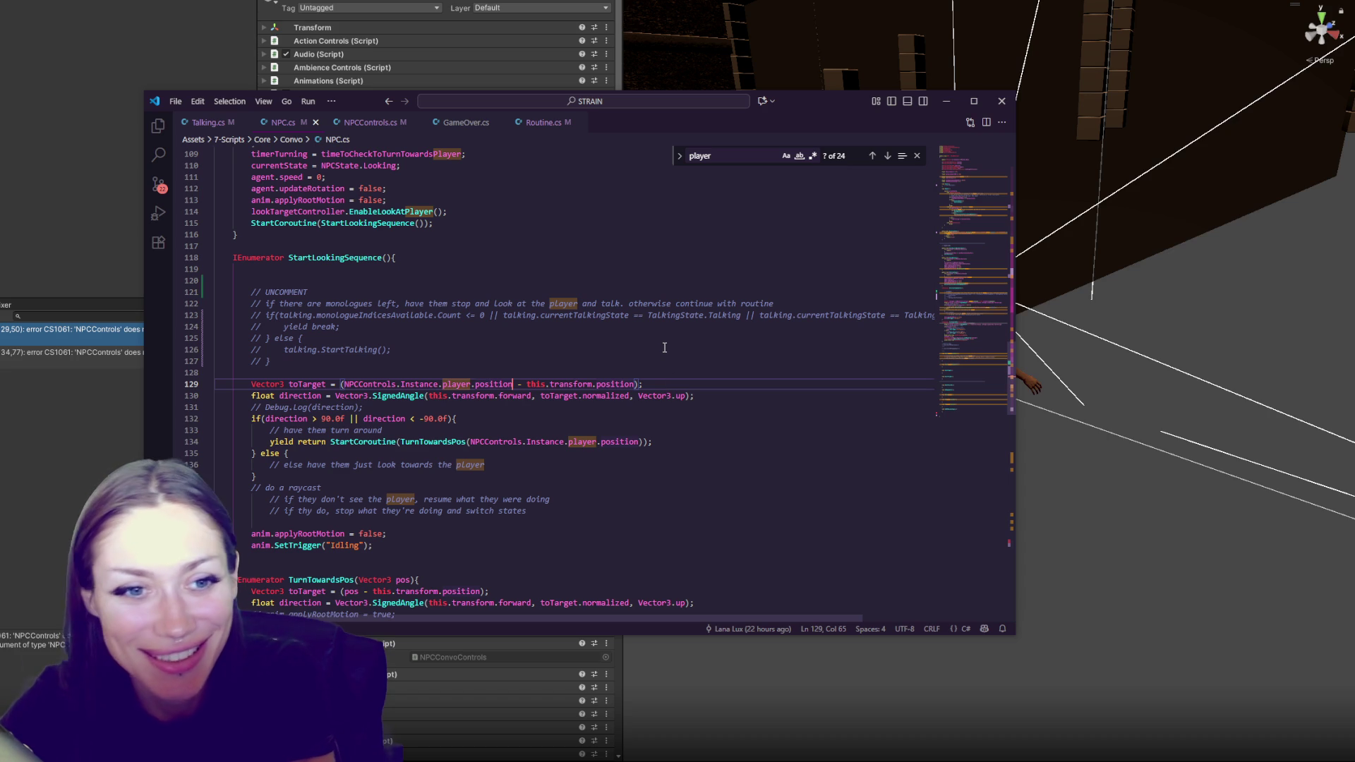
double_click(489, 388)
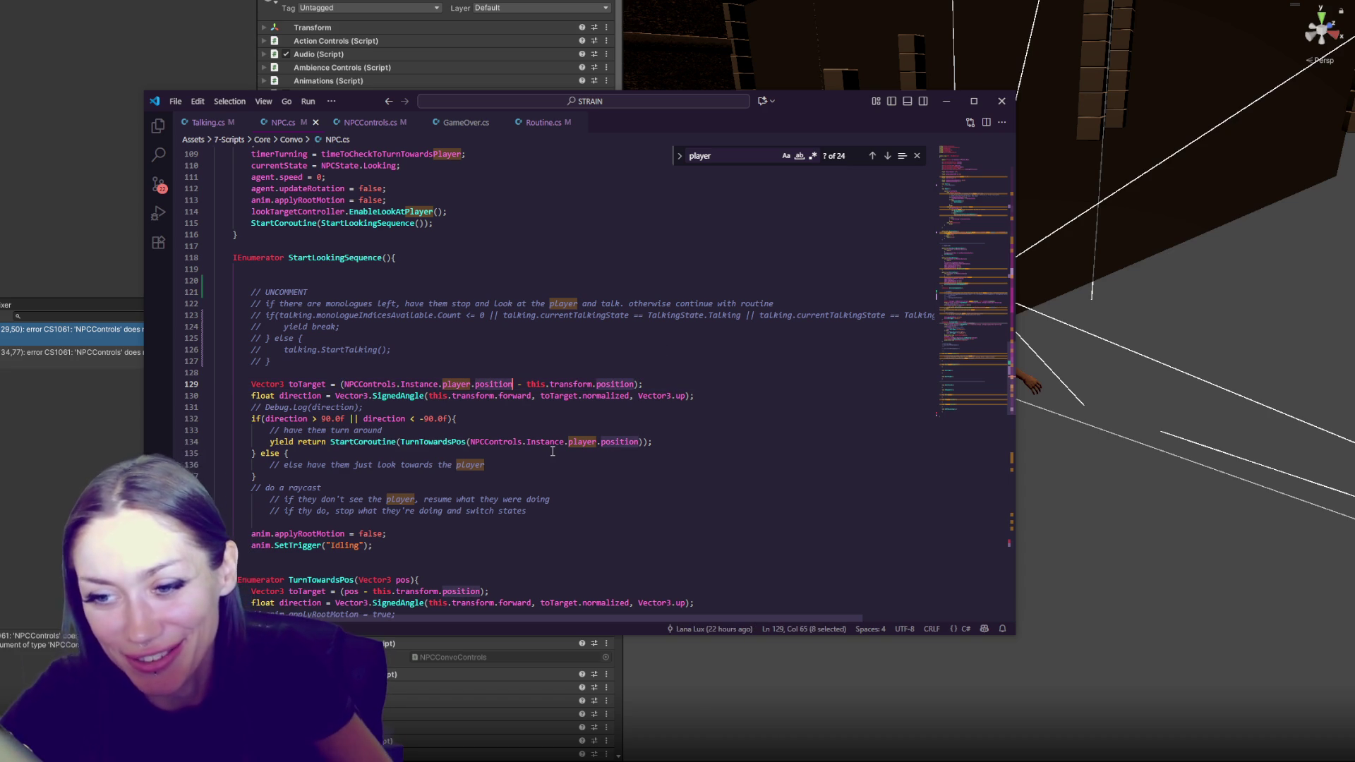
left_click(544, 409)
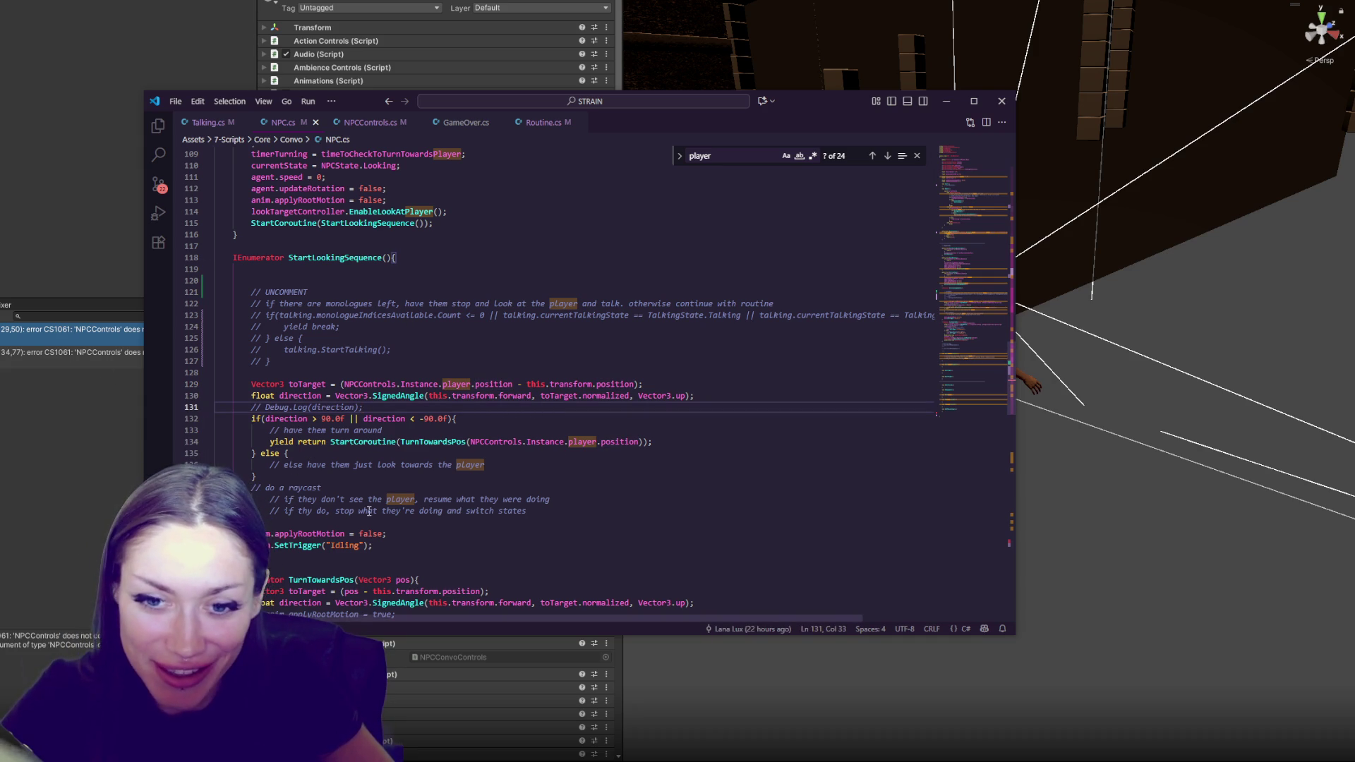
left_click(494, 419)
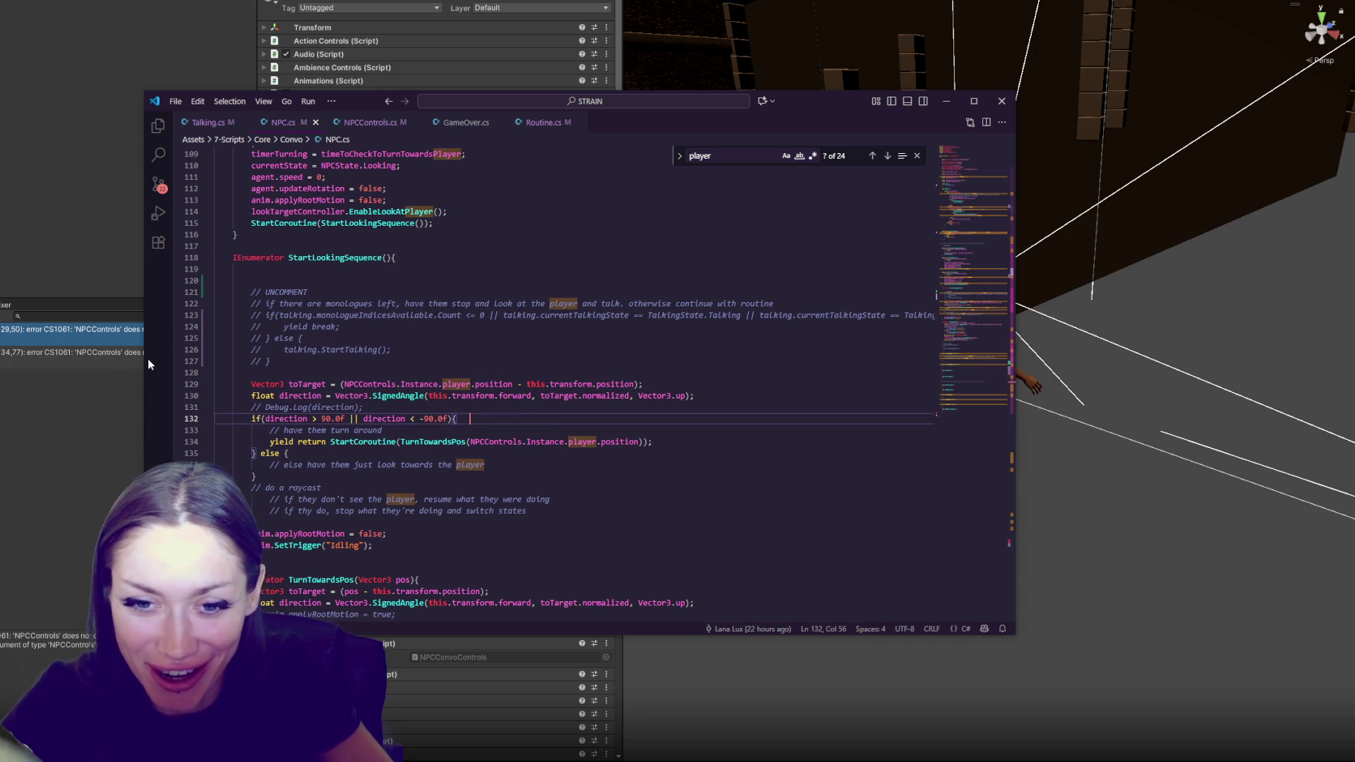
Jump through the CS1061 errors from the Console, then bring up NPCControls.cs
left_click(67, 314)
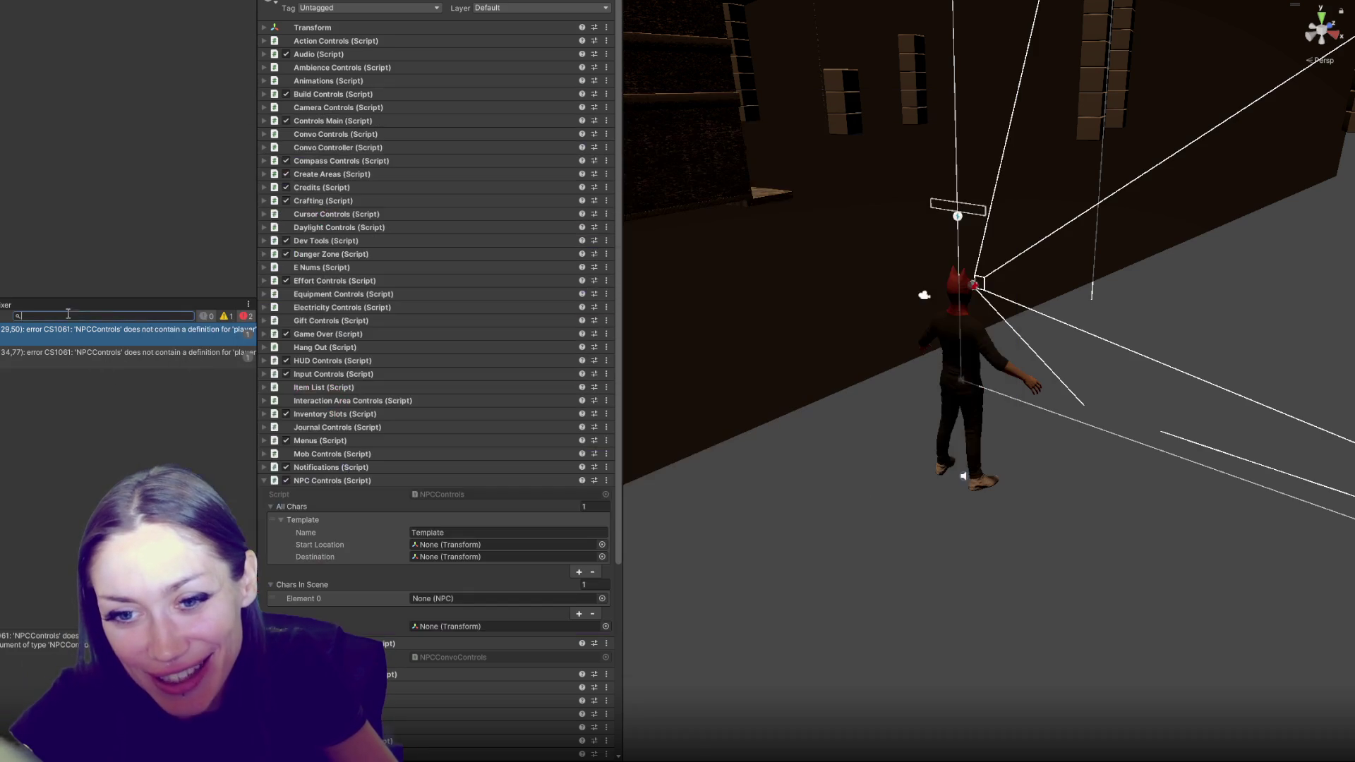
double_click(233, 330)
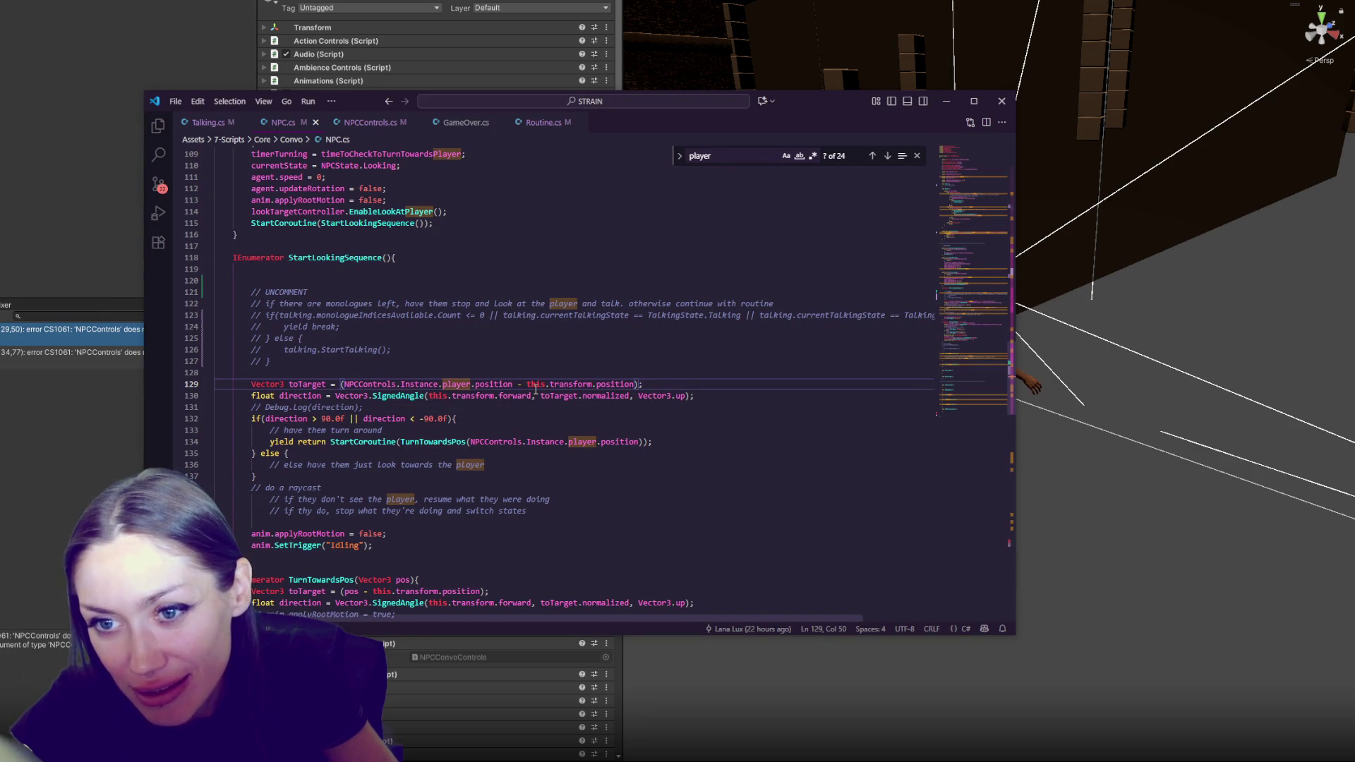
key("alt+Tab")
key("Down")
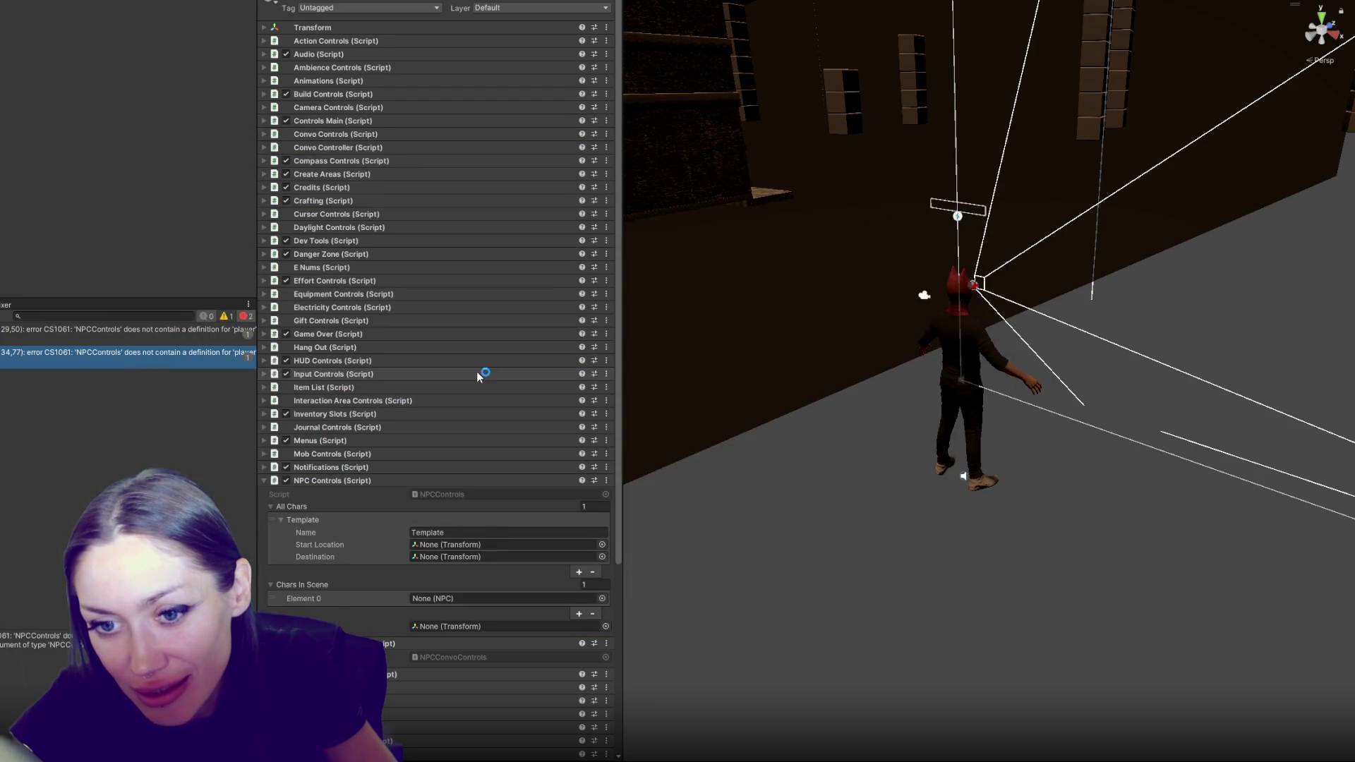
key("Return")
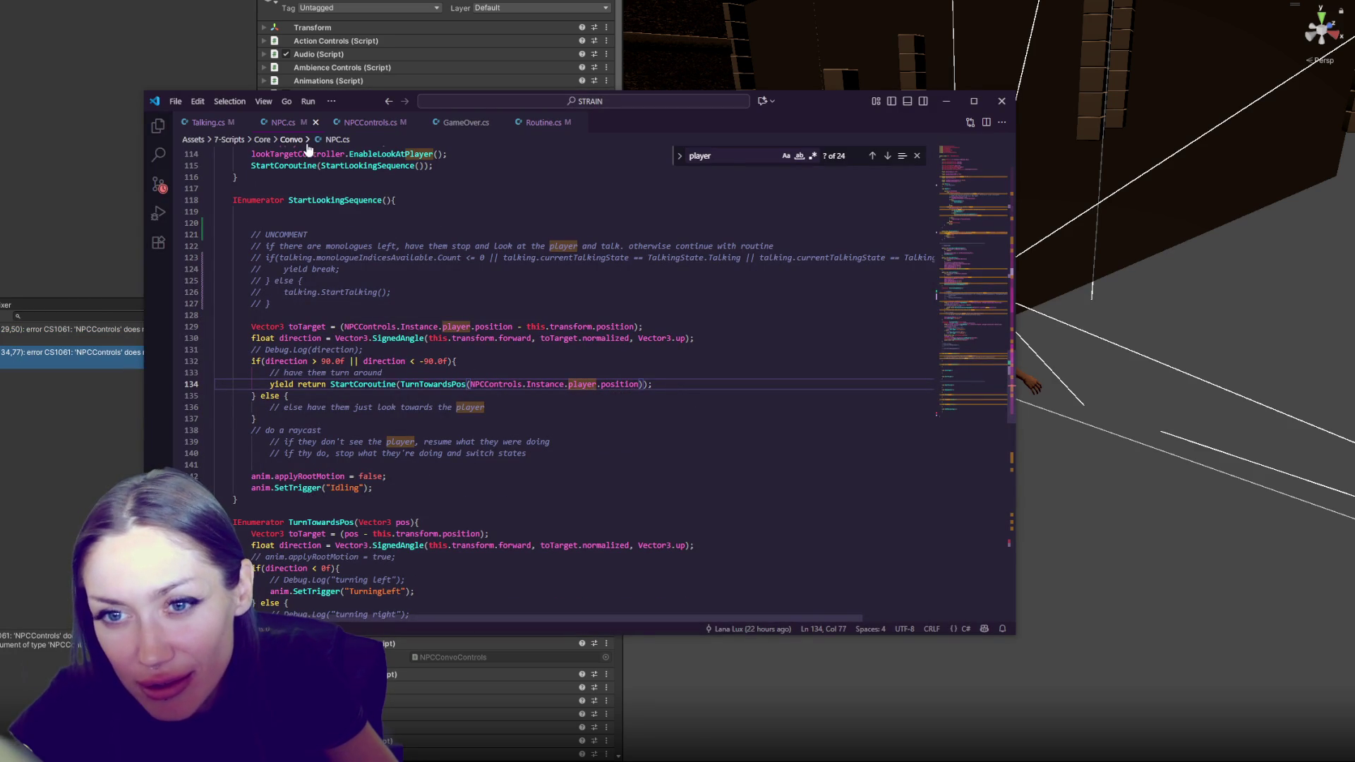
left_click(371, 122)
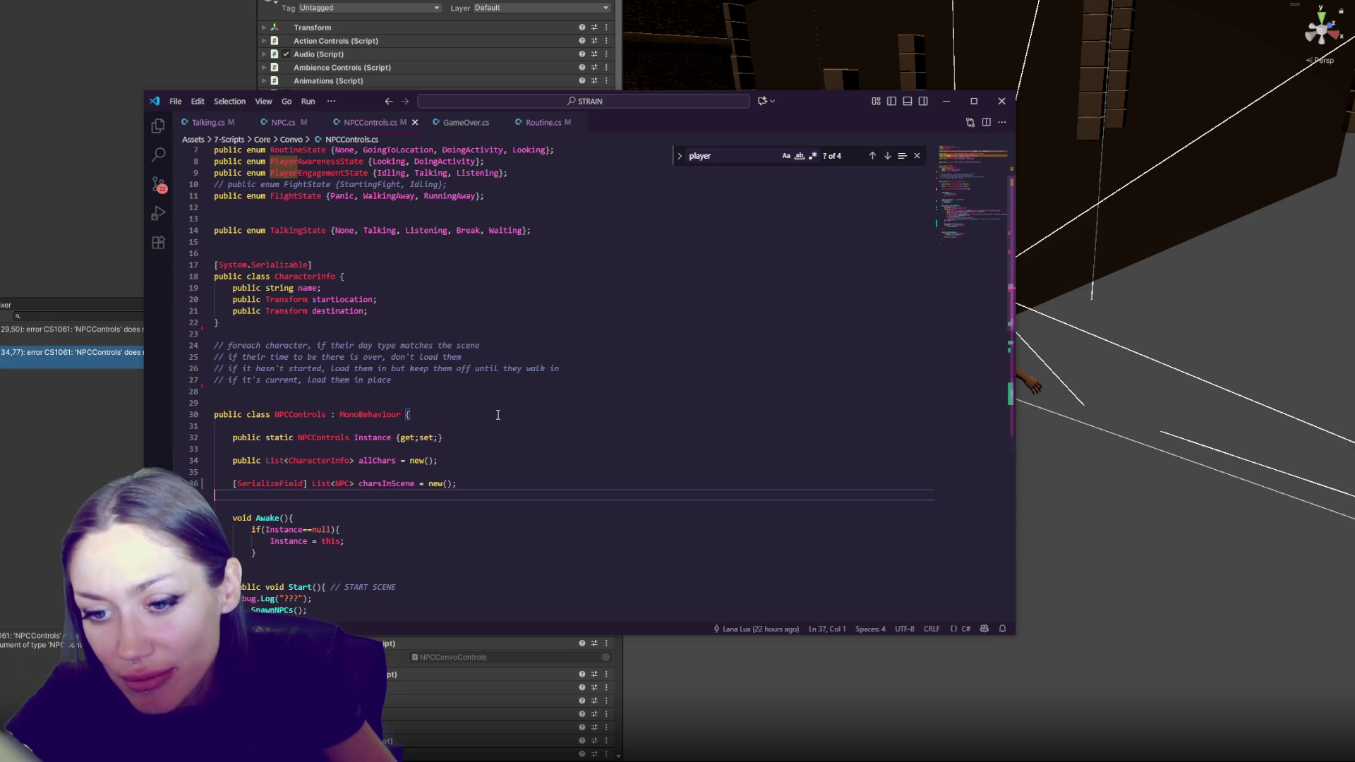
Paste 'public Transform player;' back into NPCControls and assign FPSController as the NPC Controls Player
key("ctrl+v")
key("alt+Tab")
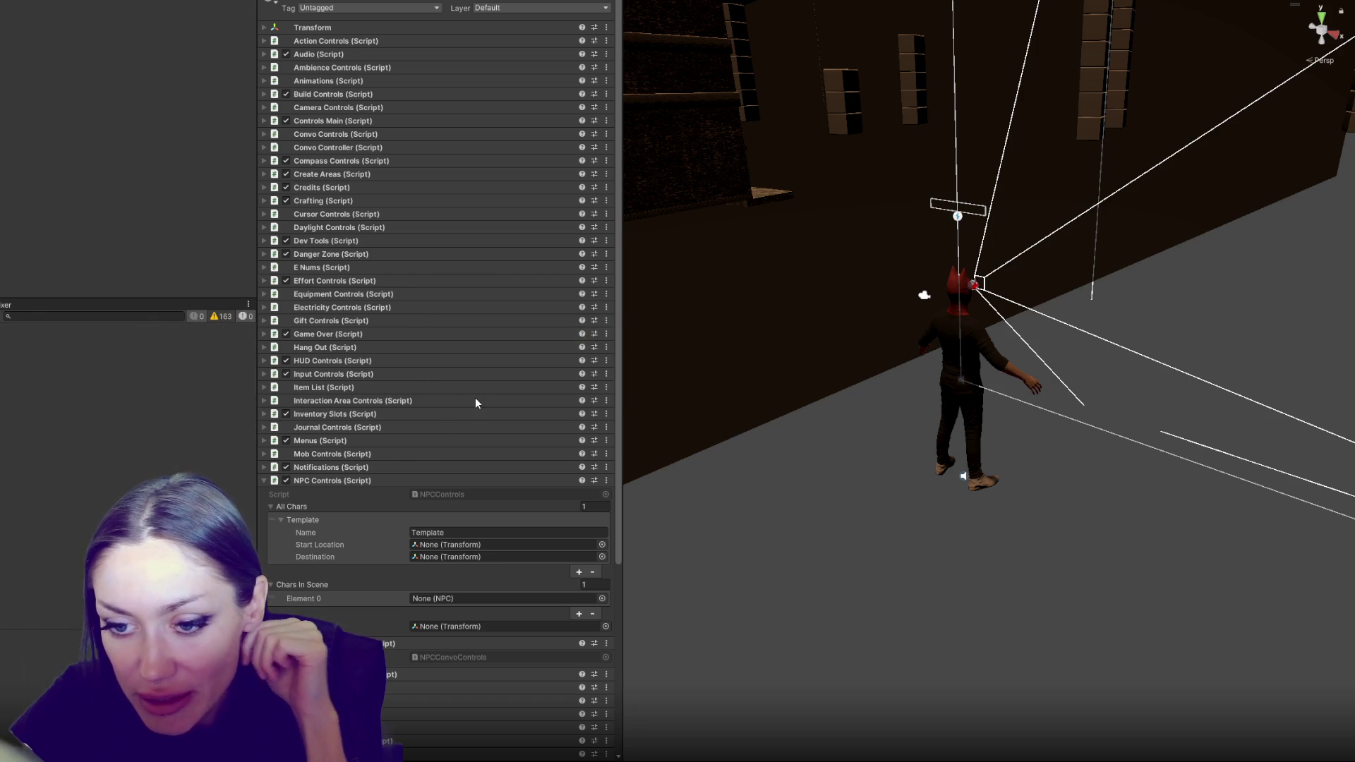
scroll(479, 393, "down", 5)
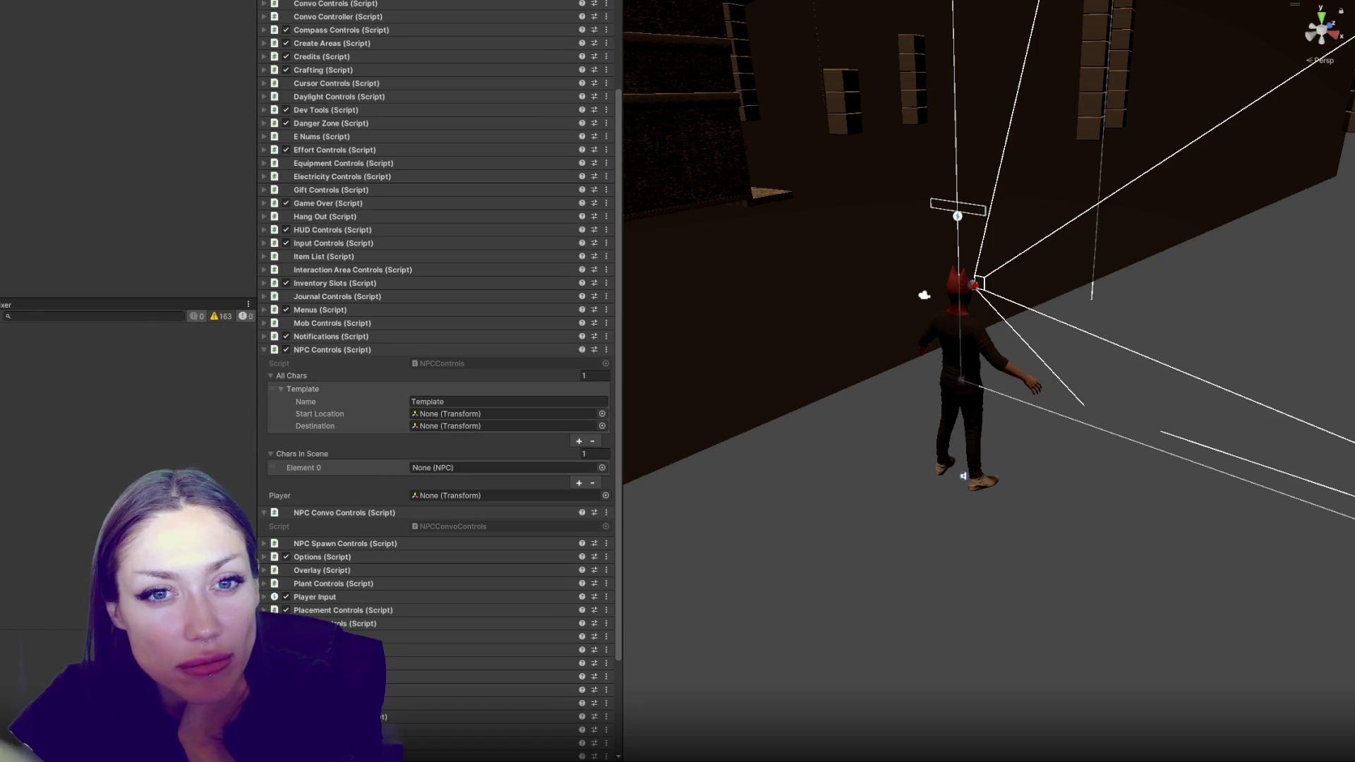
left_click_drag(362, 403, 452, 497)
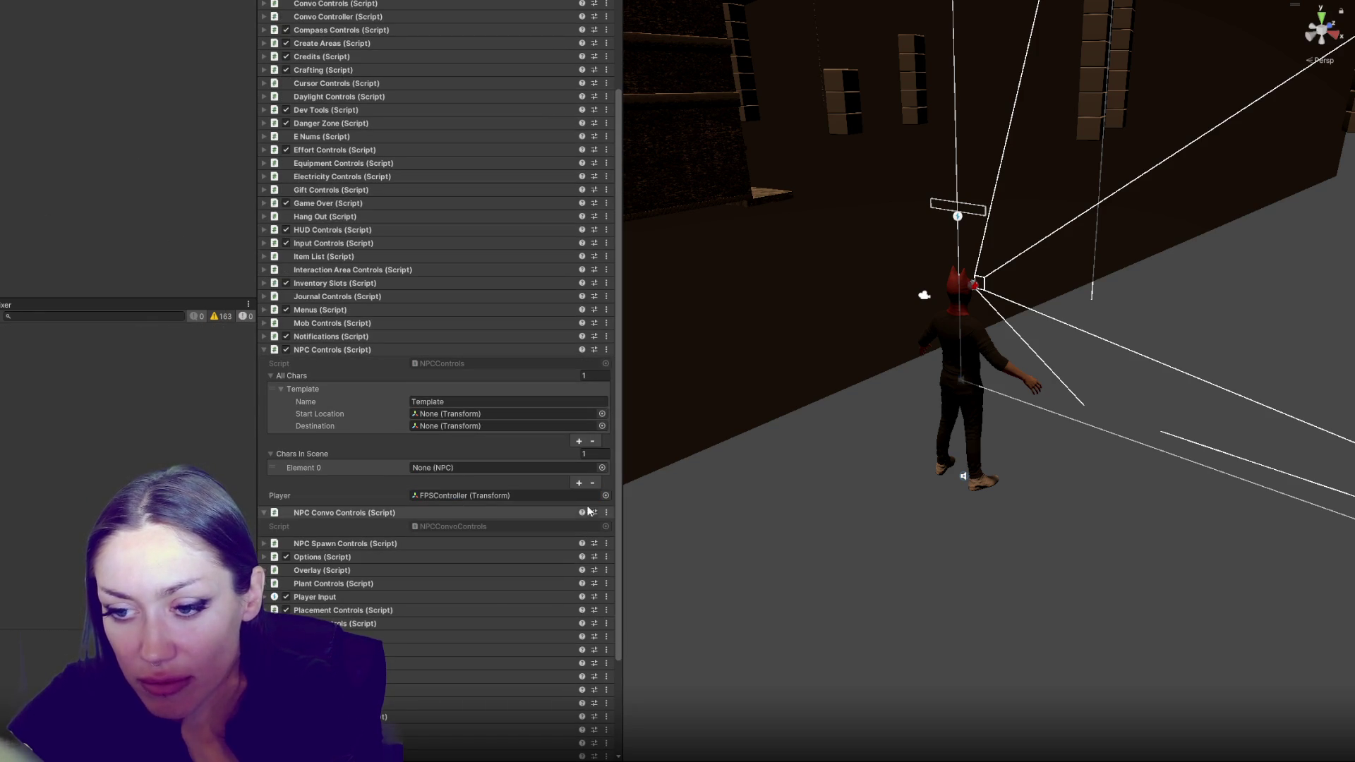
key("alt+Tab")
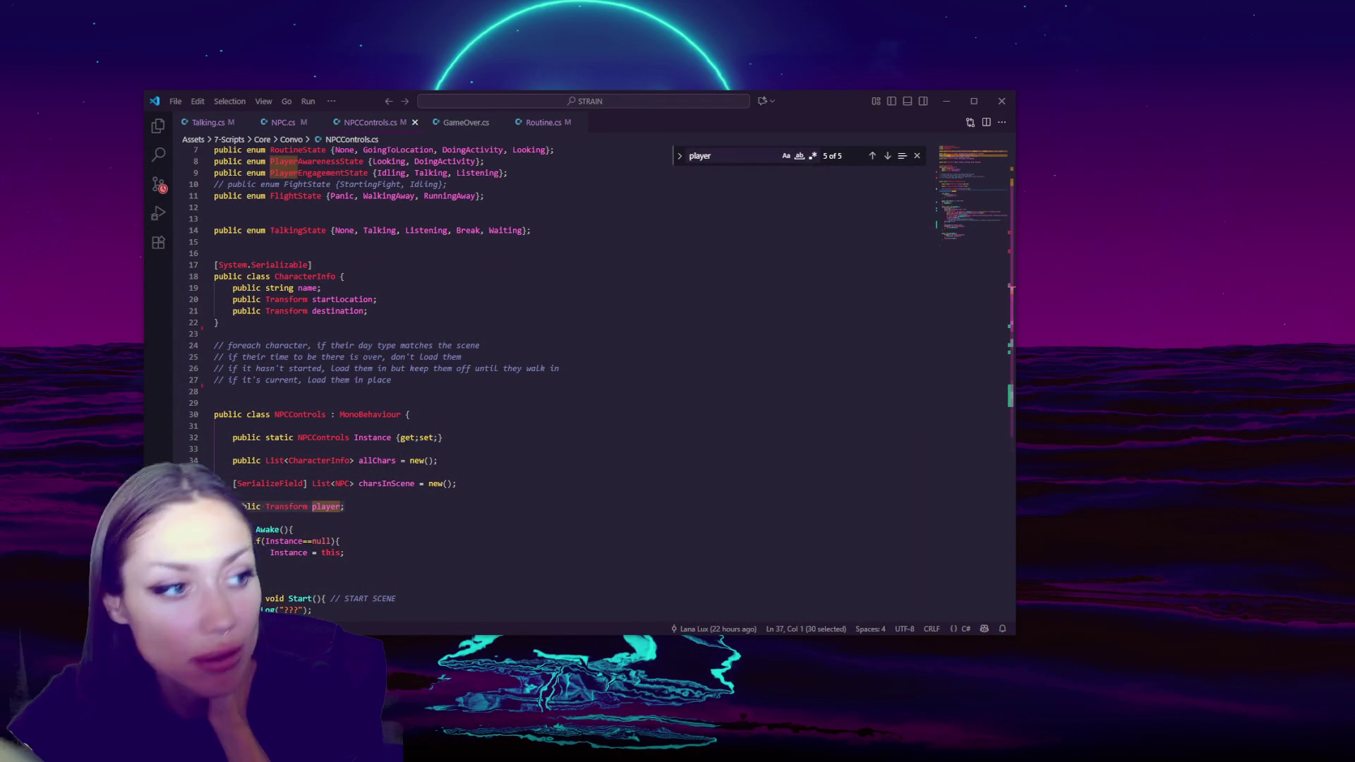
Launch the Unity 2022.3 project from Unity Hub, close the Hub, and minimize the code editor
key("alt+Tab")
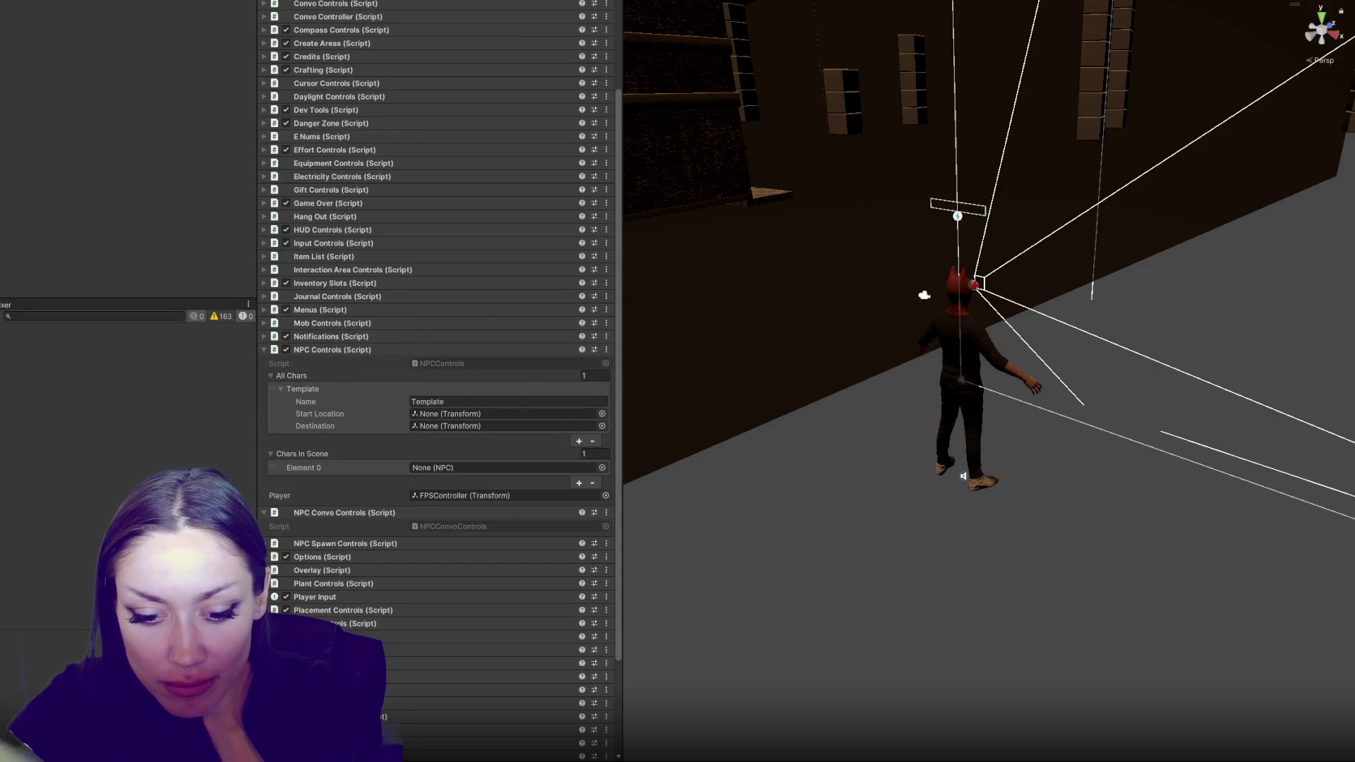
key("alt+Tab")
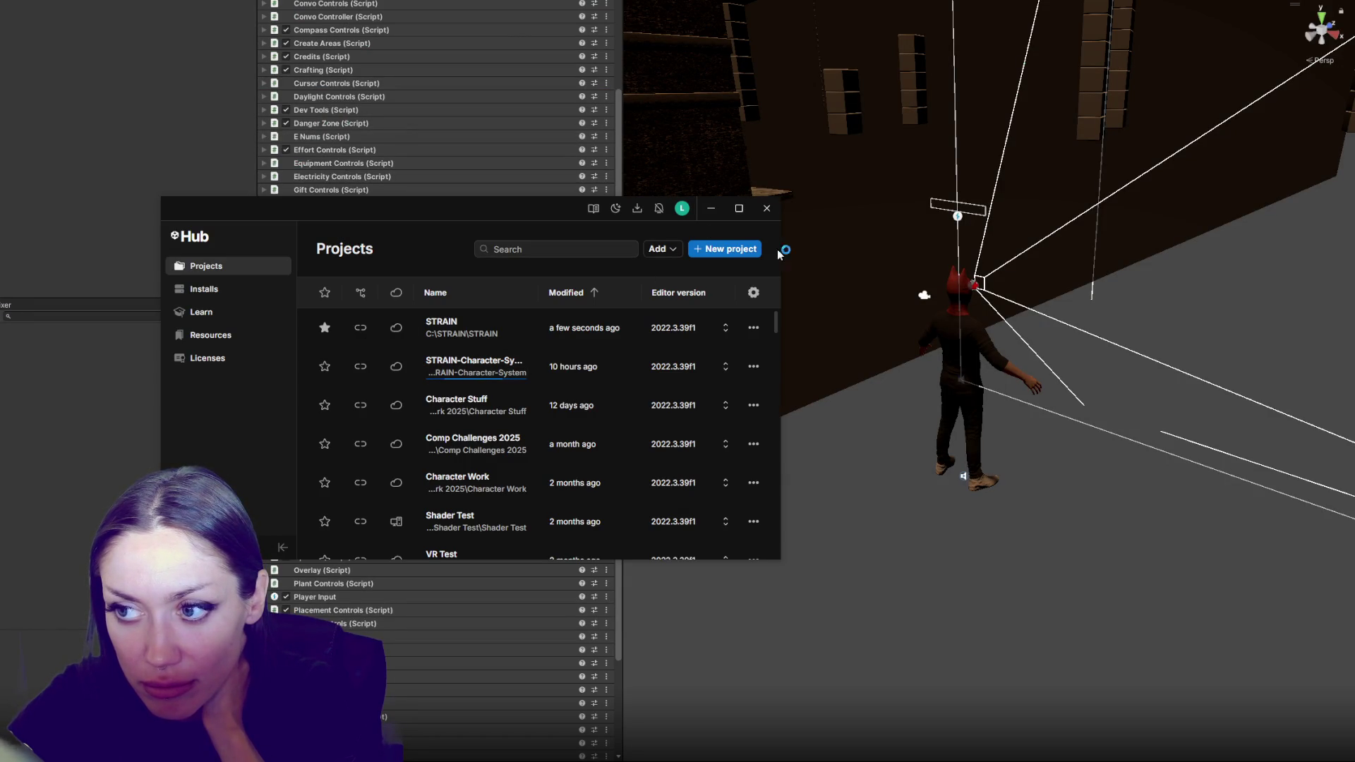
left_click(767, 208)
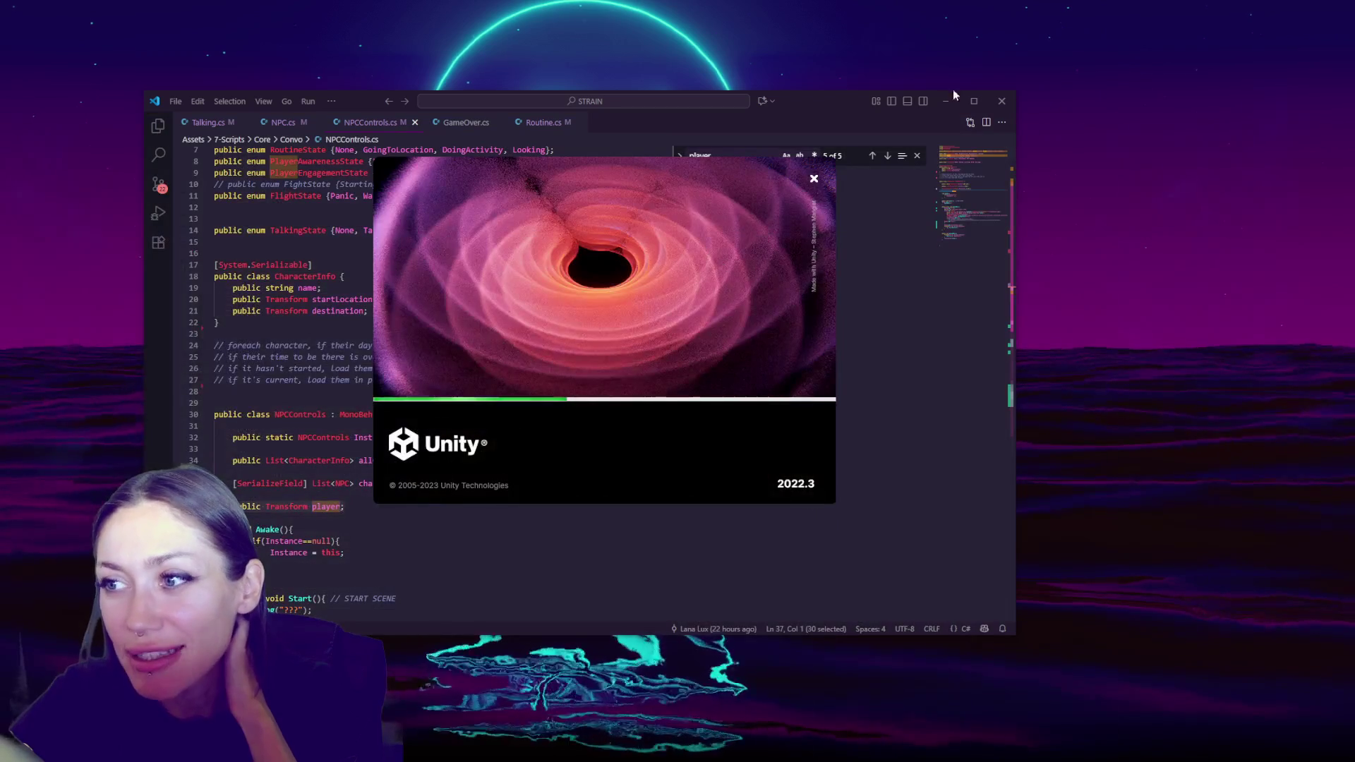
left_click(946, 101)
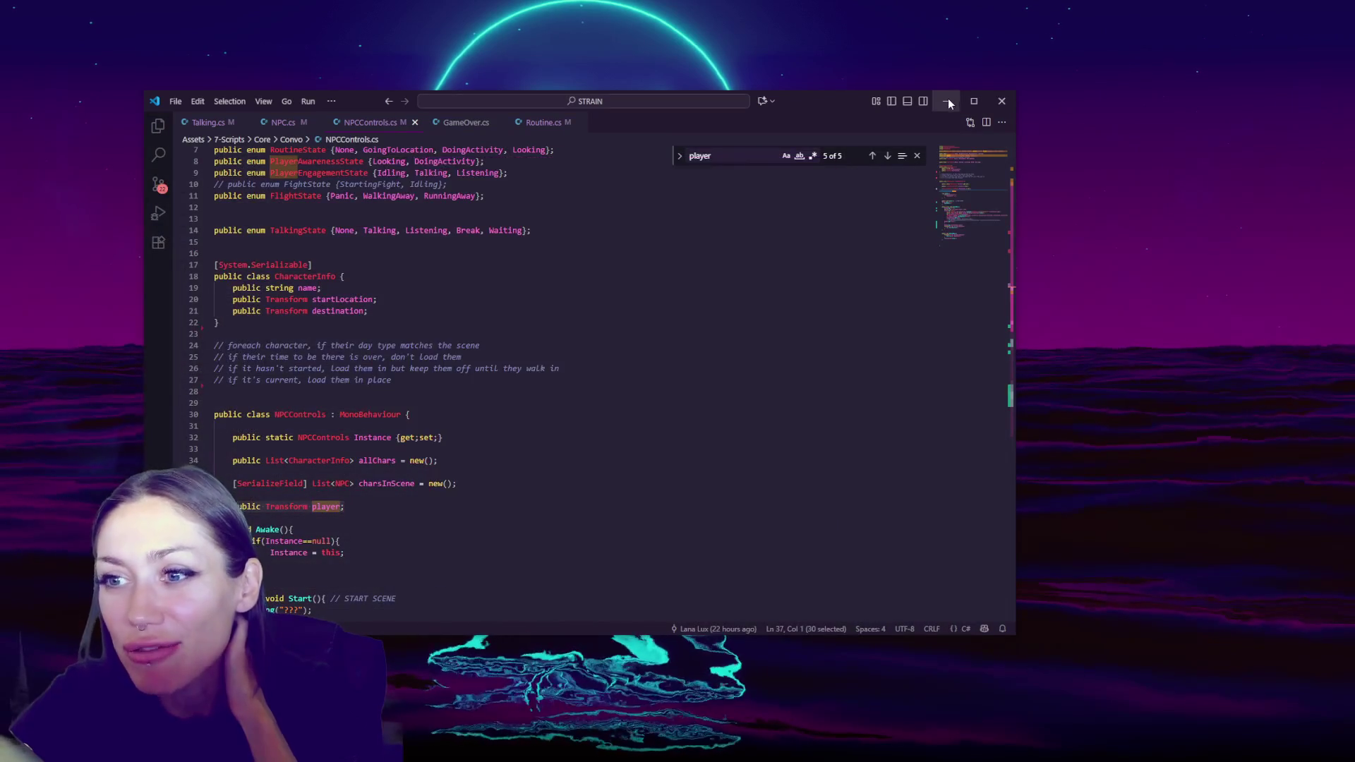
Move the Unity loading splash aside and show the Project files to reach the Template prefab
mouse_move(567, 334)
left_mouse_down()
mouse_move(1023, 209)
mouse_move(957, 202)
mouse_move(981, 163)
mouse_move(1019, 184)
left_mouse_up()
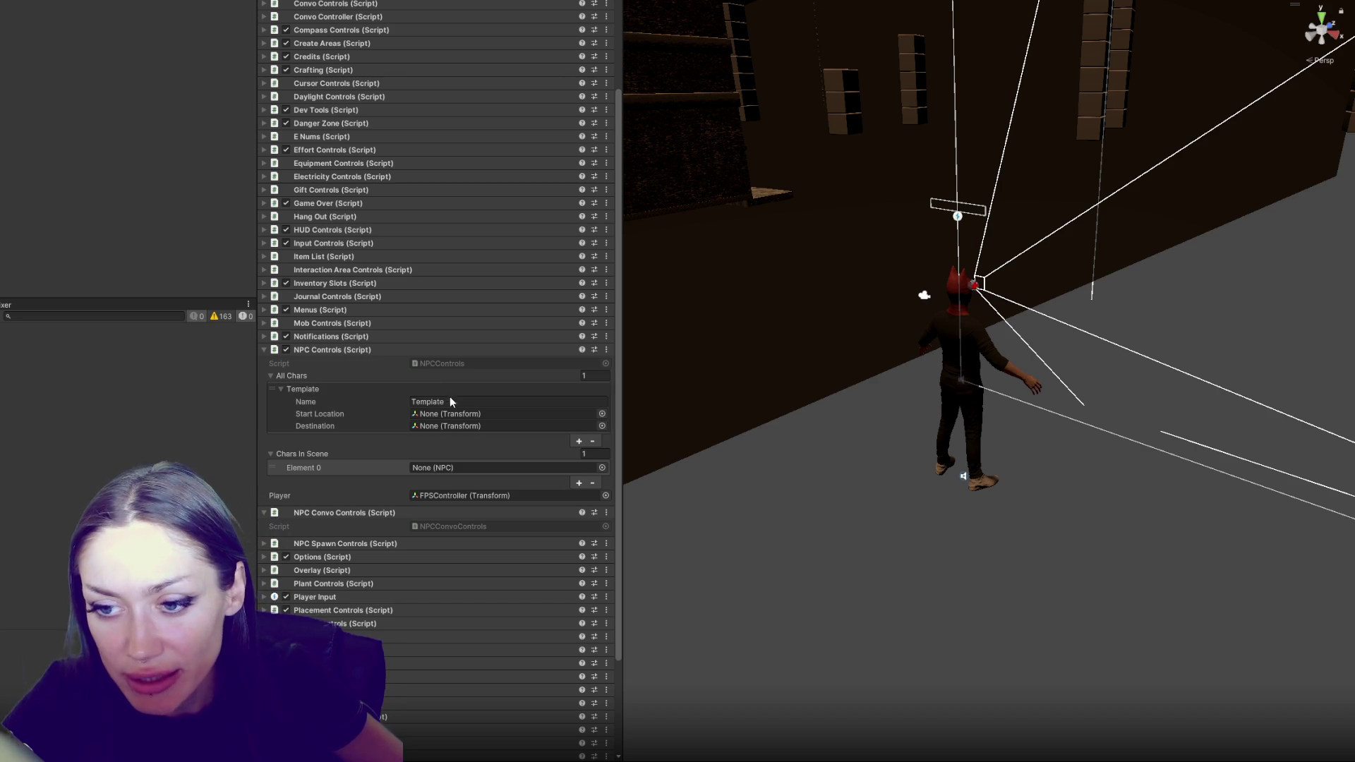
key("ctrl+5")
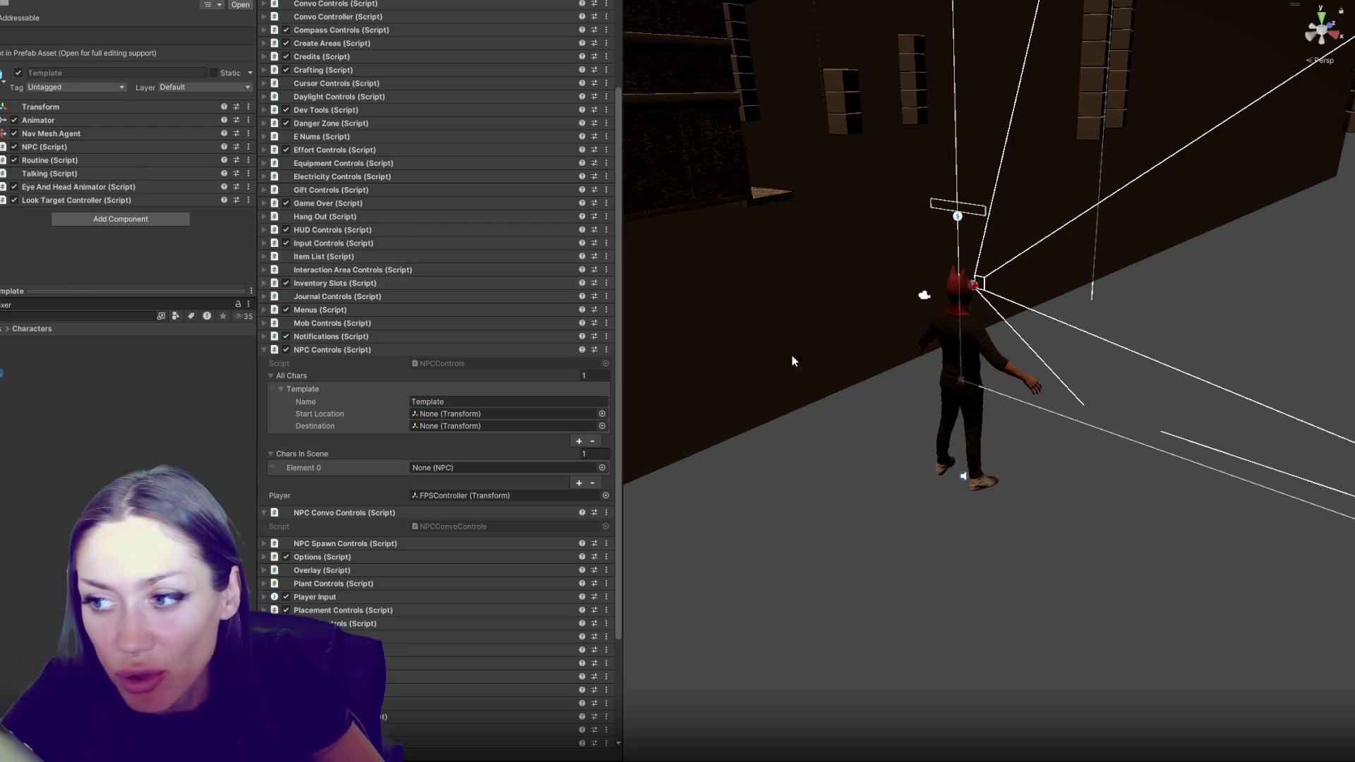
Add a marker cube and place a duplicate below and right of it
right_click(2, 7)
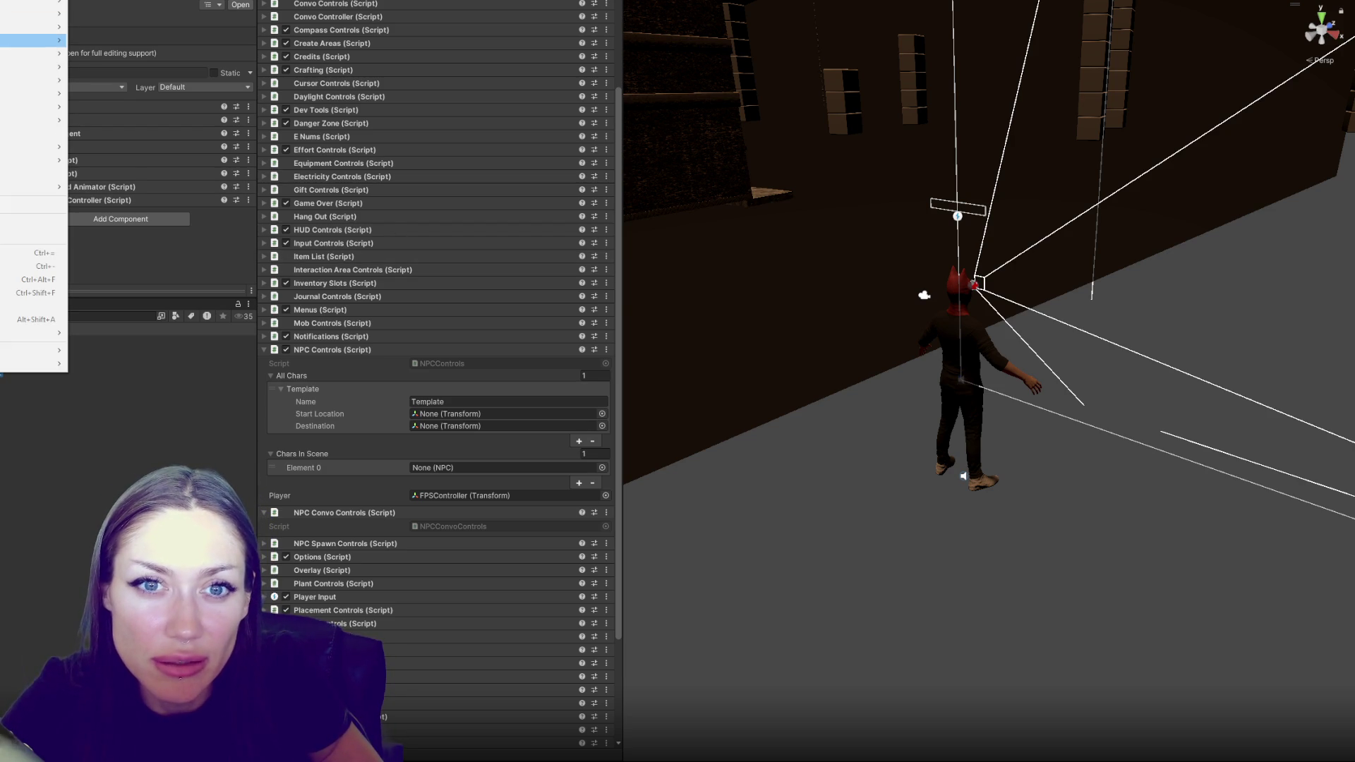
key("Escape")
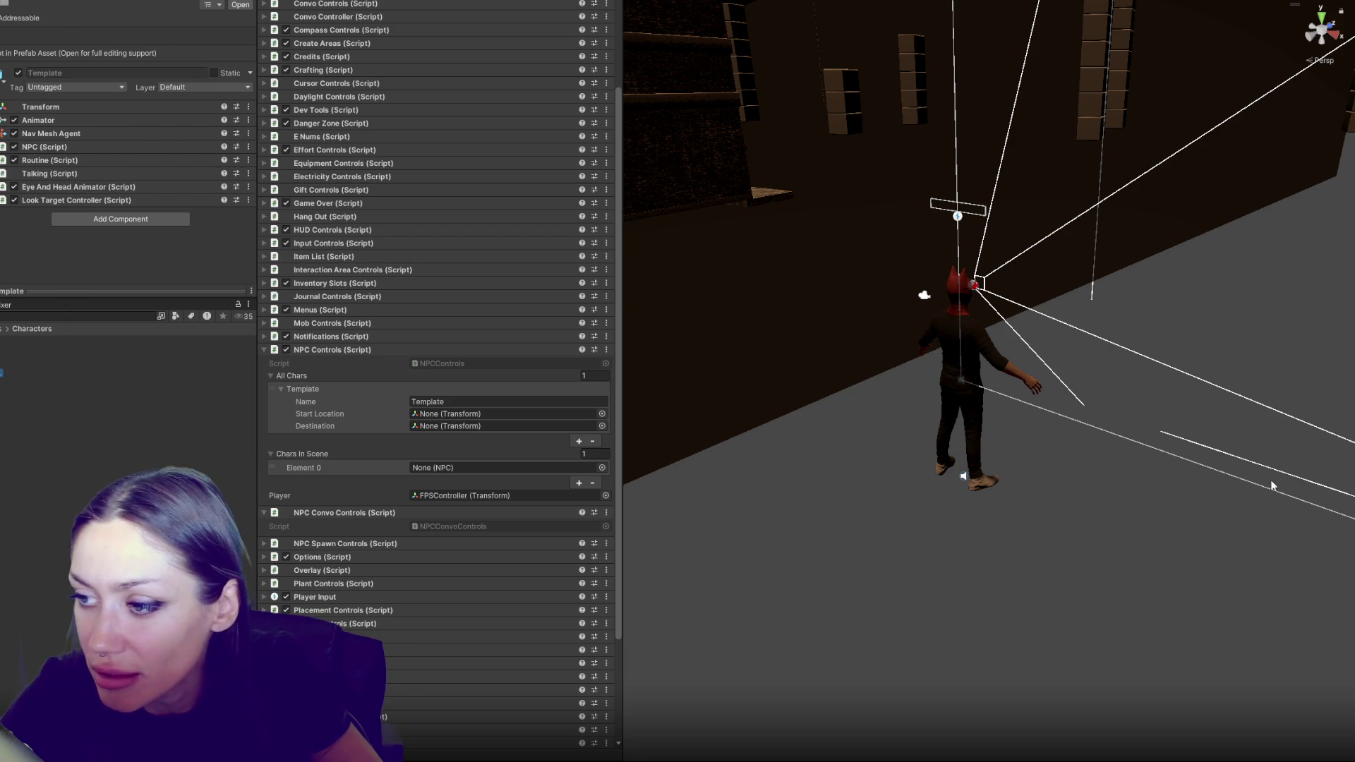
scroll(1010, 387, "down", 5)
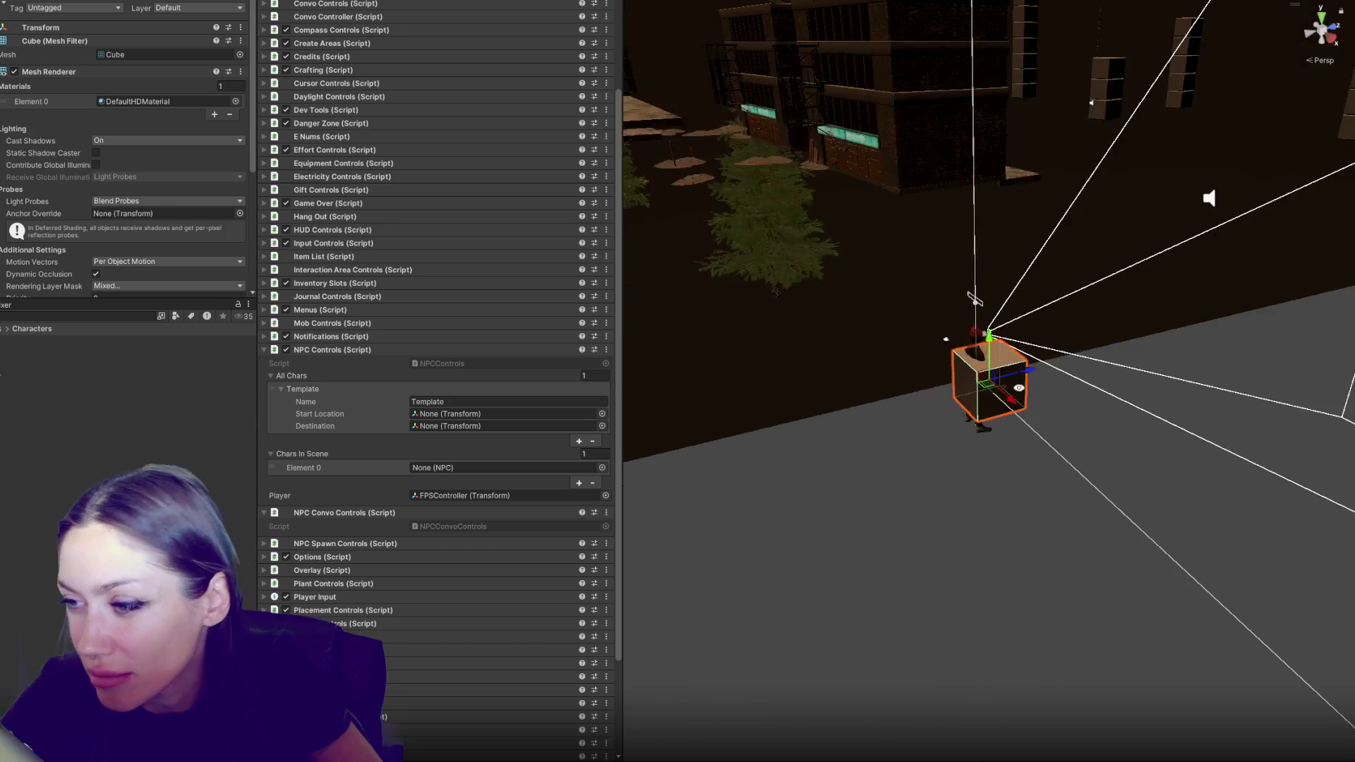
mouse_move(1029, 372)
left_mouse_down()
mouse_move(897, 401)
mouse_move(880, 473)
mouse_move(893, 498)
left_mouse_up()
key("ctrl+d")
mouse_move(955, 577)
left_mouse_down()
mouse_move(963, 554)
mouse_move(1022, 633)
left_mouse_up()
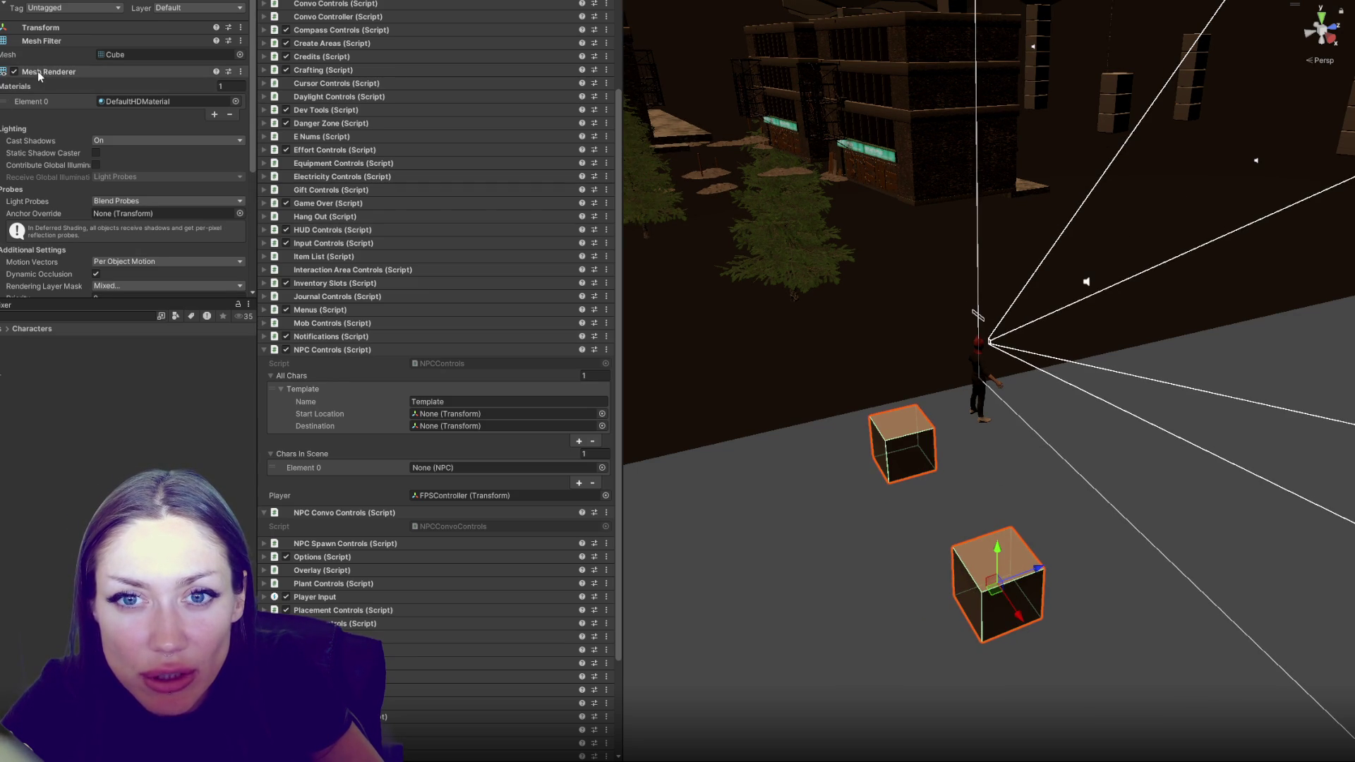
Hide the cubes' meshes and assign them as Template's Start Location and Destination (Cube (7))
left_click(14, 71)
left_click(16, 85)
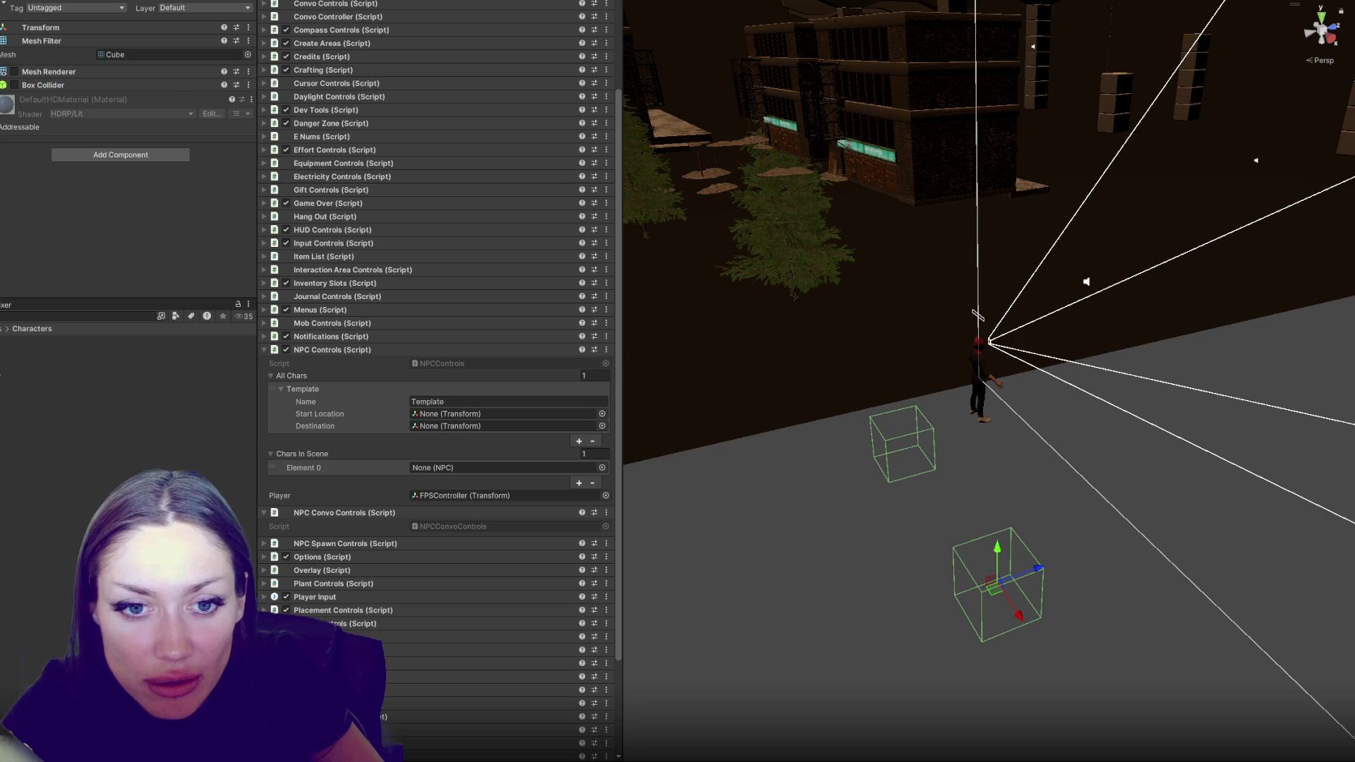
left_click(903, 443)
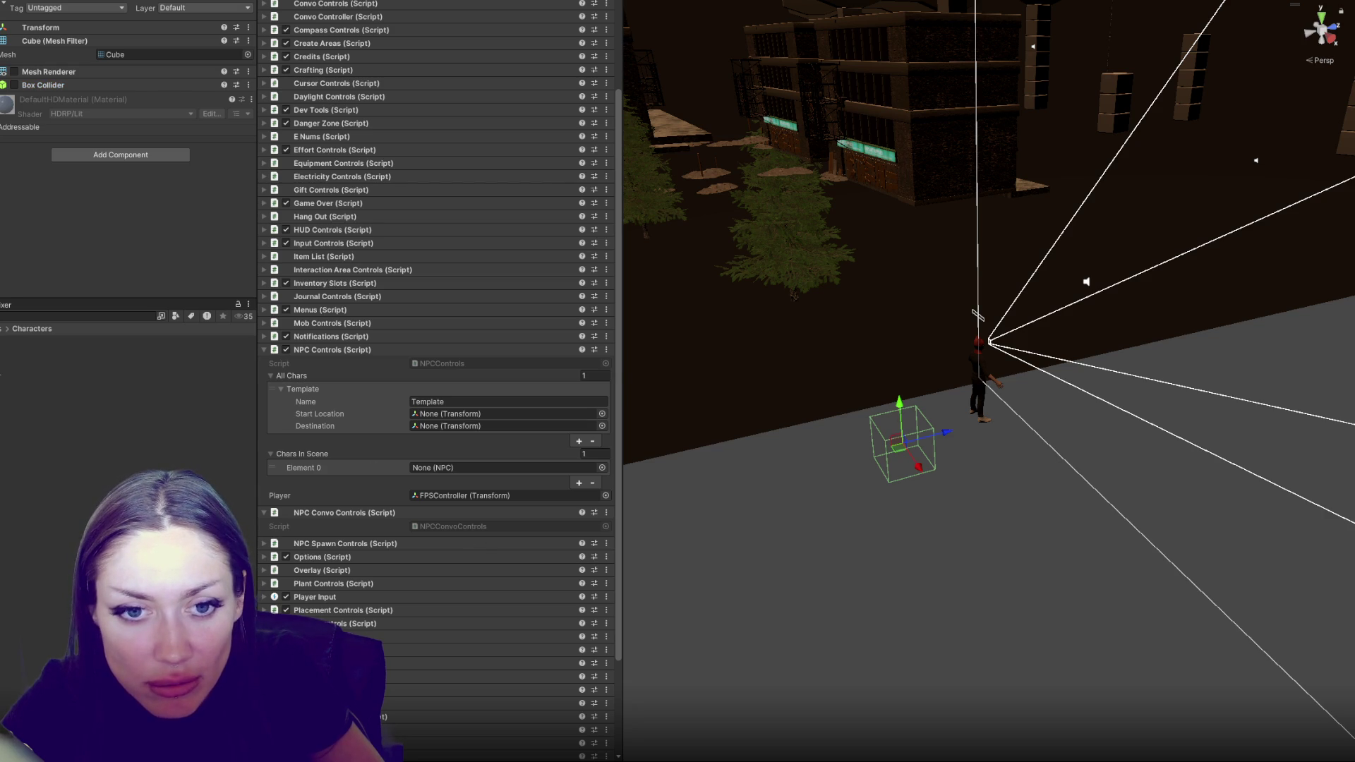
left_click_drag(580, 383, 534, 415)
mouse_move(40, 27)
left_mouse_down()
mouse_move(282, 399)
mouse_move(438, 426)
left_mouse_up()
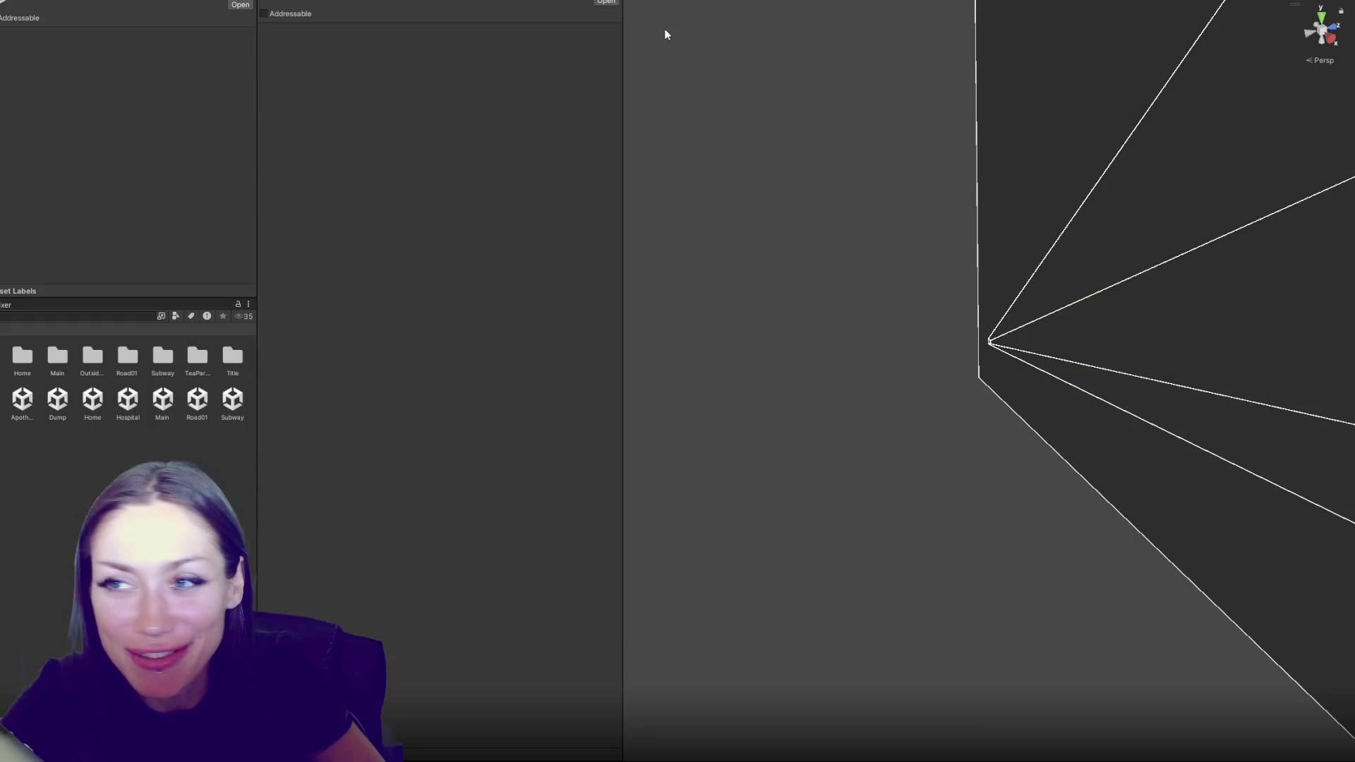
Widen the scene view and choose STORY MODE on the STRAIN title menu
left_click_drag(623, 63, 106, 63)
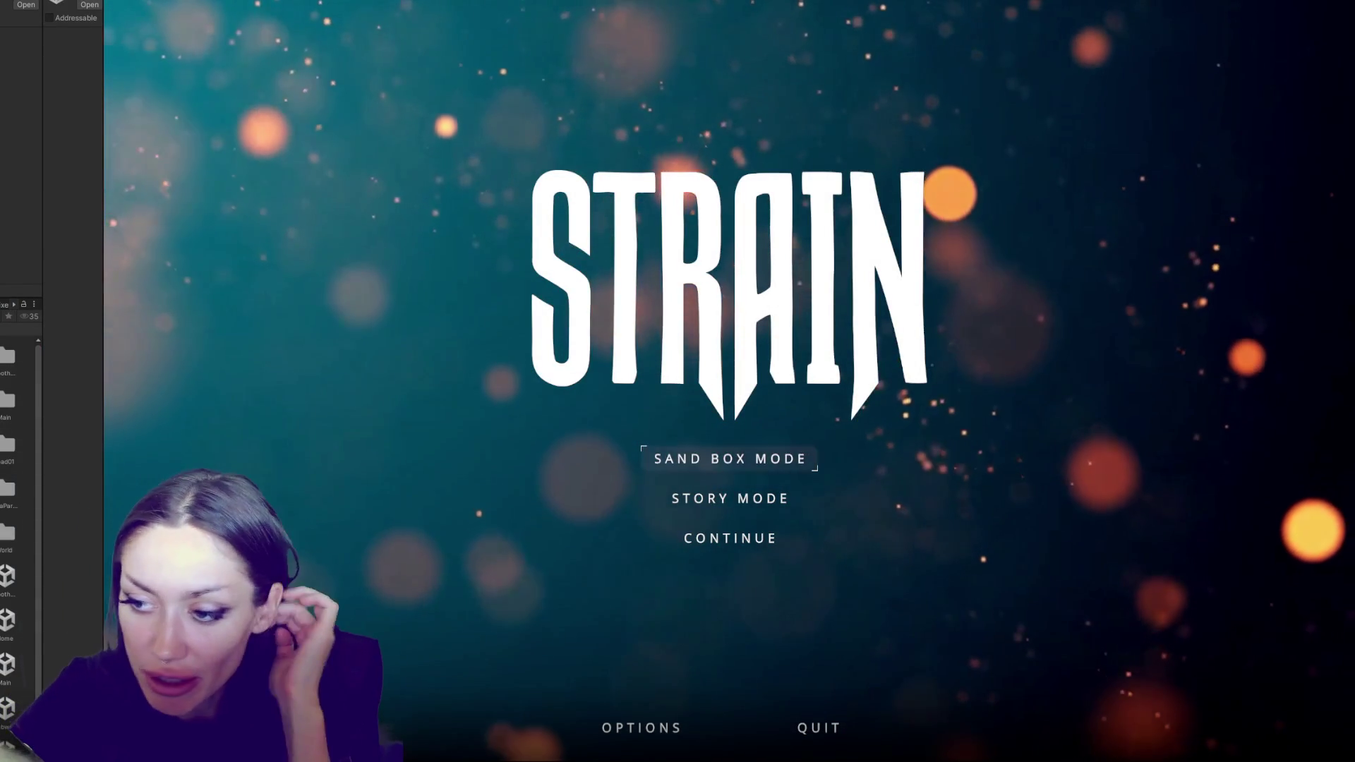
left_click(775, 481)
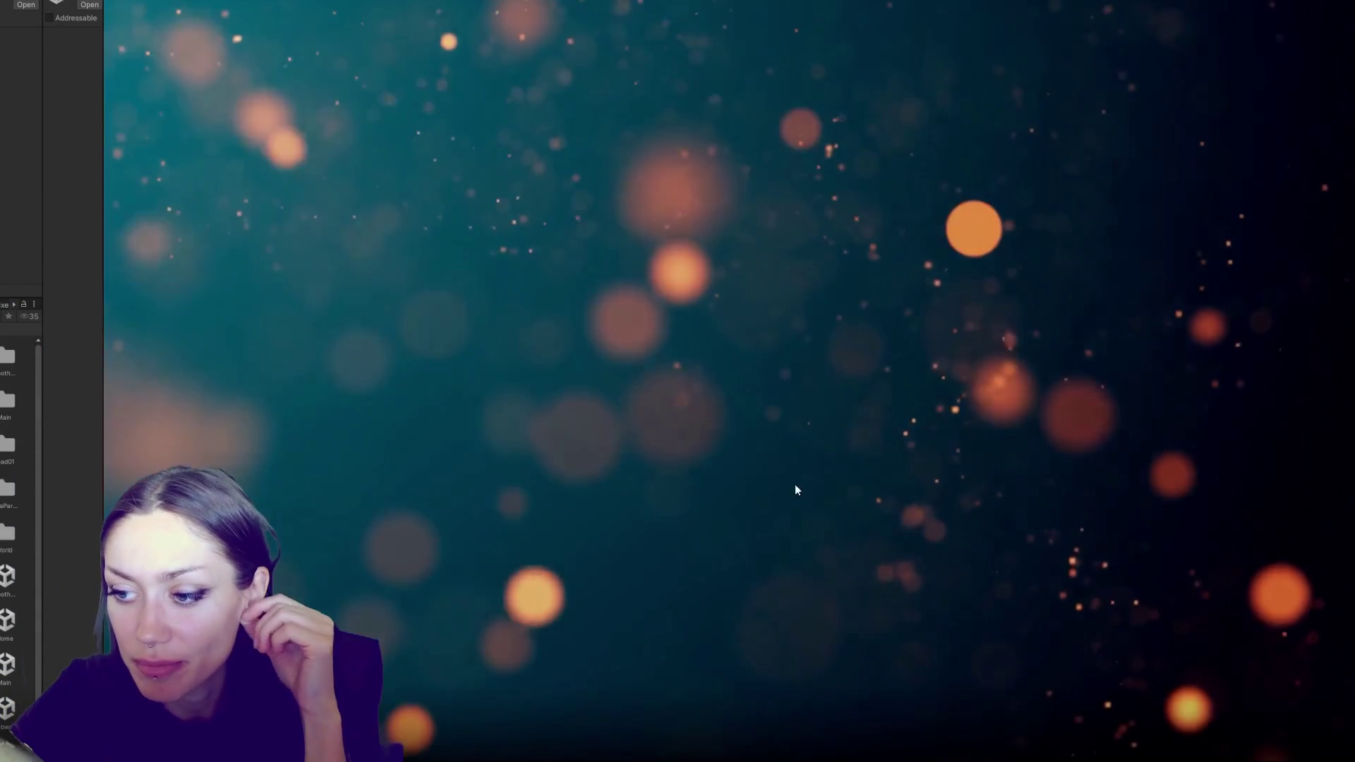
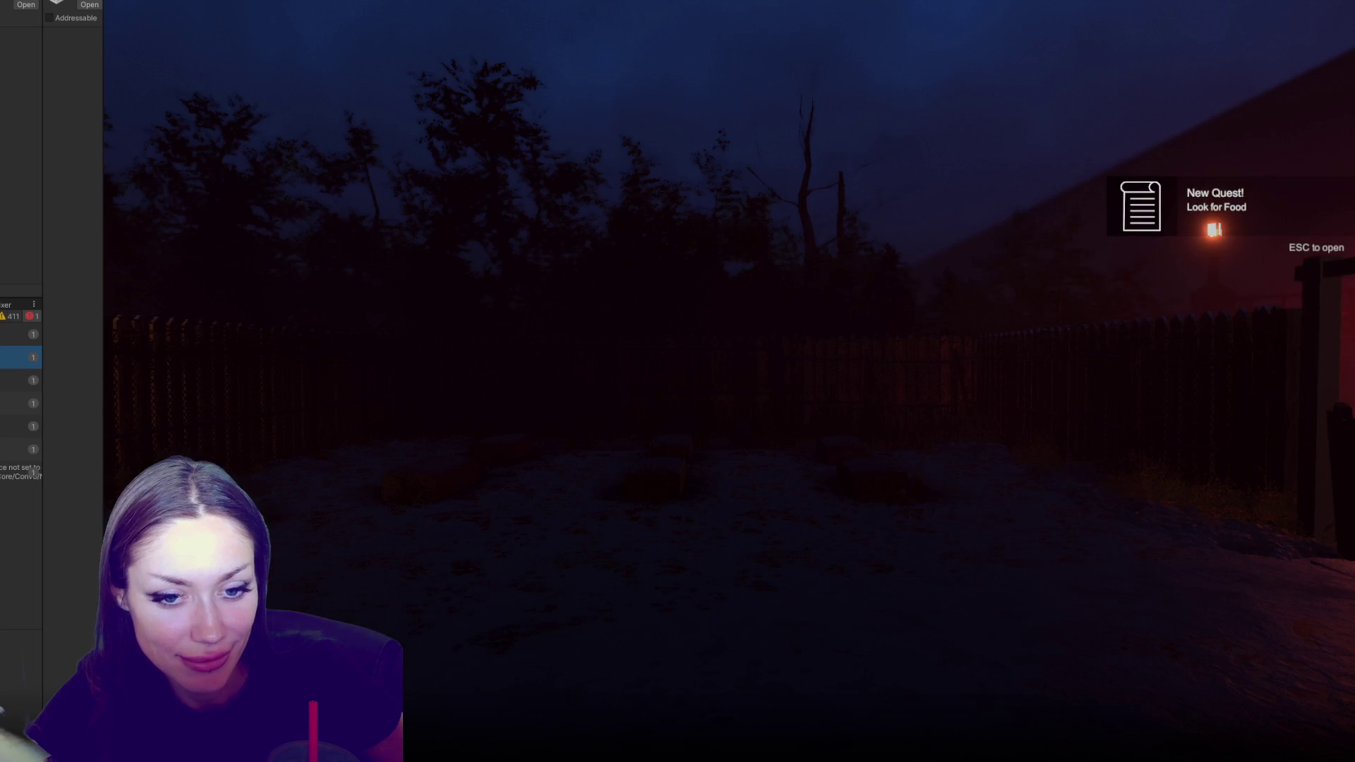
Jump from the Console error to NPCControls.cs at the StartRoutine call in SpawnNPCs
key("ctrl+1")
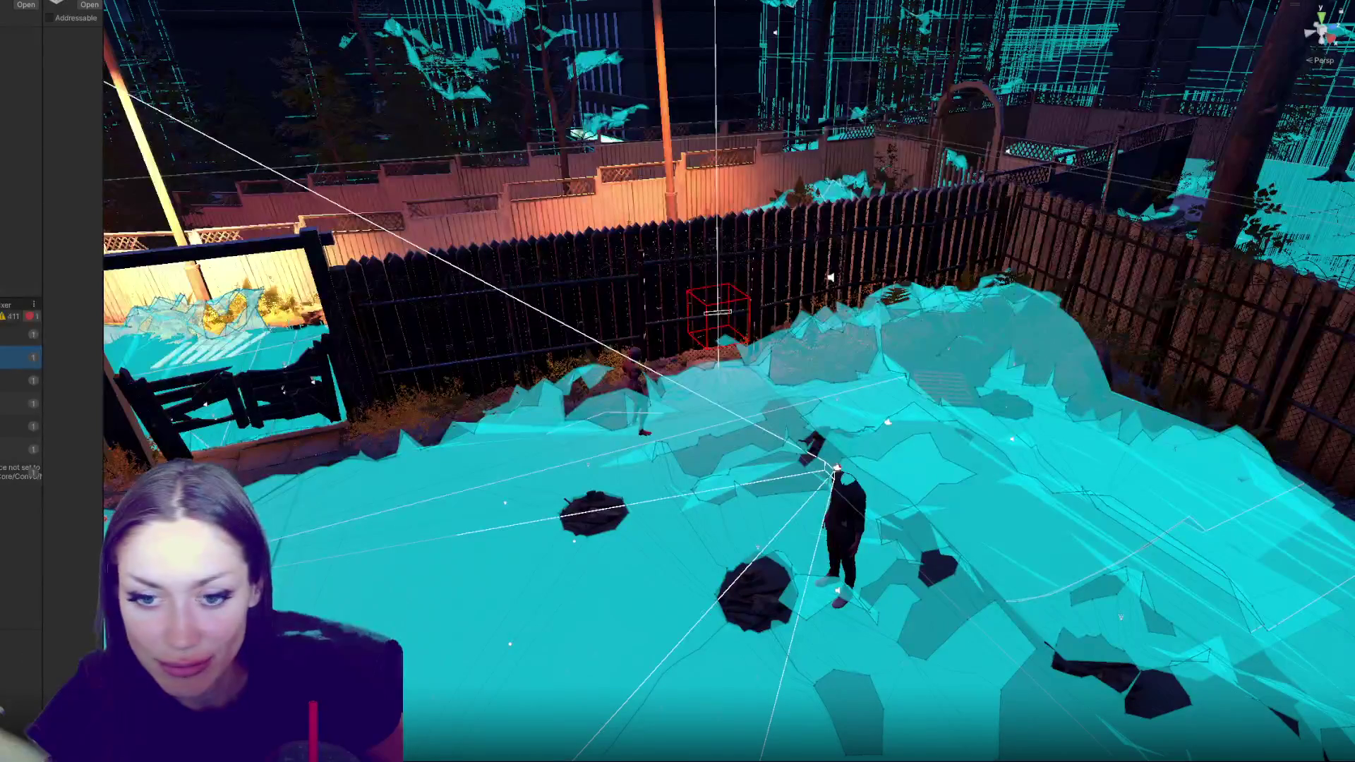
left_click(33, 471)
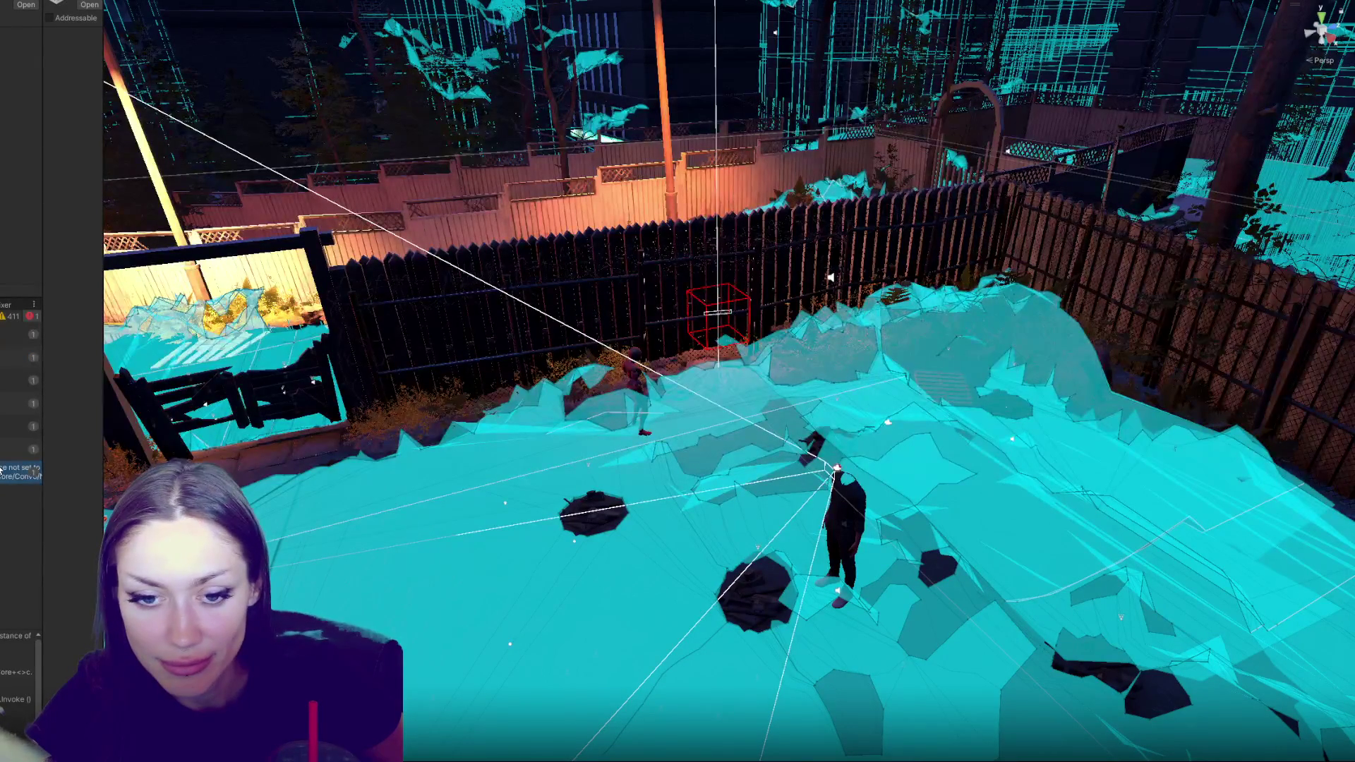
double_click(2, 470)
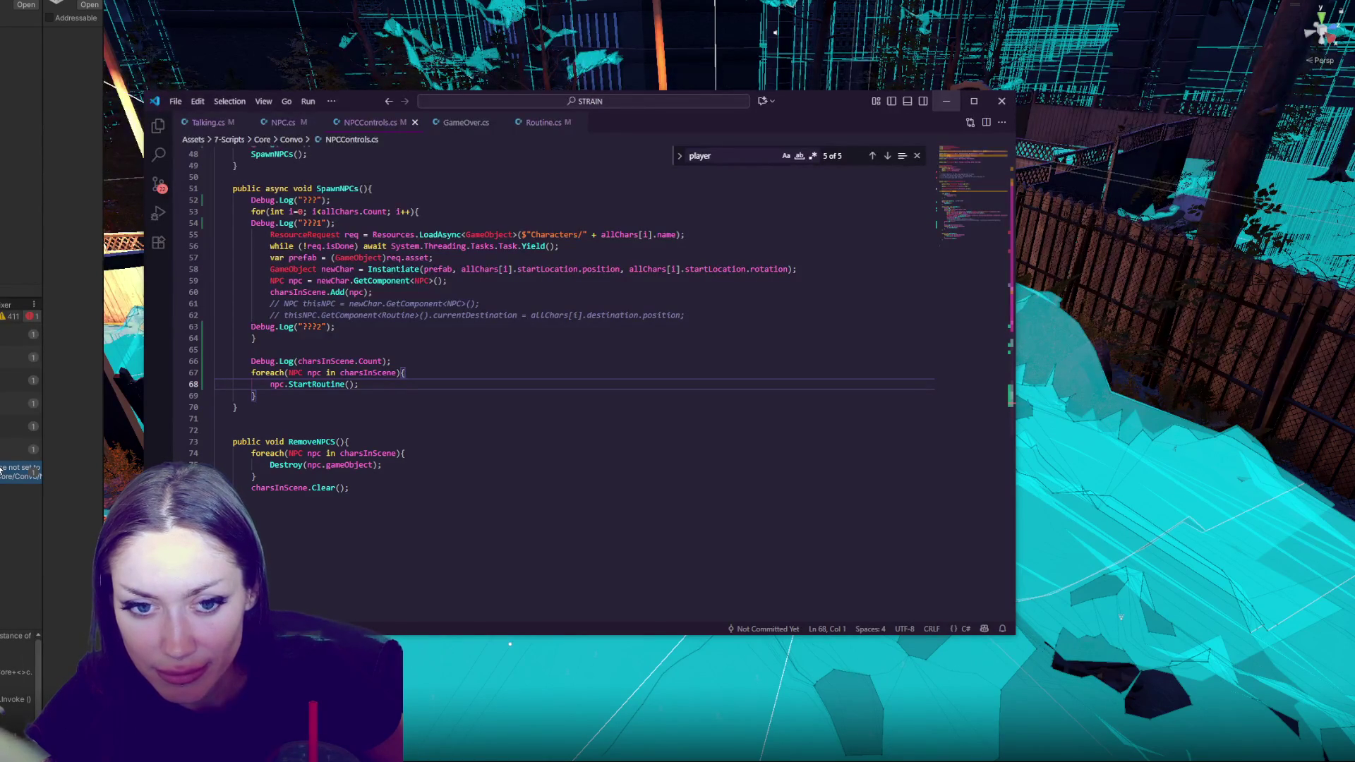
Delete the ???, ???1 and ???2 debug logs from SpawnNPCs and Start
left_click_drag(734, 329, 739, 320)
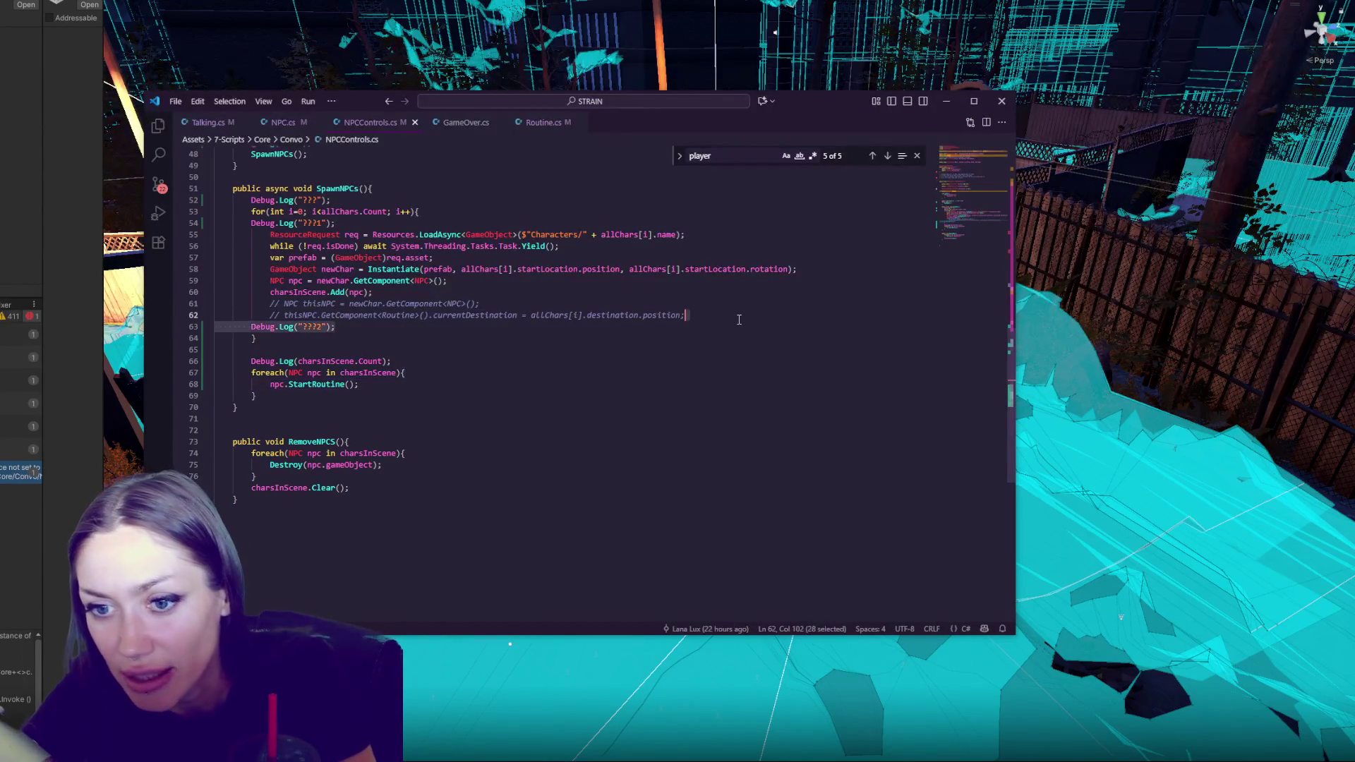
key("BackSpace")
left_click_drag(443, 224, 452, 189)
key("BackSpace")
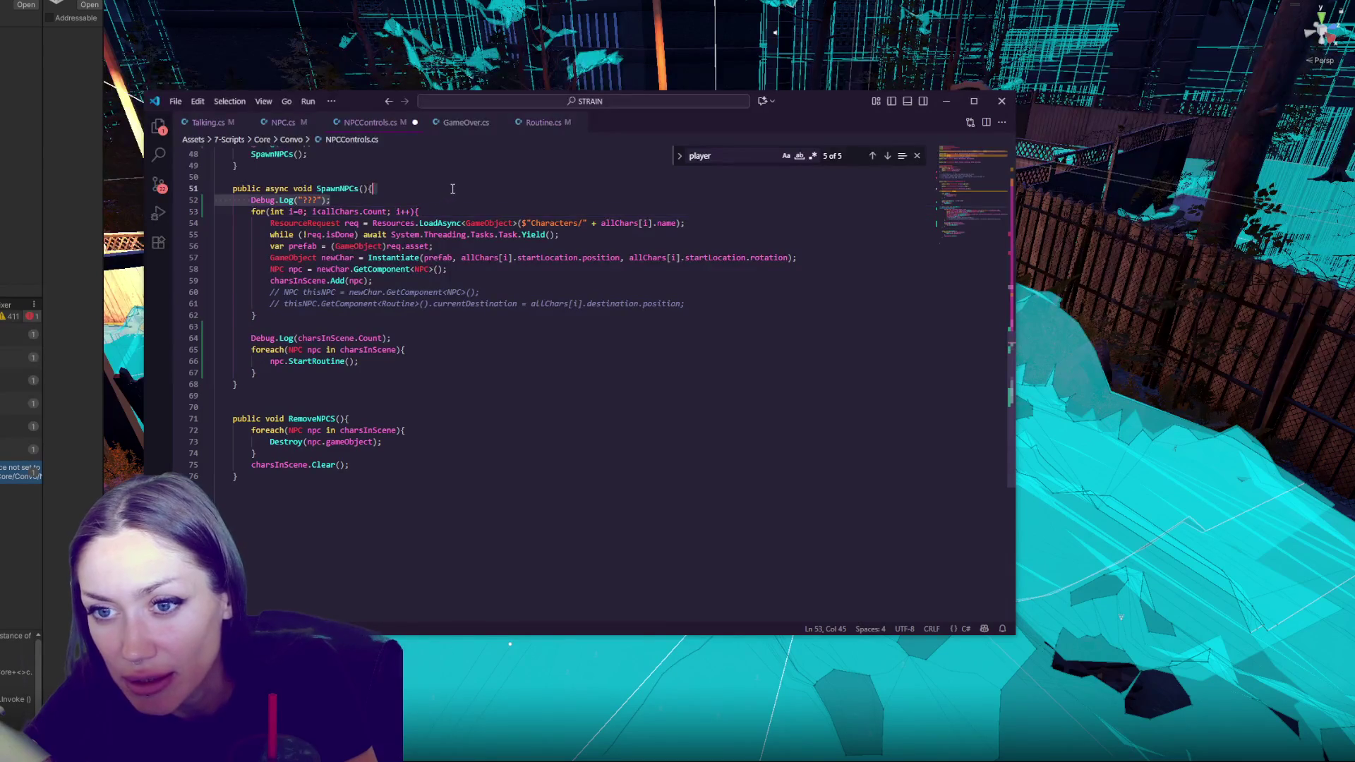
key("ctrl+x")
scroll(452, 189, "up", 3)
left_click(433, 253)
key("ctrl+v")
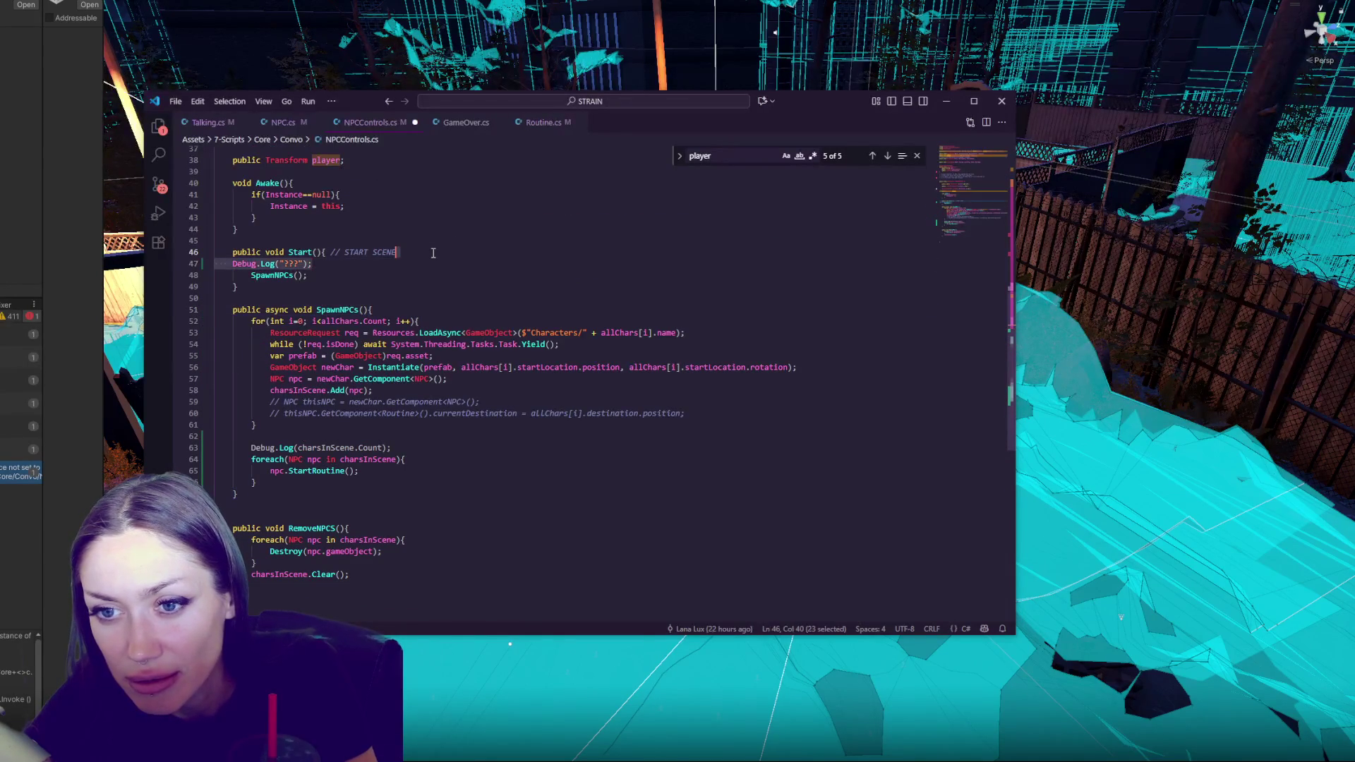
key("BackSpace")
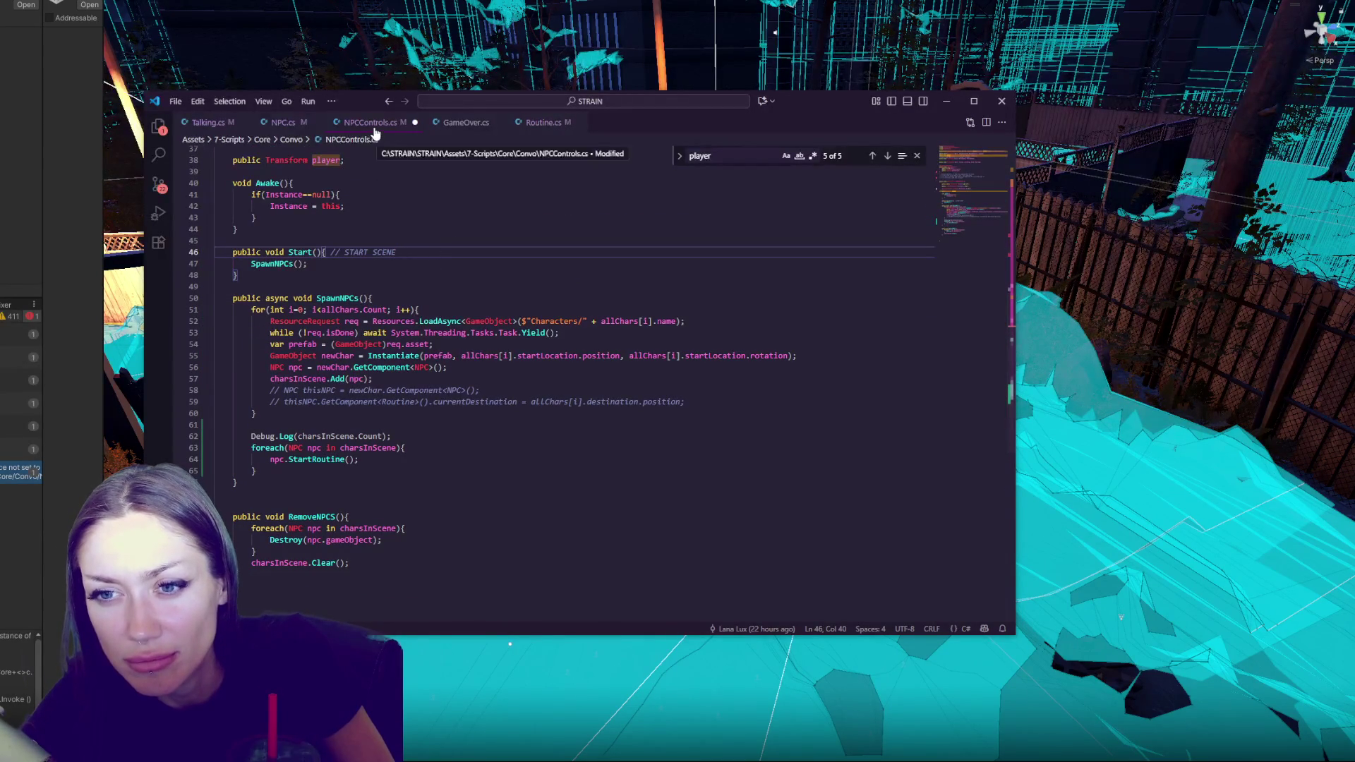
Save NPCControls.cs and return to Unity to recompile
key("ctrl+s")
left_click(414, 275)
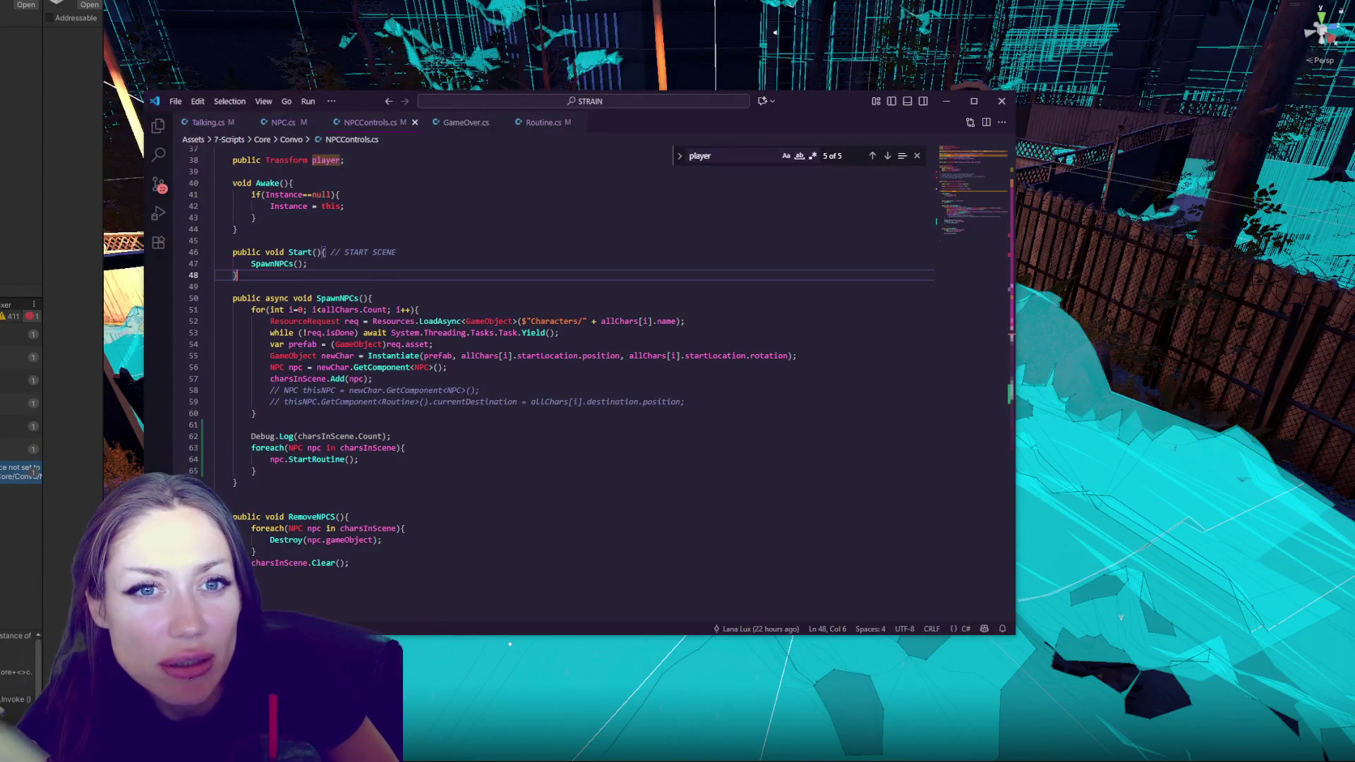
key("alt+Tab")
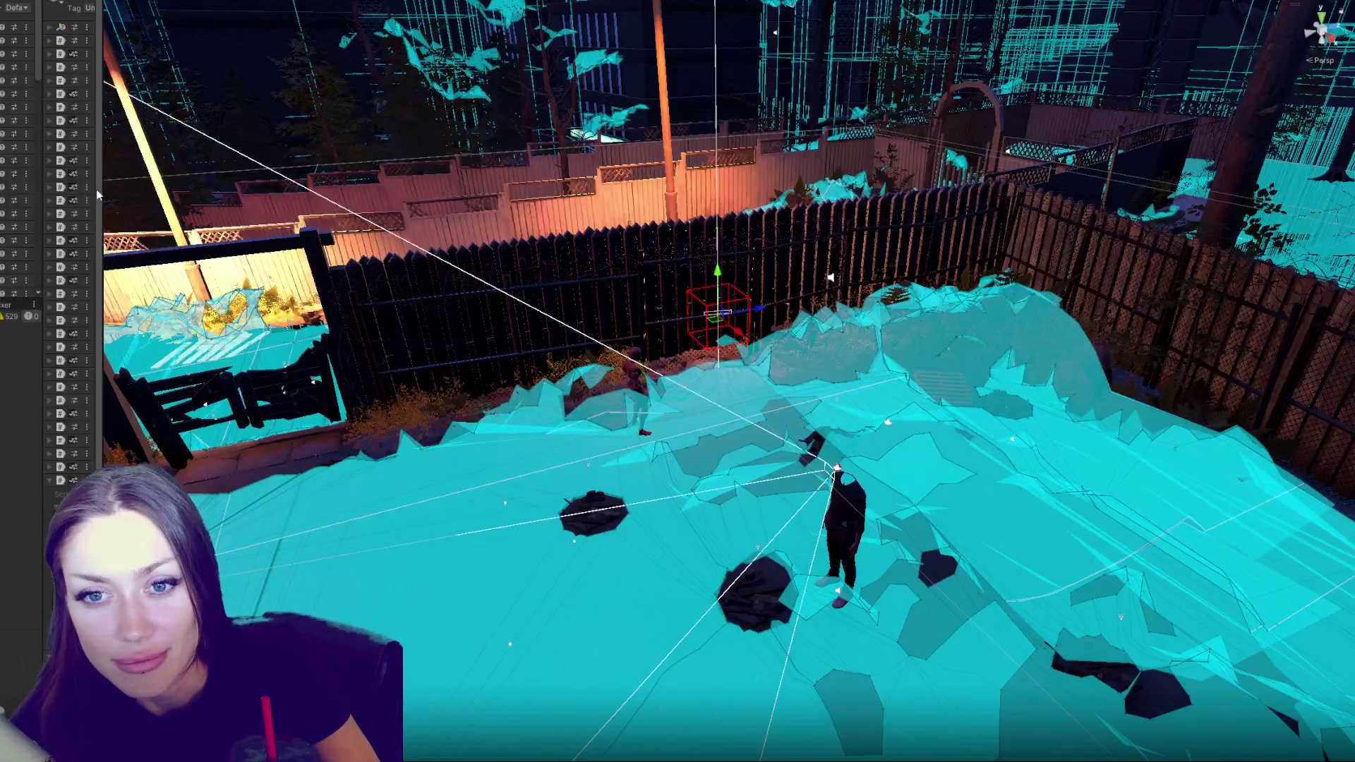
Widen the Inspector and Project panels and select the Main scene asset
left_click_drag(102, 189, 285, 192)
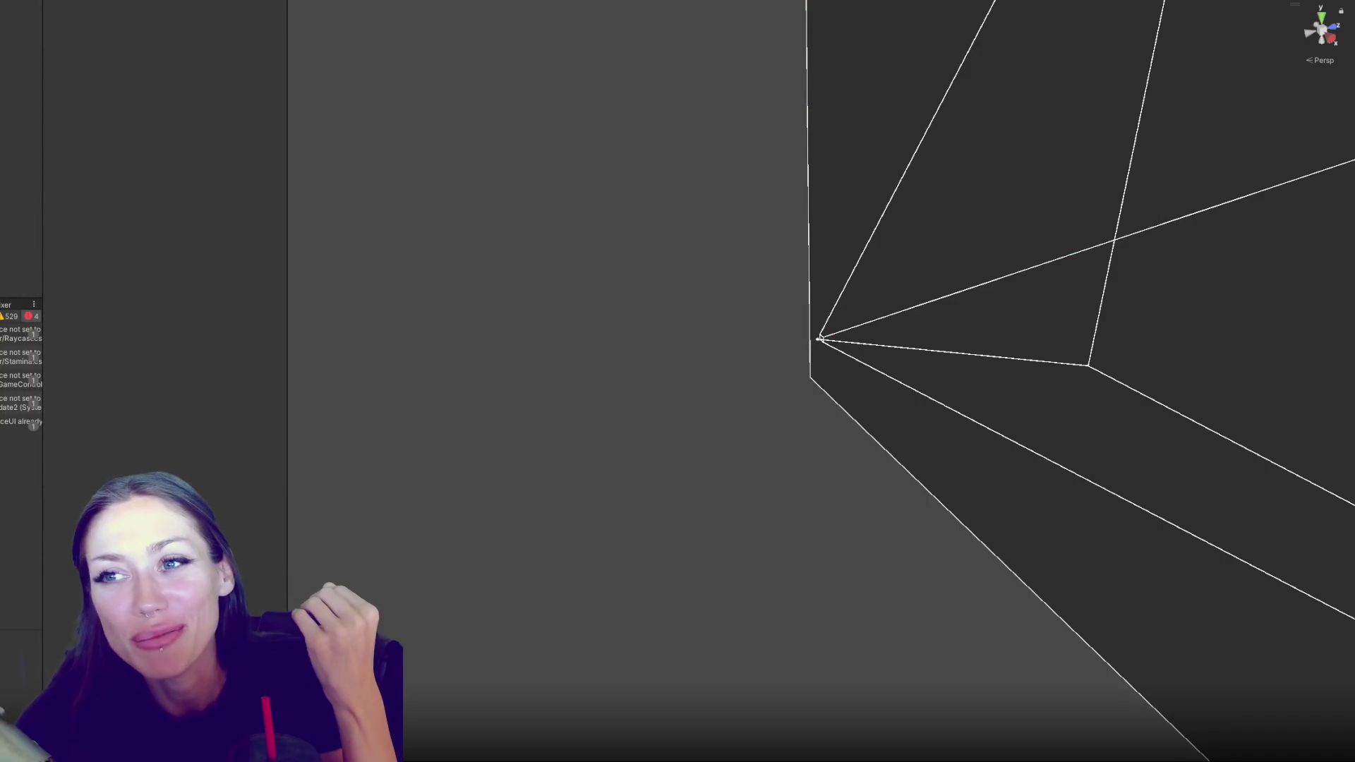
left_click(2, 304)
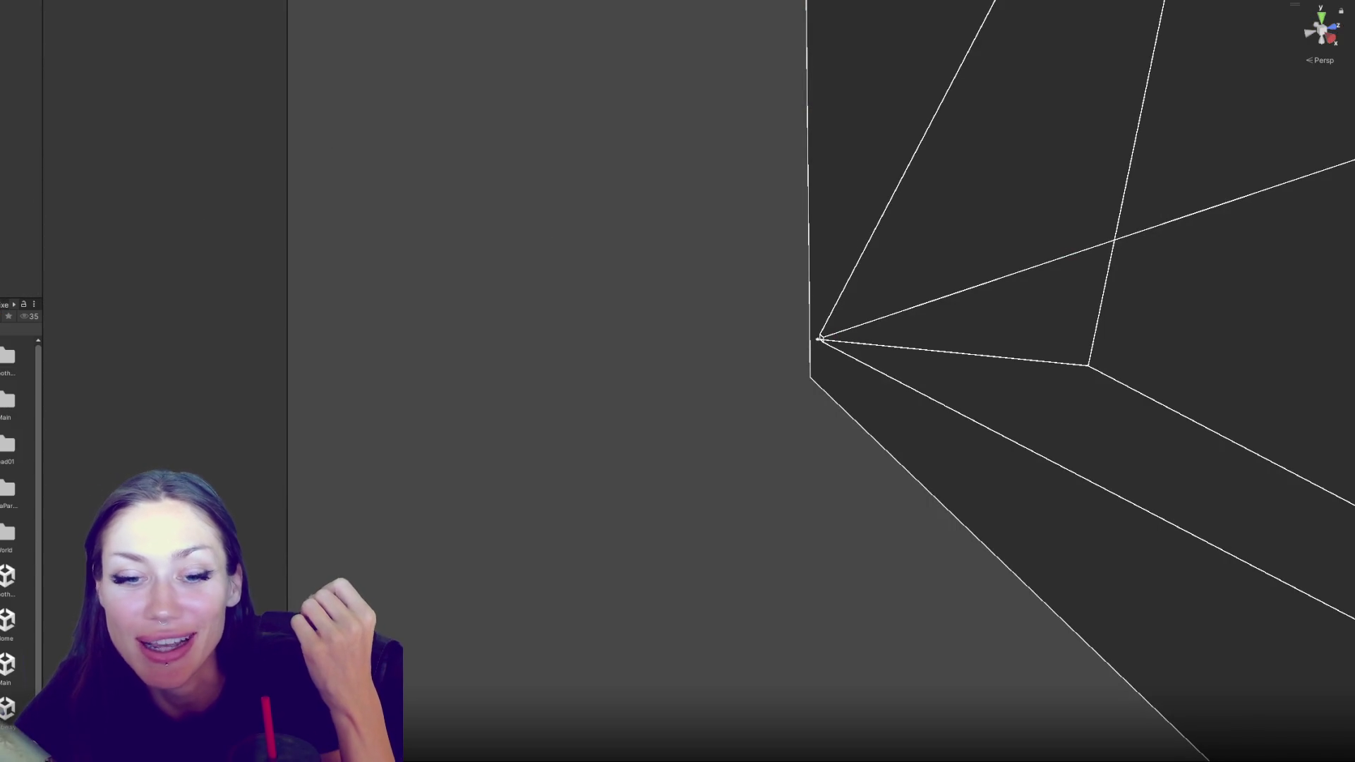
mouse_move(43, 358)
left_mouse_down()
mouse_move(175, 358)
mouse_move(163, 359)
left_mouse_up()
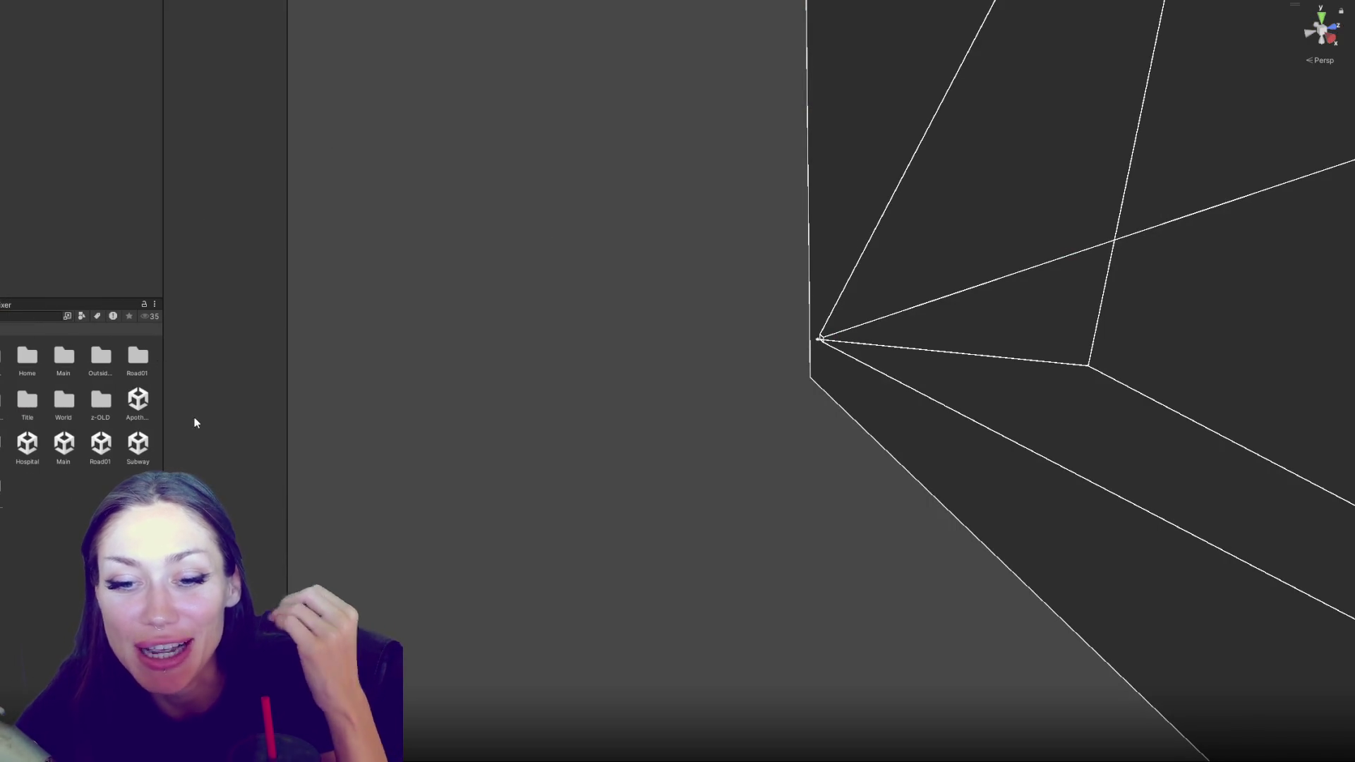
left_click(71, 449)
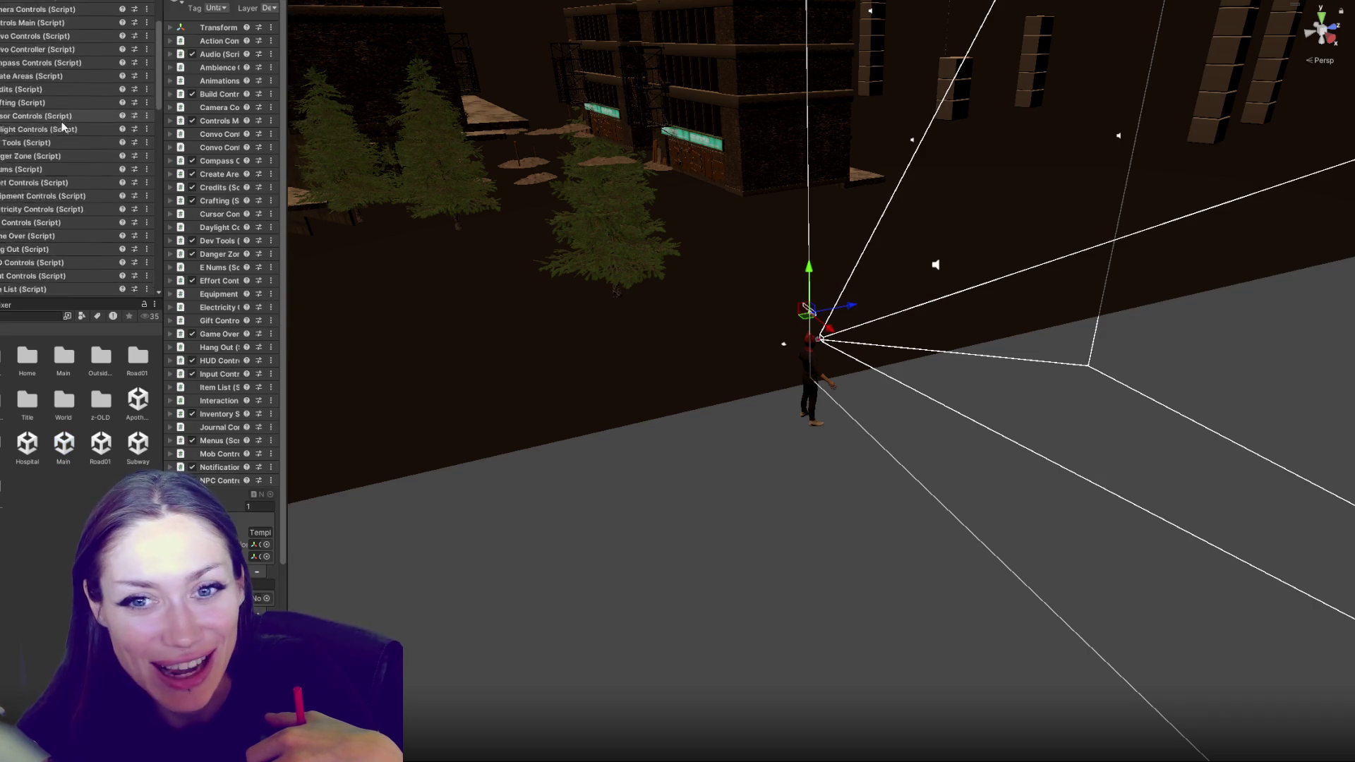
Remove the NPC list entry to leave 0, reopen the scene and answer the save prompt
scroll(62, 122, "down", 10)
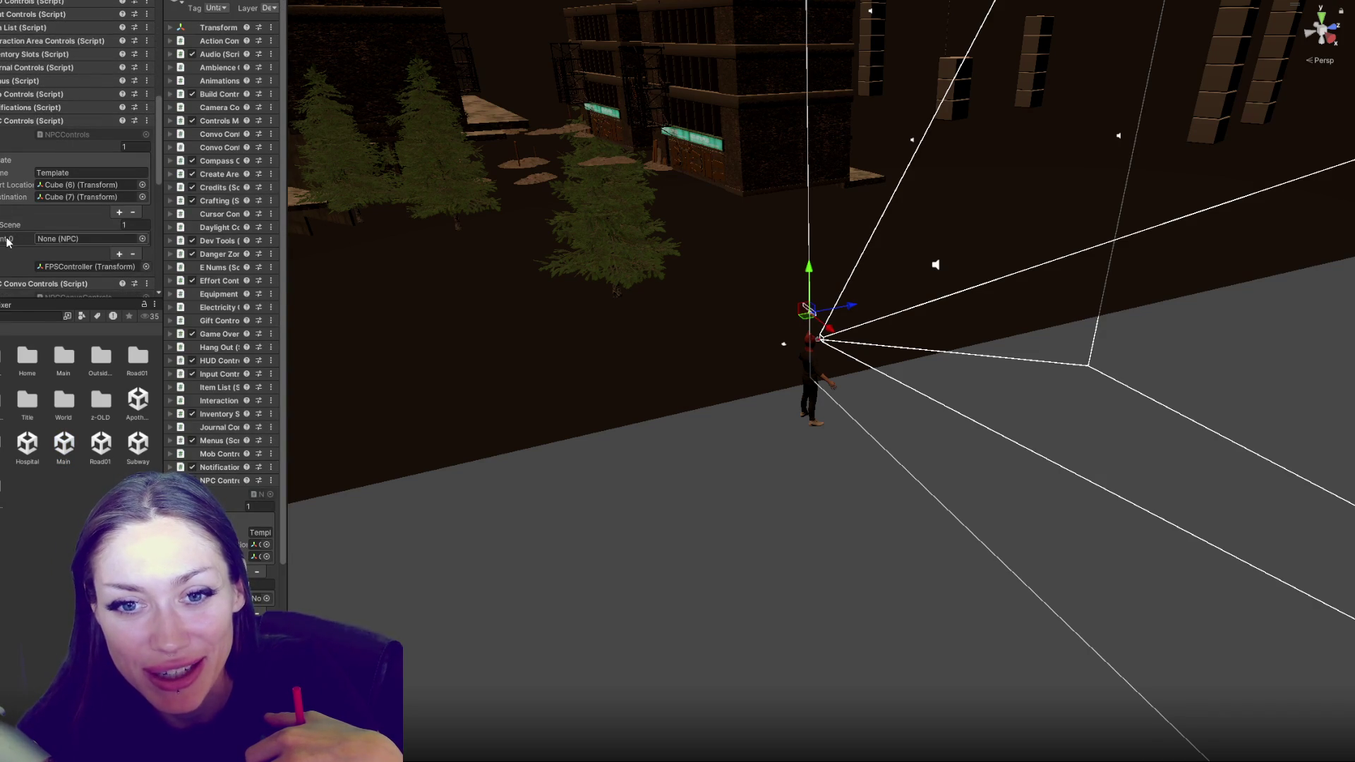
left_click(8, 241)
left_click(132, 254)
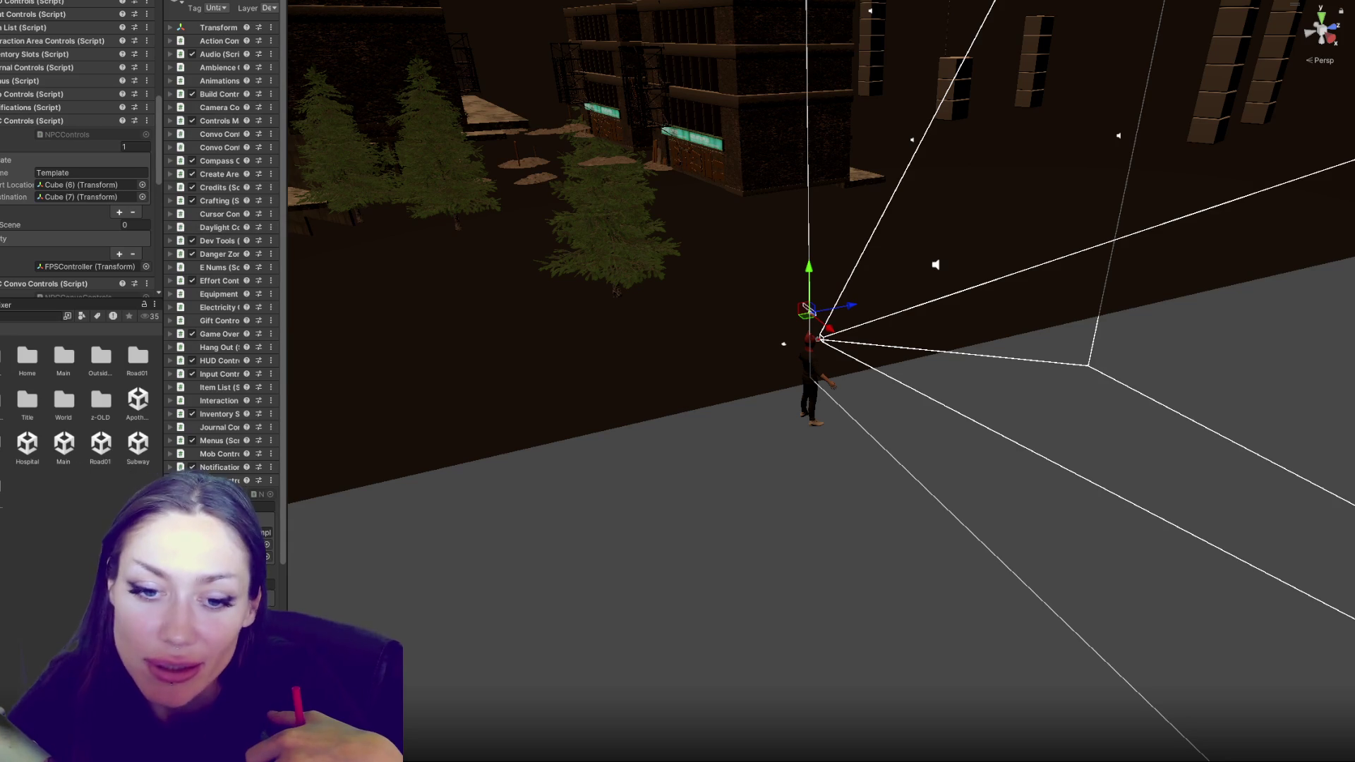
double_click(63, 443)
left_click(555, 385)
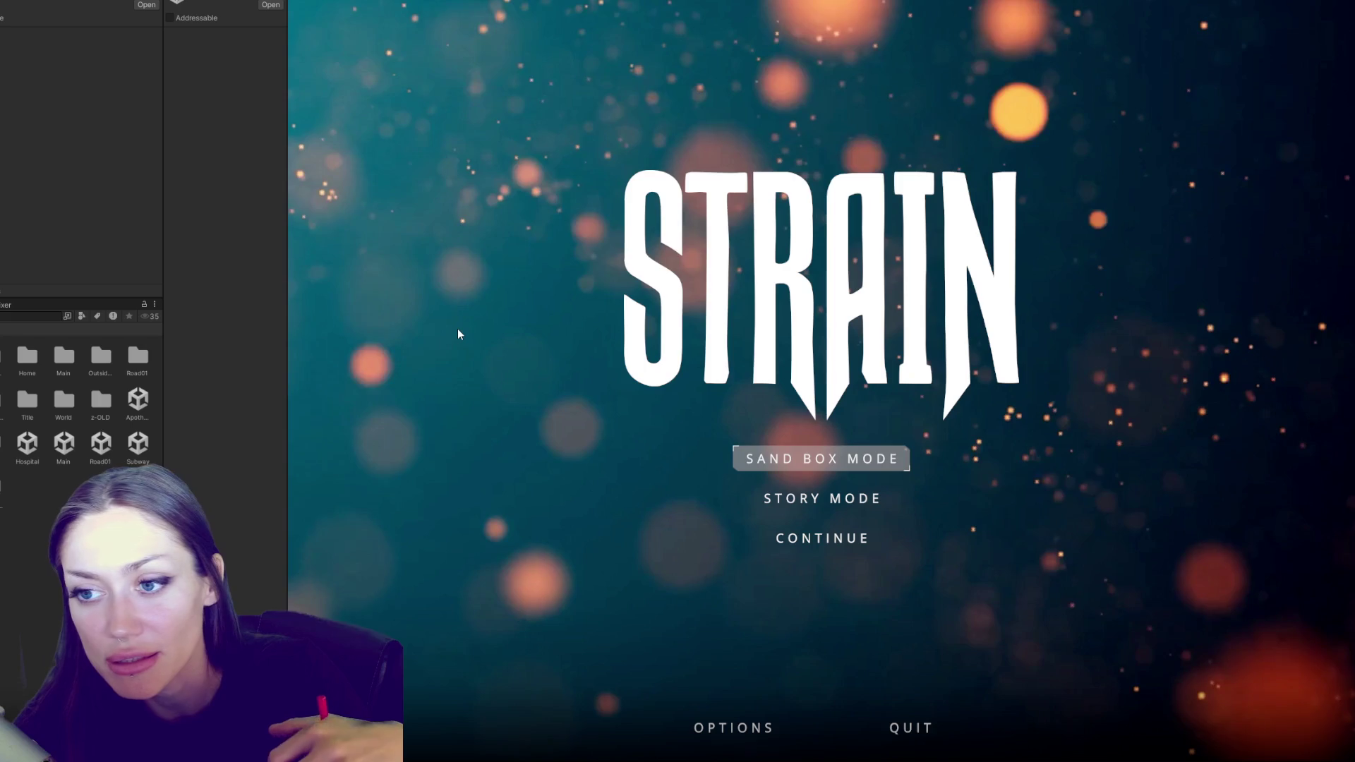
Start Sand Box Mode and look toward the NPC beside the EXIT gate
left_click(815, 464)
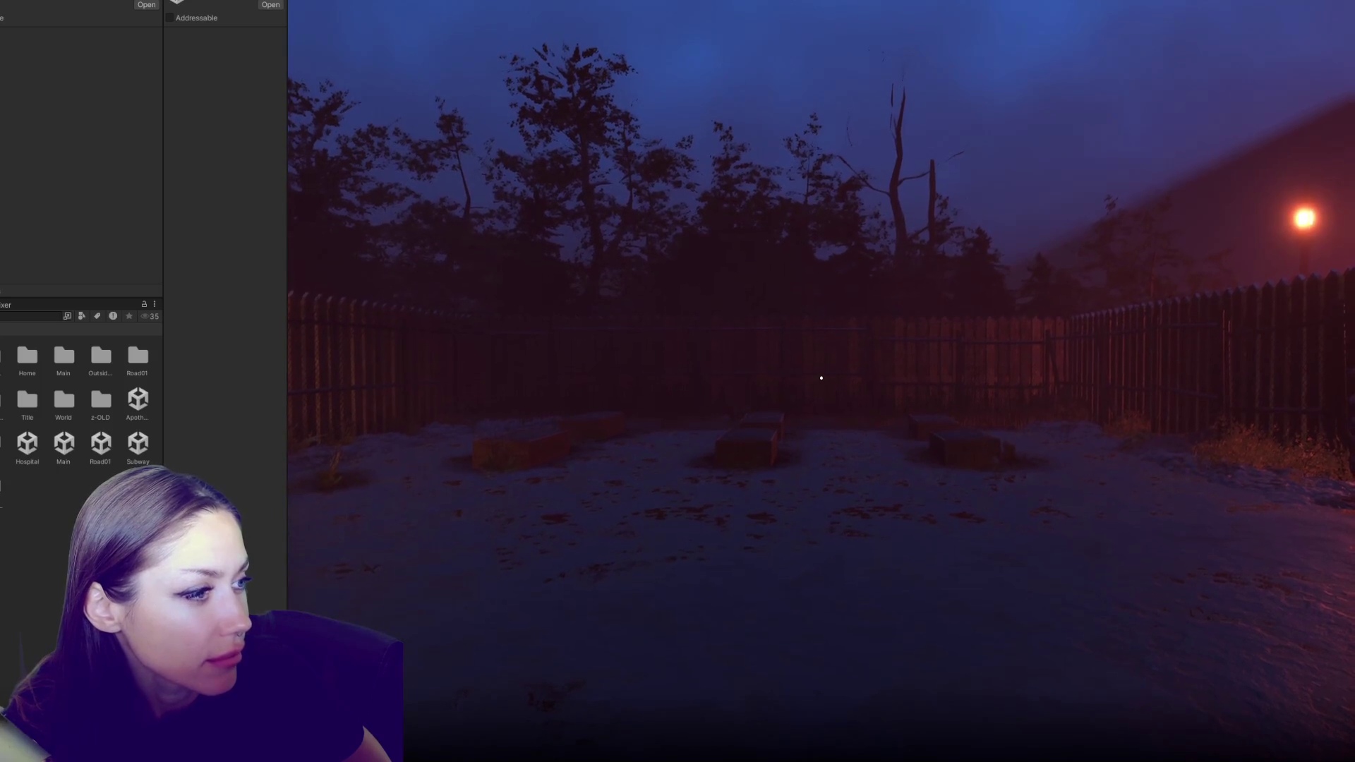
left_click(584, 357)
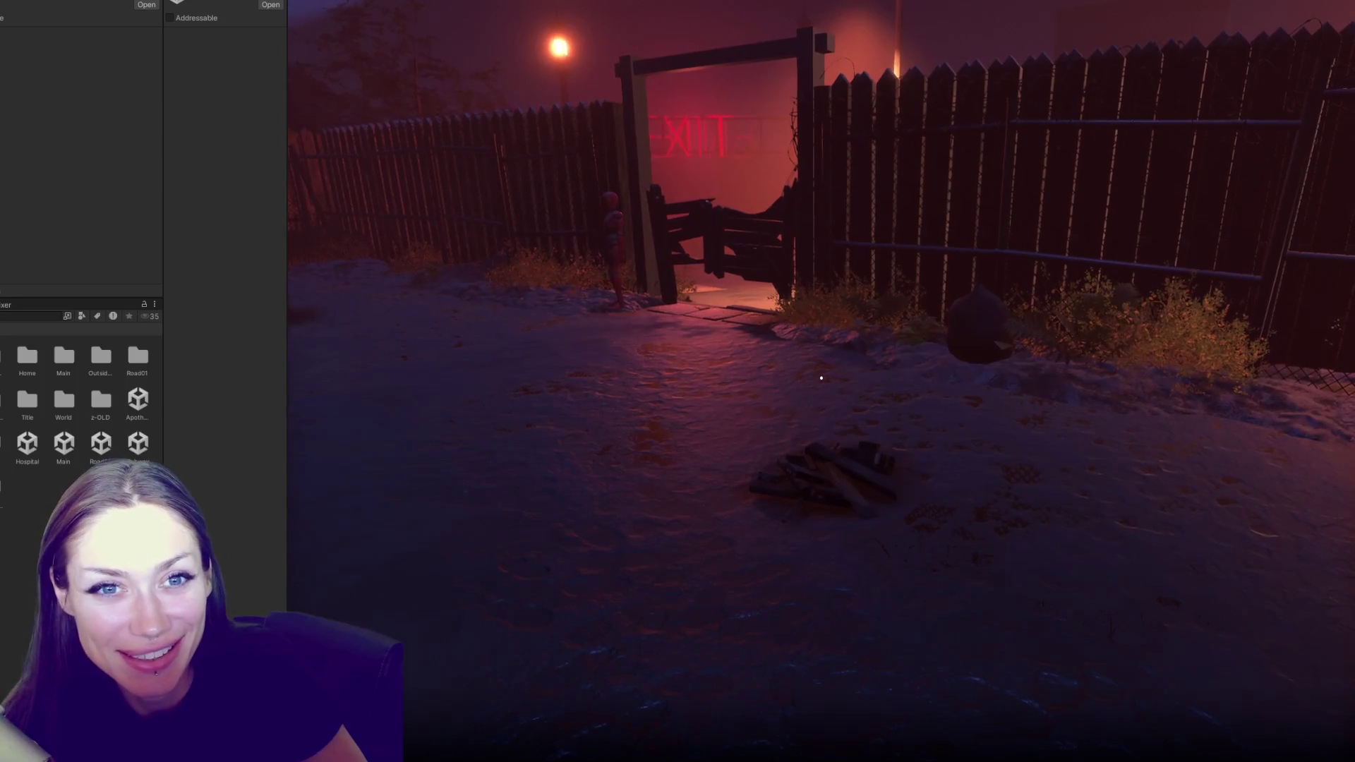
key("Escape")
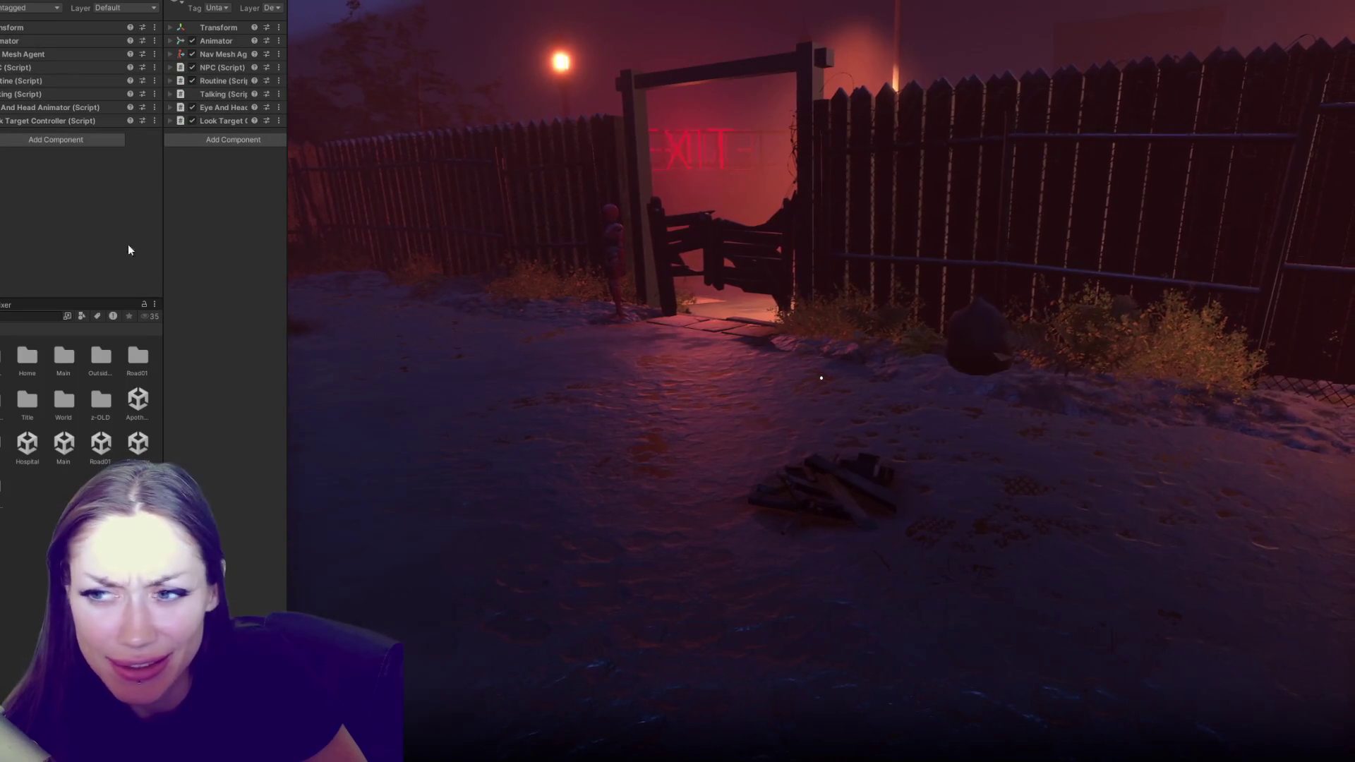
Walk to the gate NPC, expand its NPC and Routine fields, then show the Console
left_click(423, 282)
key("w")
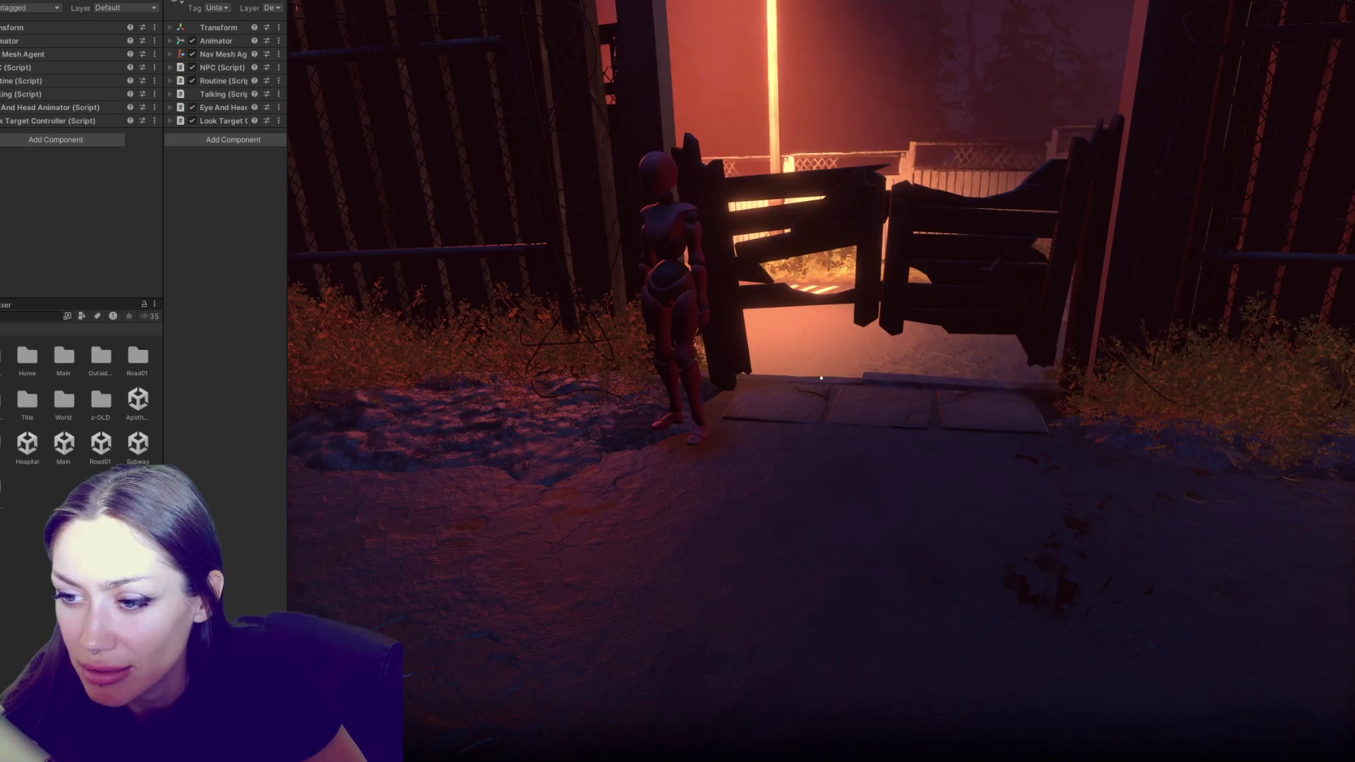
left_click(32, 68)
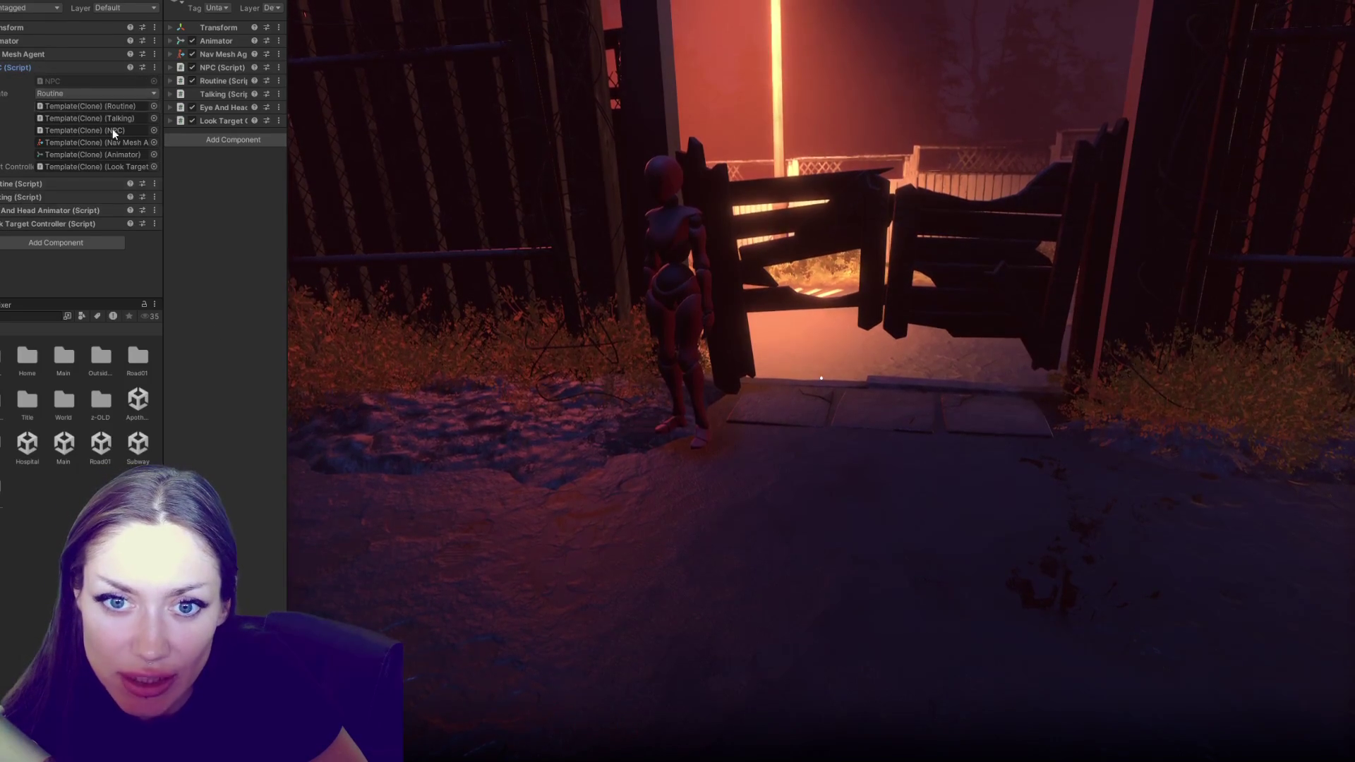
left_click(22, 185)
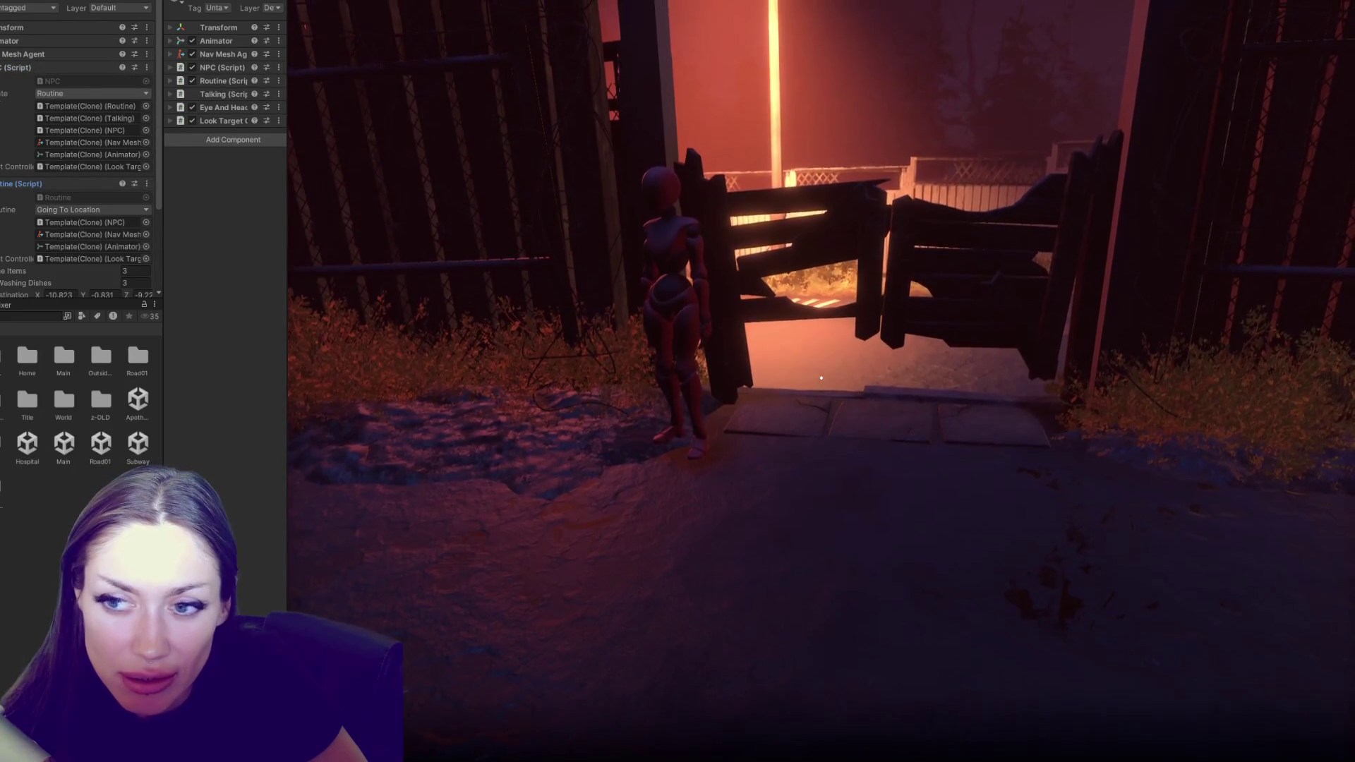
scroll(17, 106, "down", 4)
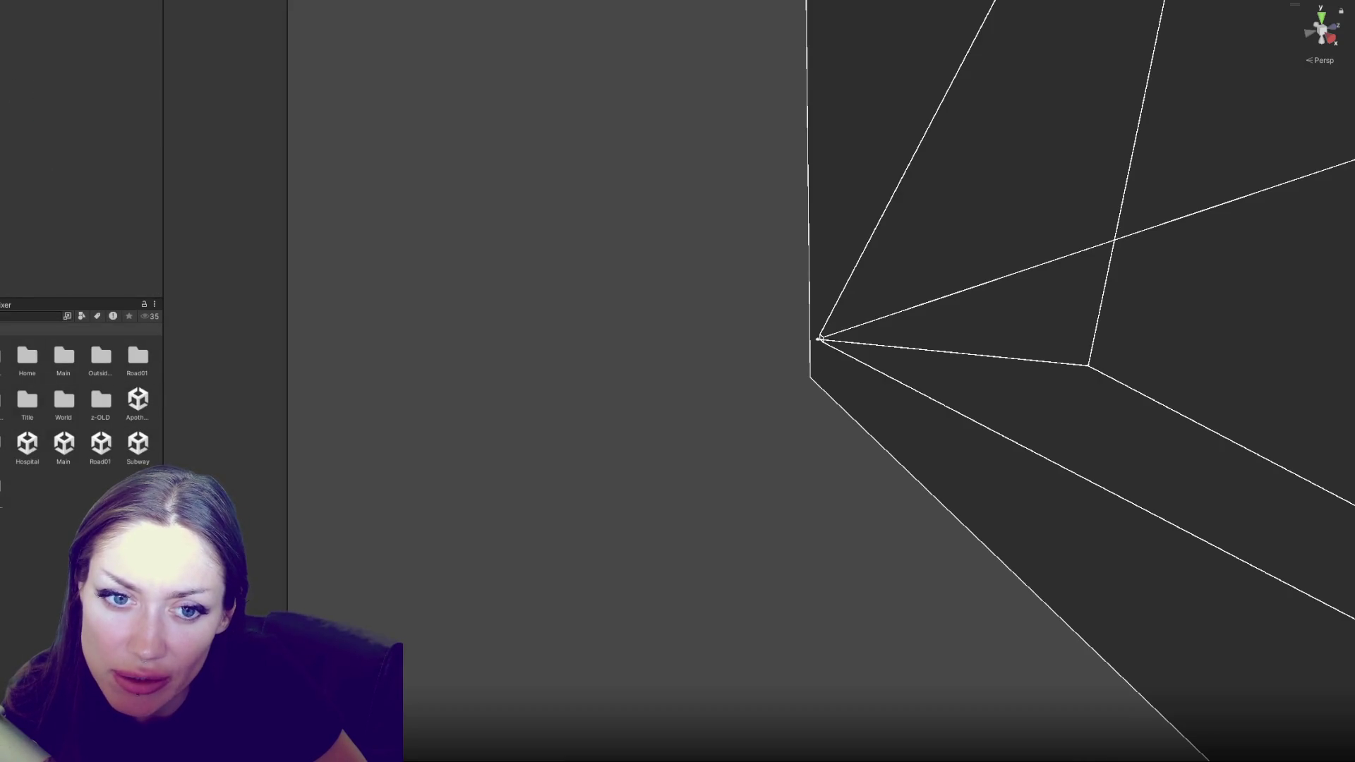
key("ctrl+shift+c")
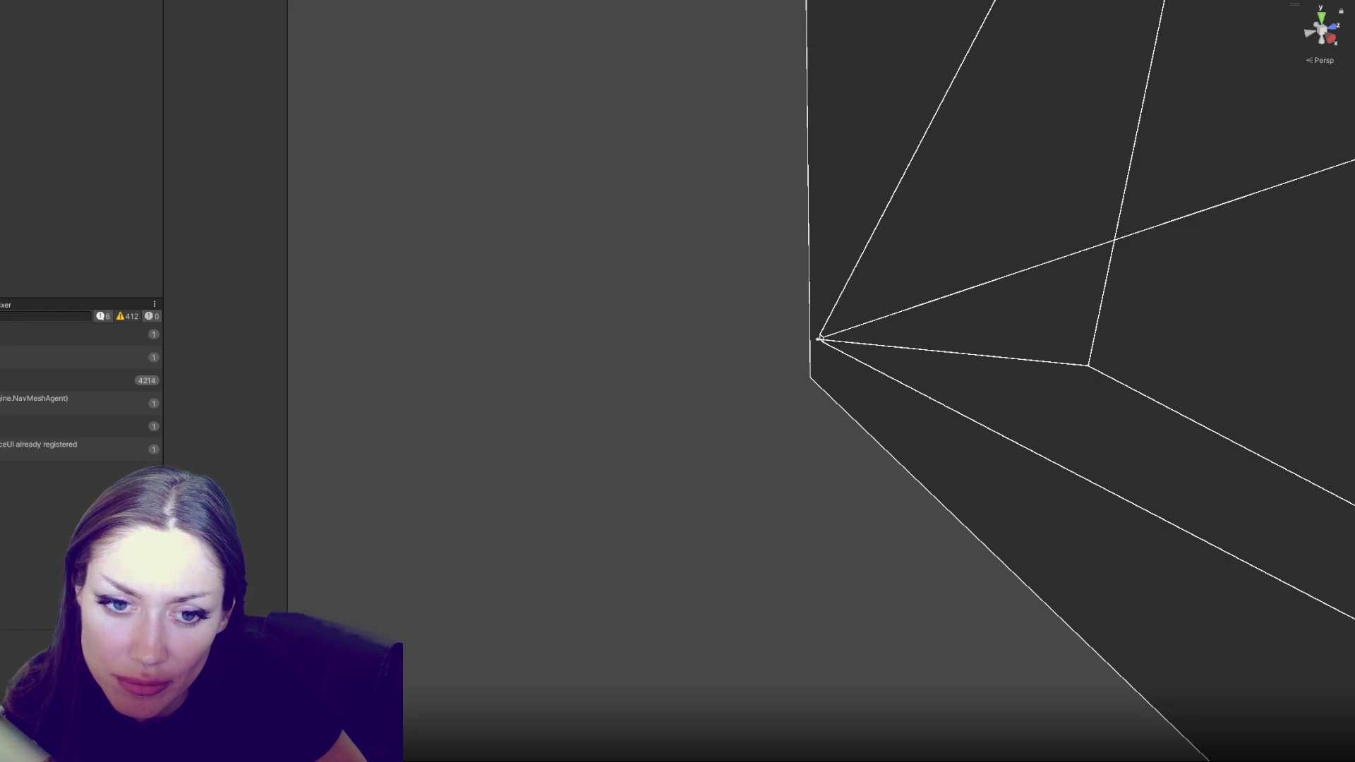
Delete the test debug log from Update and the charsInScene.Count debug log
left_click(71, 380)
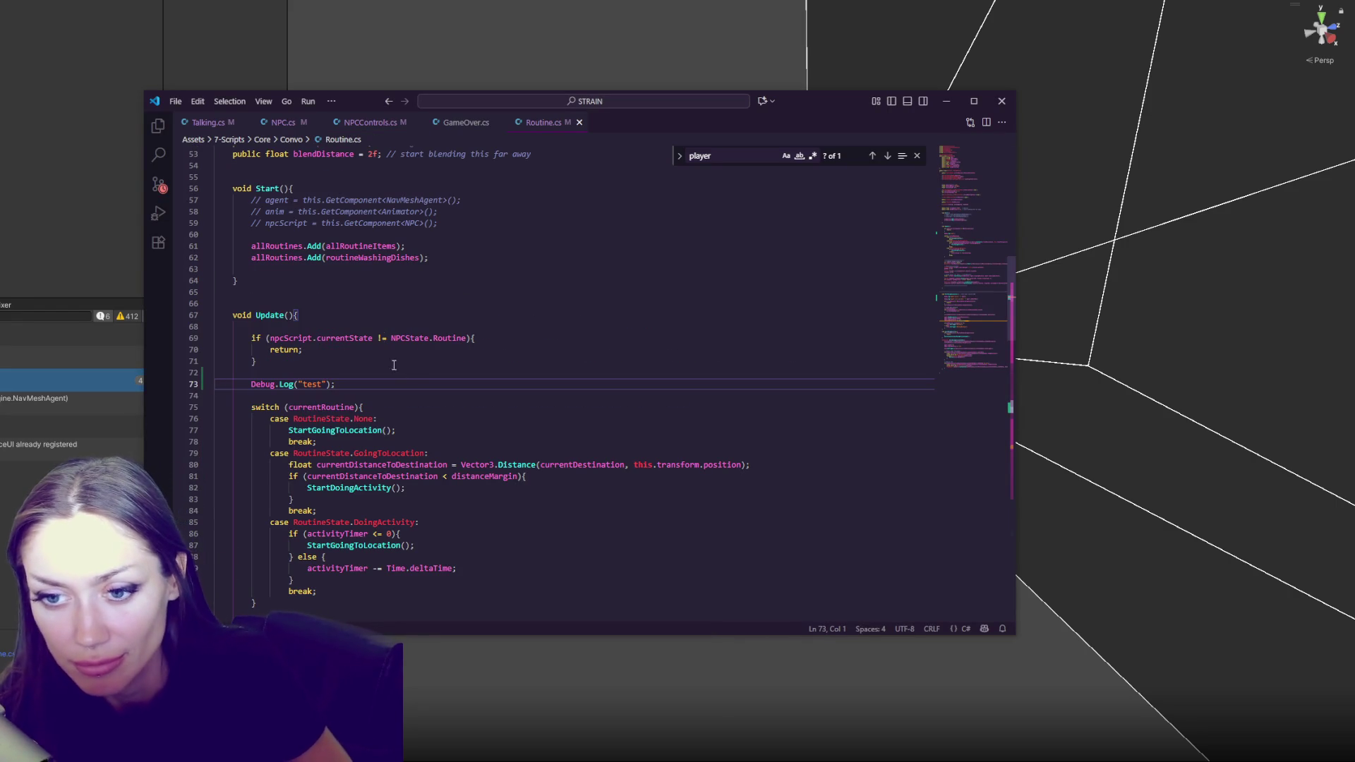
left_click_drag(400, 372, 395, 384)
key("BackSpace")
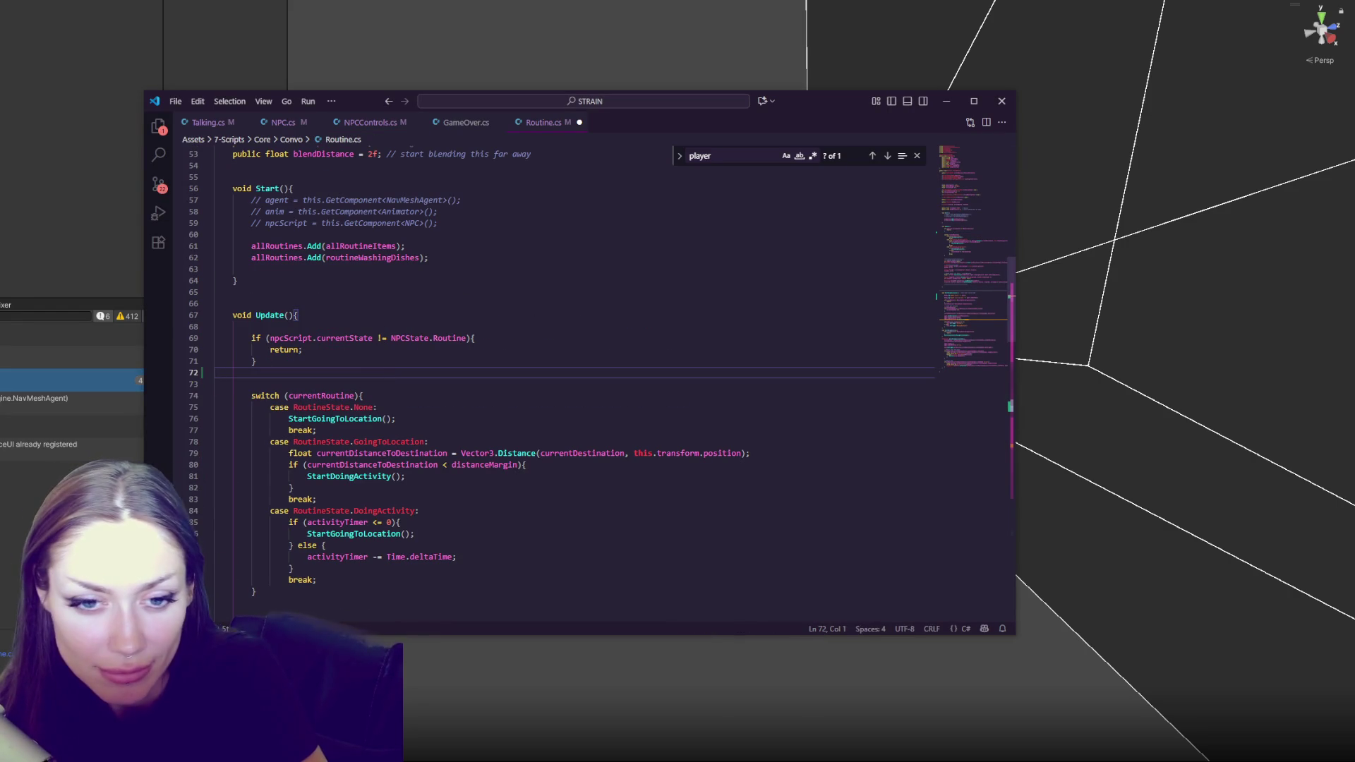
double_click(82, 357)
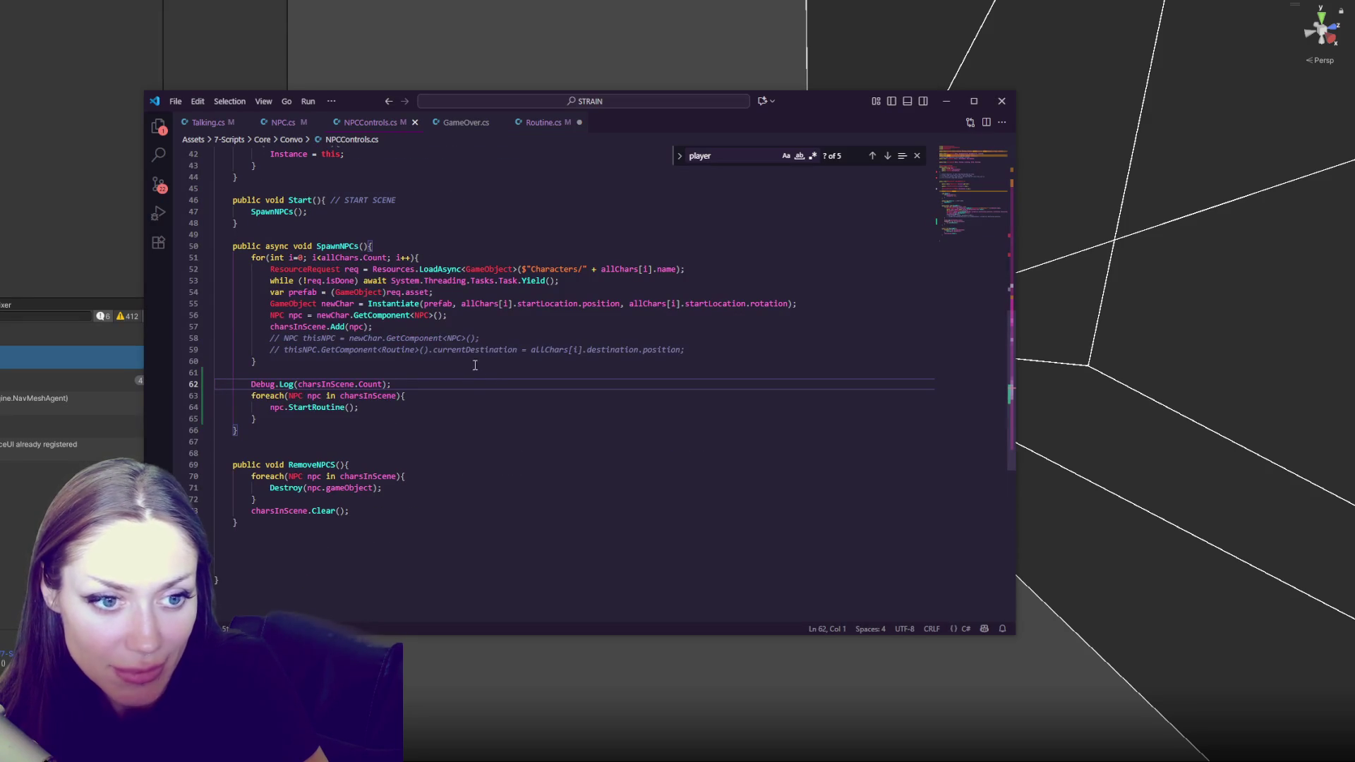
left_click_drag(466, 385, 467, 372)
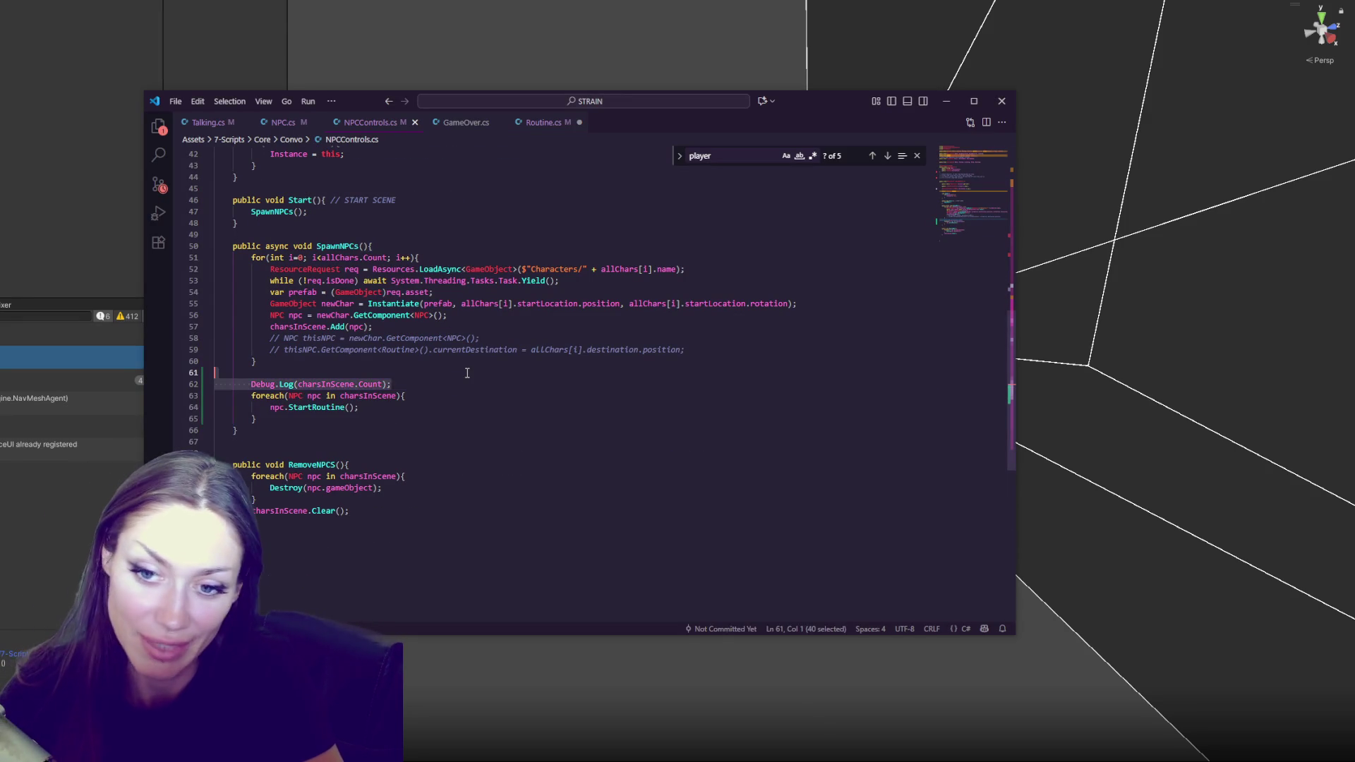
key("BackSpace")
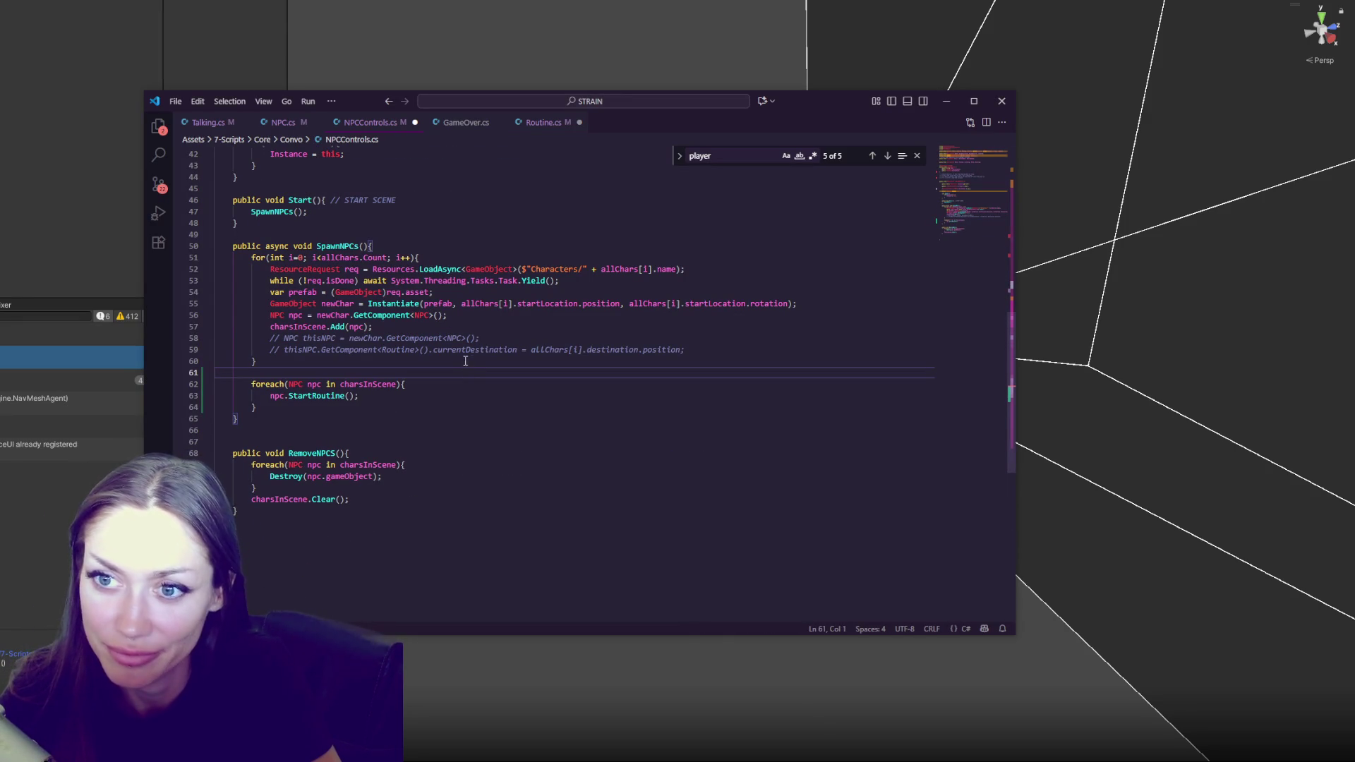
Remove the "Starting spawn" Debug.Log from StartGame and return to Unity
left_click(30, 342)
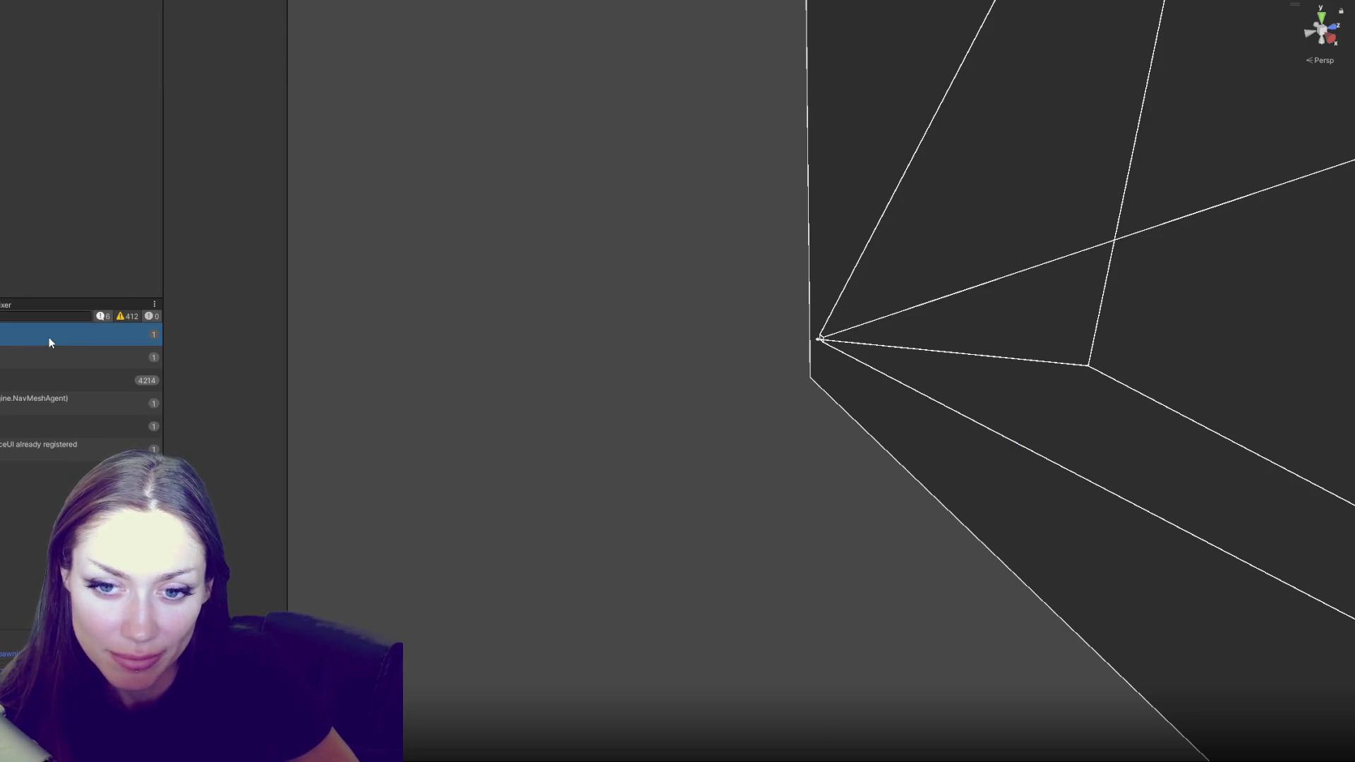
double_click(50, 342)
key("shift+End")
key("BackSpace")
key("BackSpace")
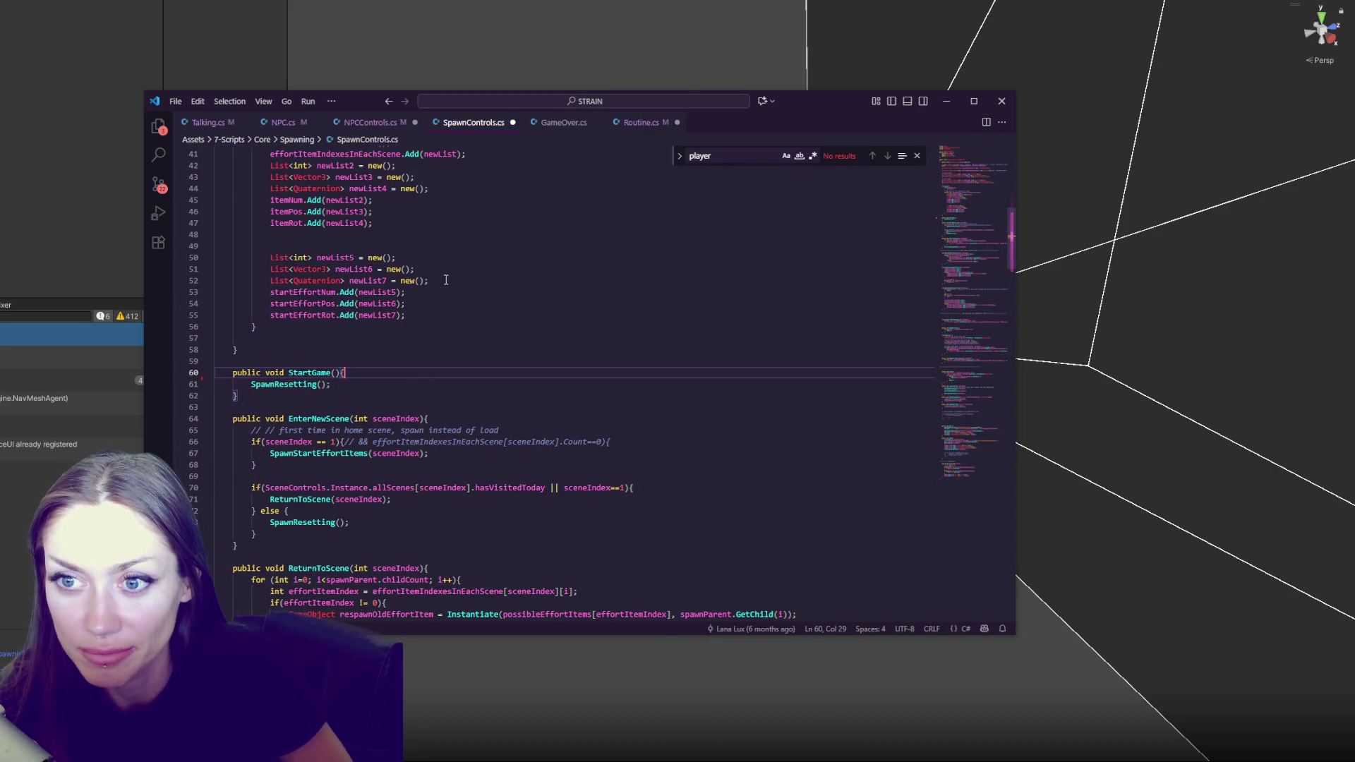
left_click(52, 369)
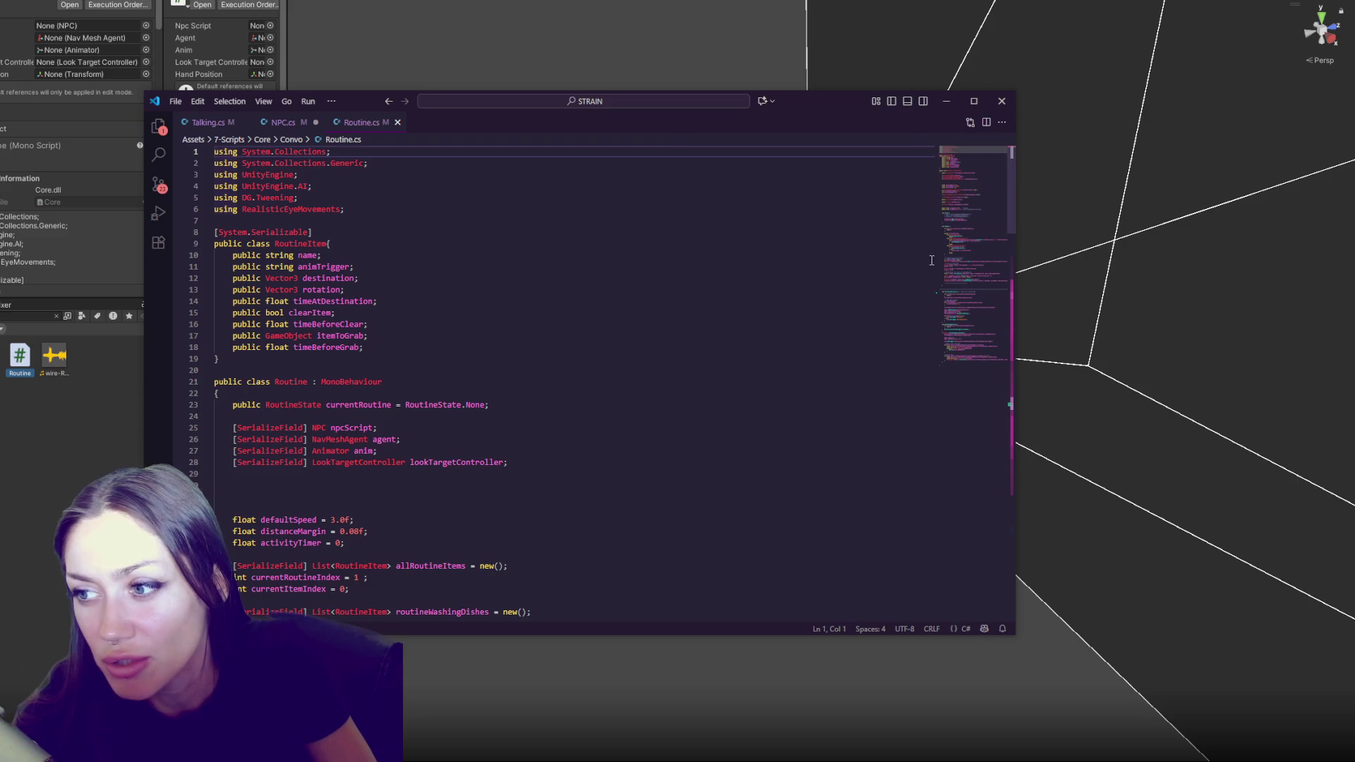
Find the StartGoingToLocation definition in Routine.cs from its call in Update
left_click(962, 209)
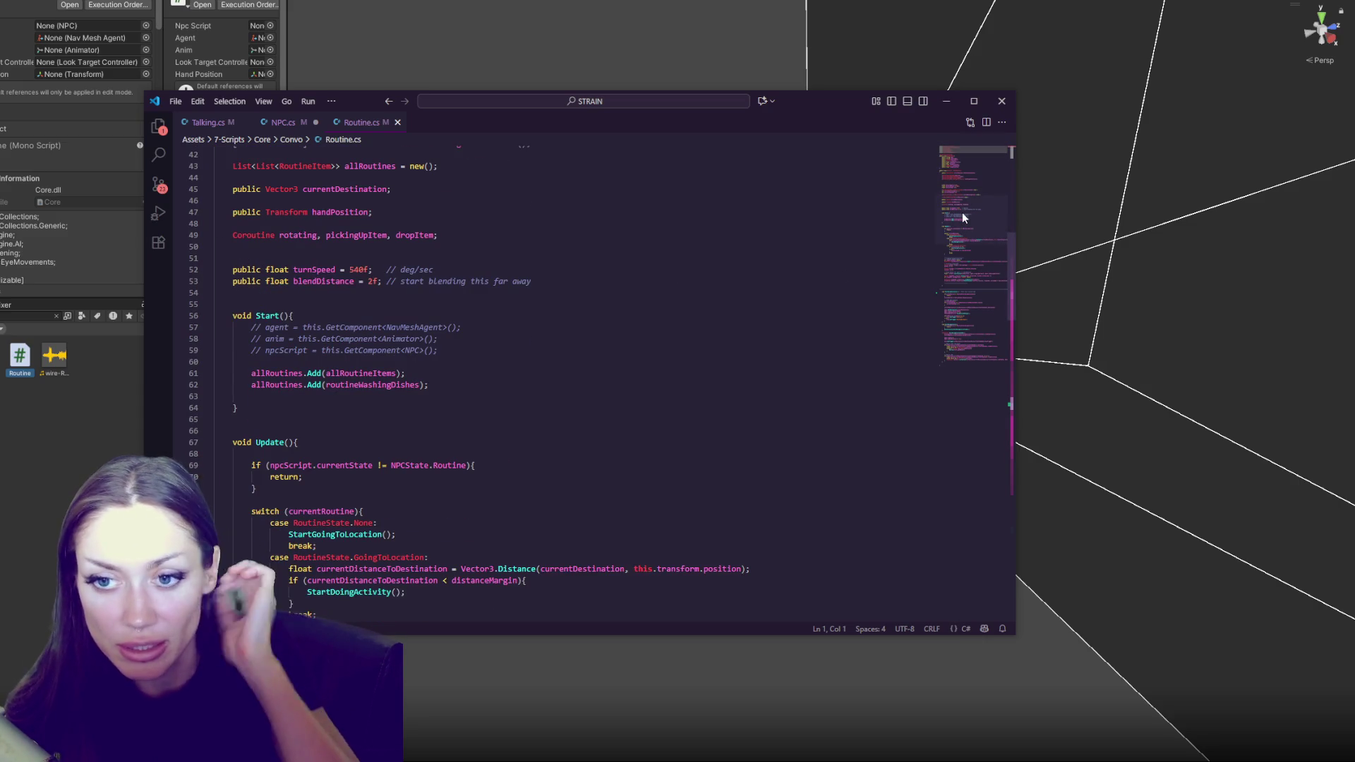
scroll(963, 213, "down", 8)
double_click(357, 246)
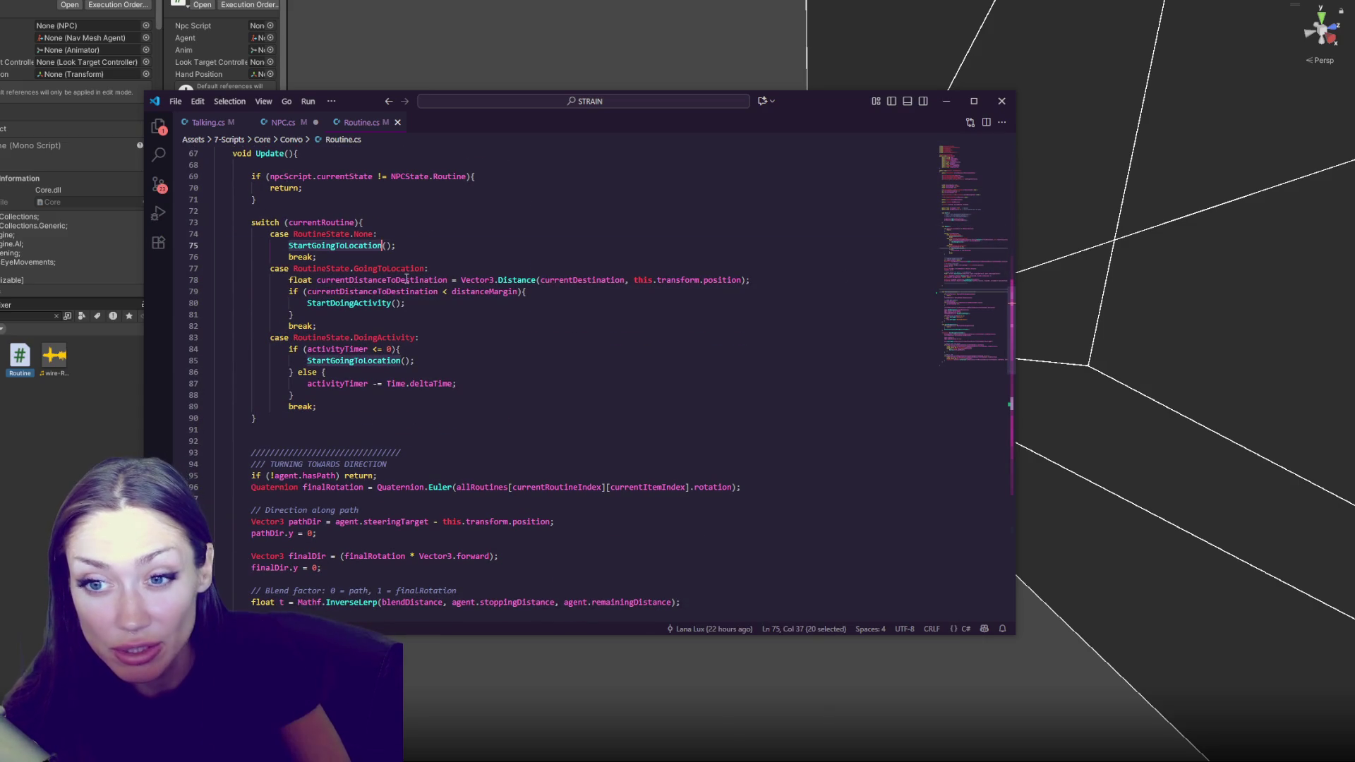
key("ctrl+f")
left_click(888, 155)
left_click(887, 156)
Highlight the currentRoutine and GoingToLocation uses, then reopen the Main scene in Unity
scroll(505, 280, "down", 3)
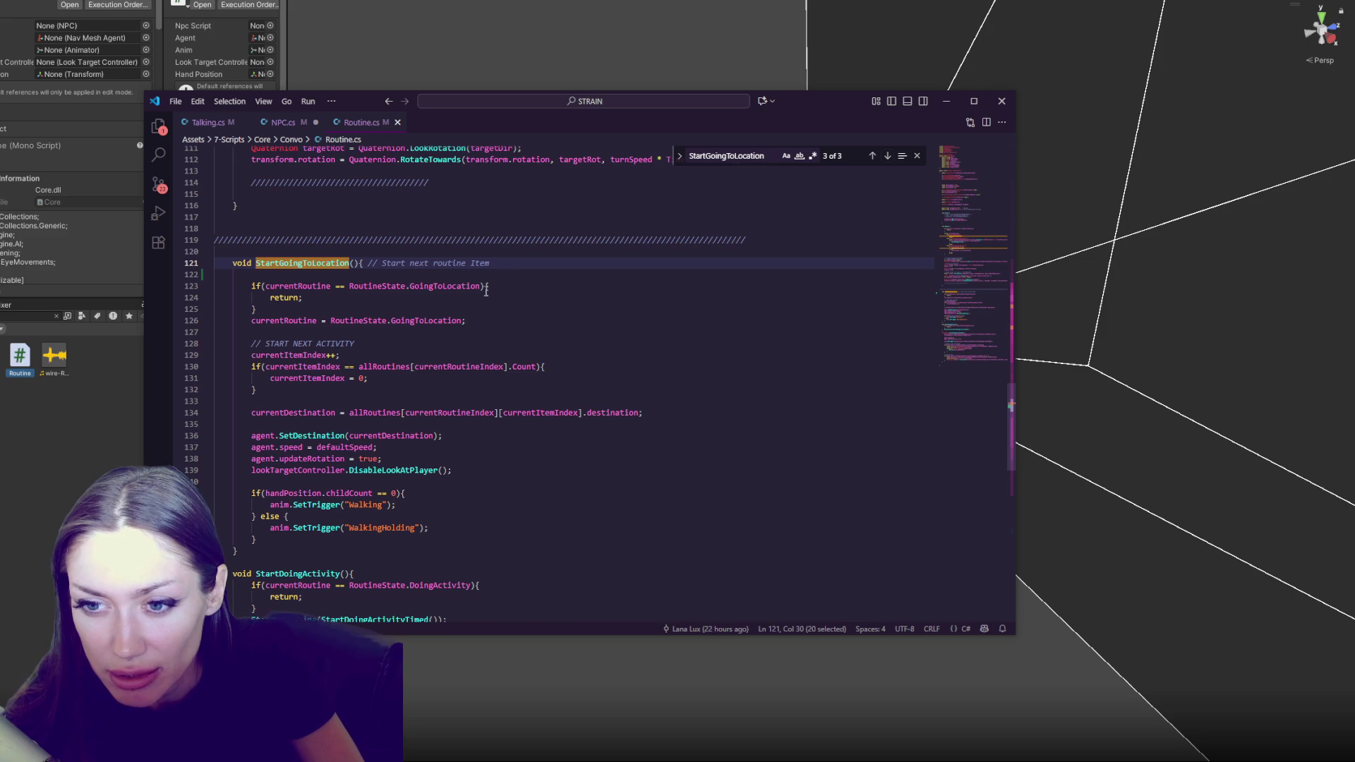
double_click(272, 323)
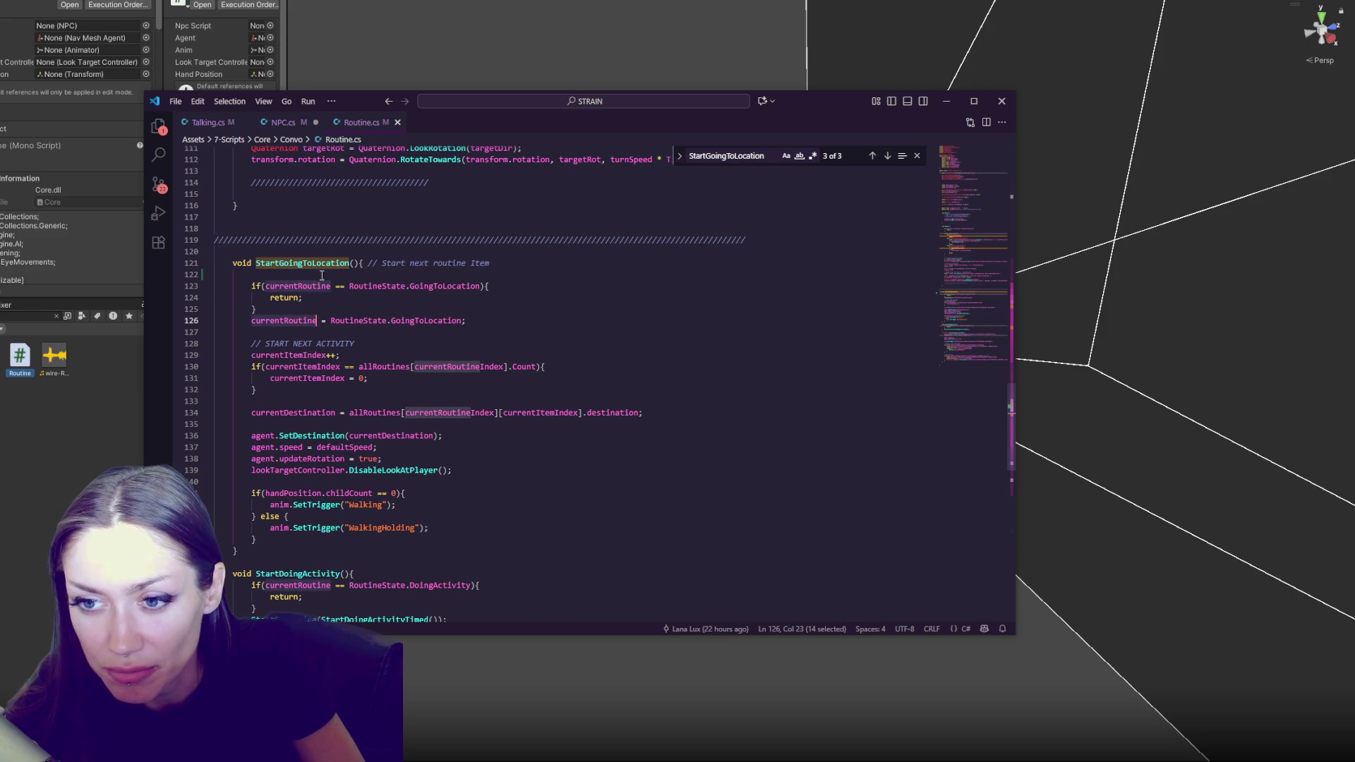
double_click(442, 287)
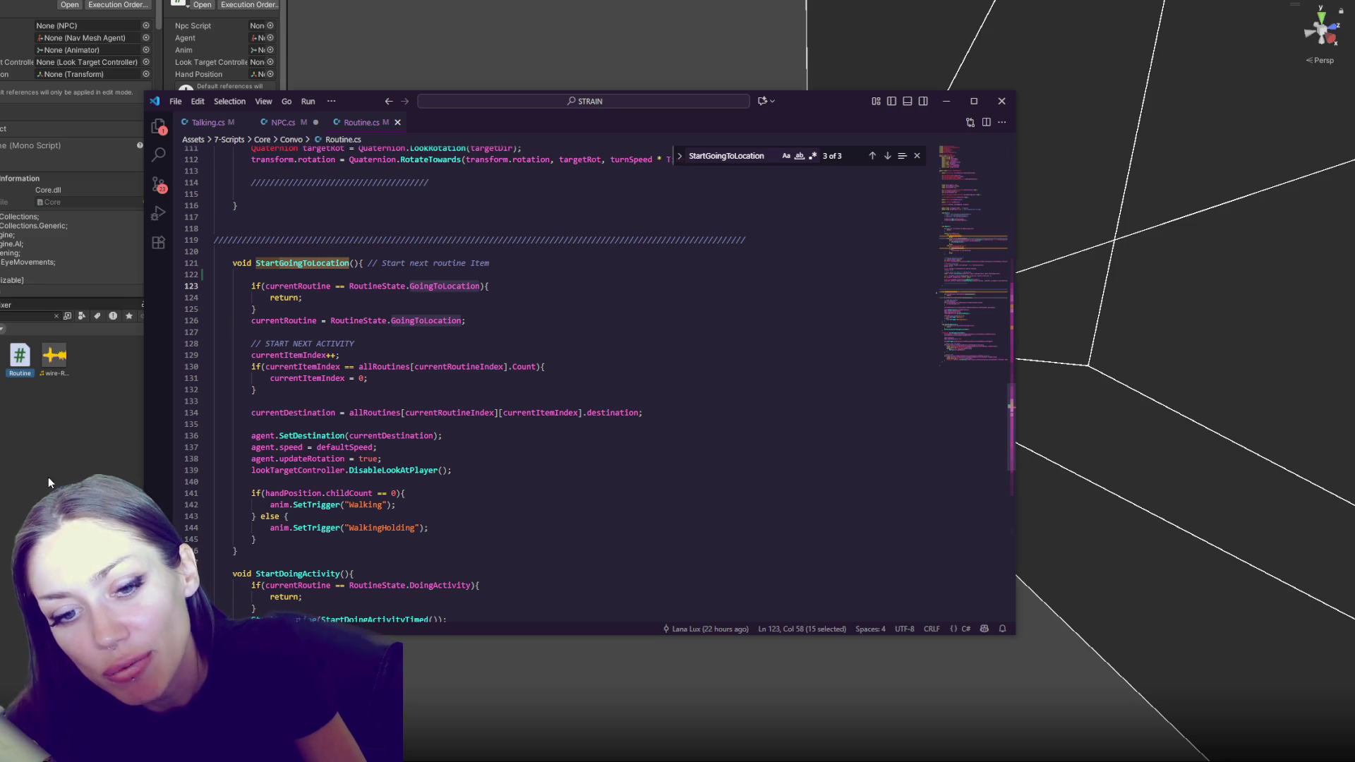
key("alt+Tab")
left_click(64, 442)
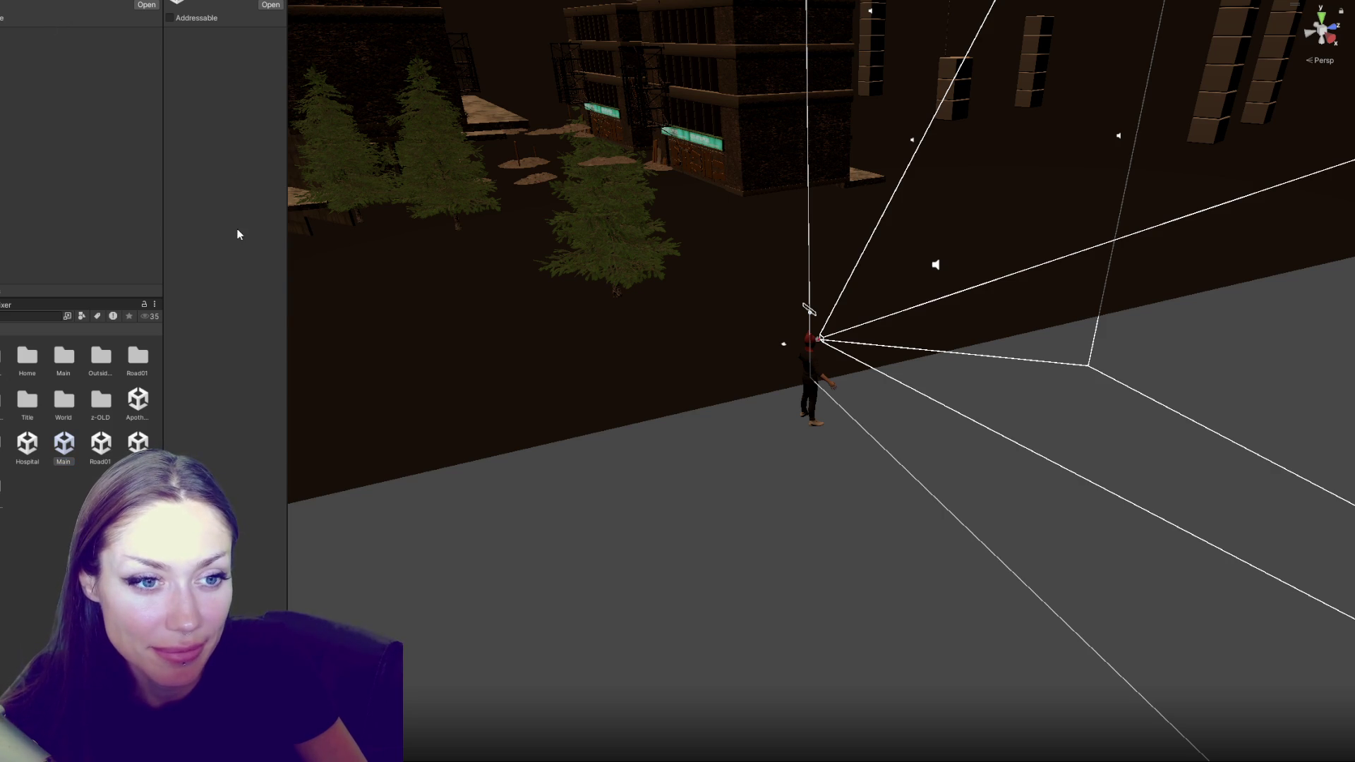
Widen the Inspector and check the NPC Controls player reference to FPSController
scroll(212, 279, "down", 6)
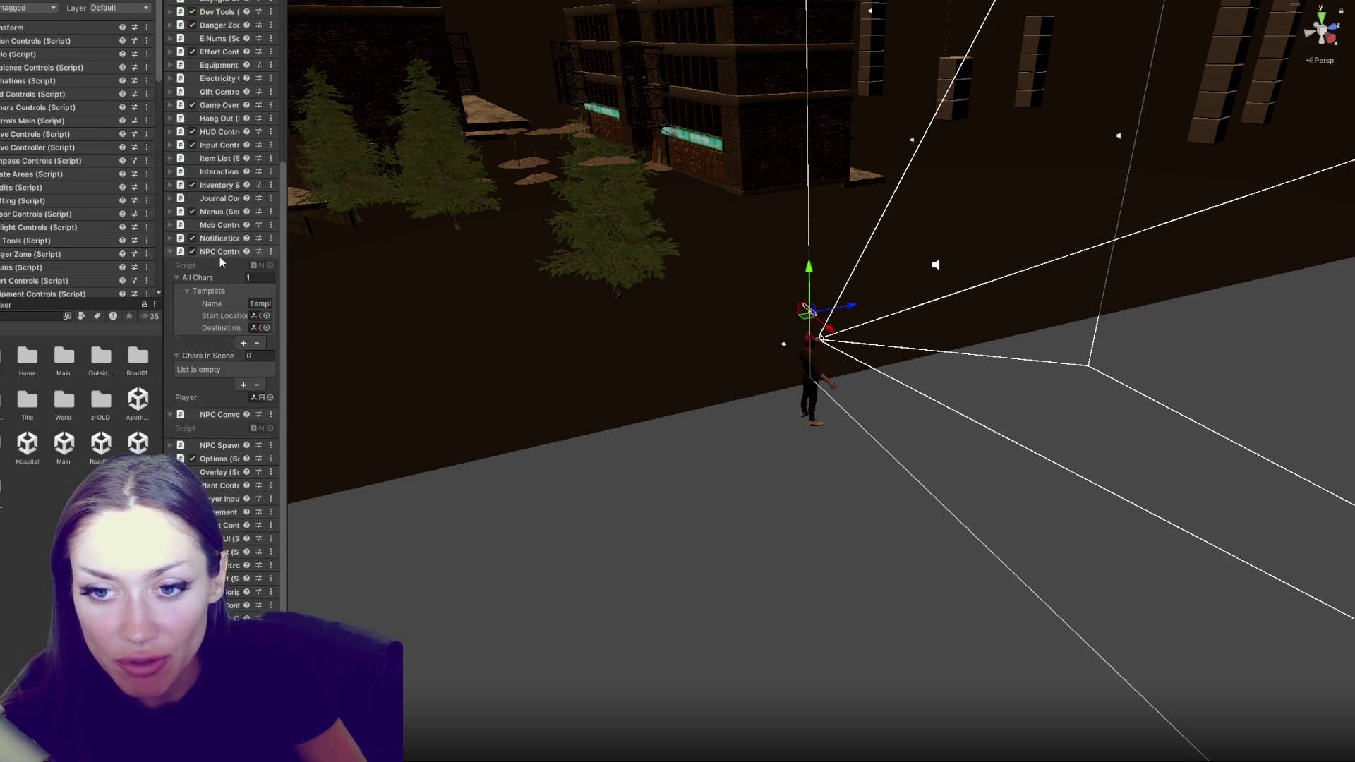
left_click_drag(286, 295, 366, 276)
left_click(271, 252)
scroll(269, 364, "up", 5)
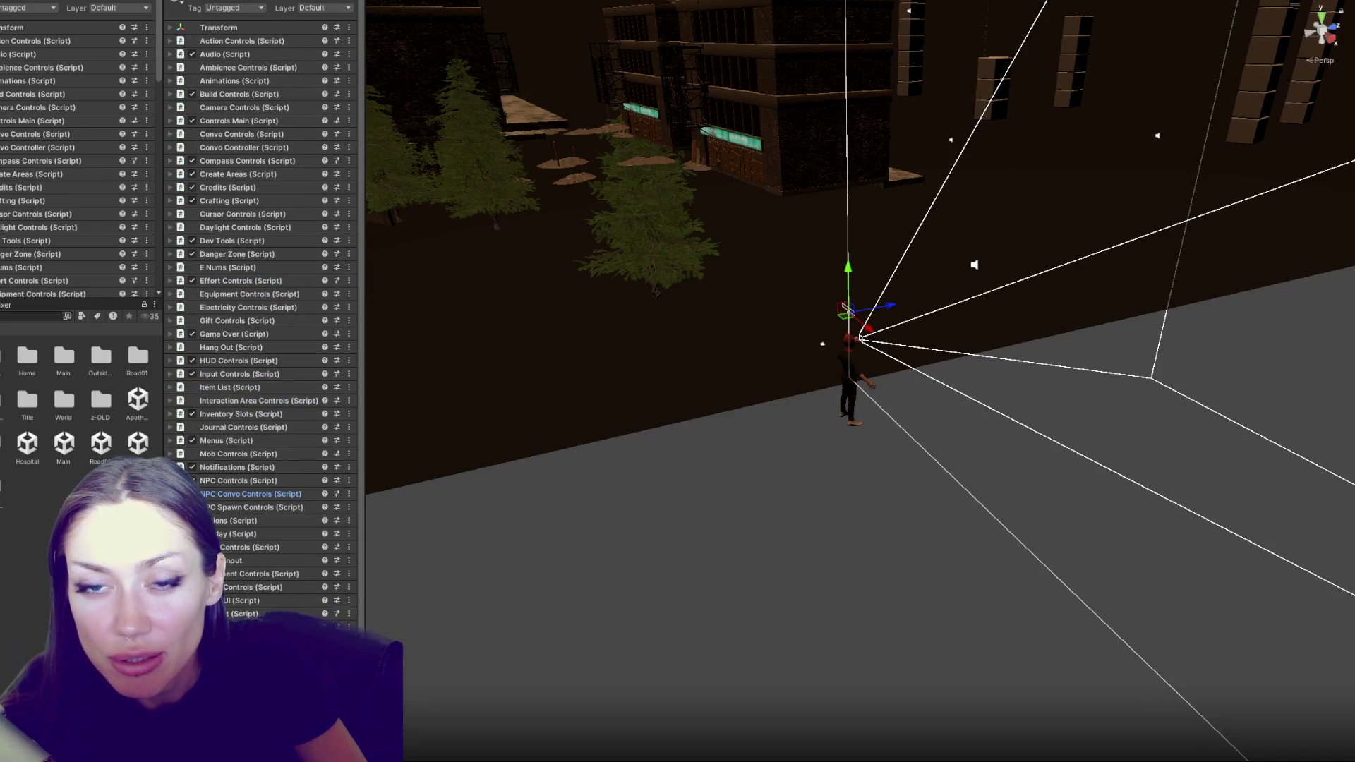
scroll(96, 186, "down", 6)
scroll(82, 144, "down", 7)
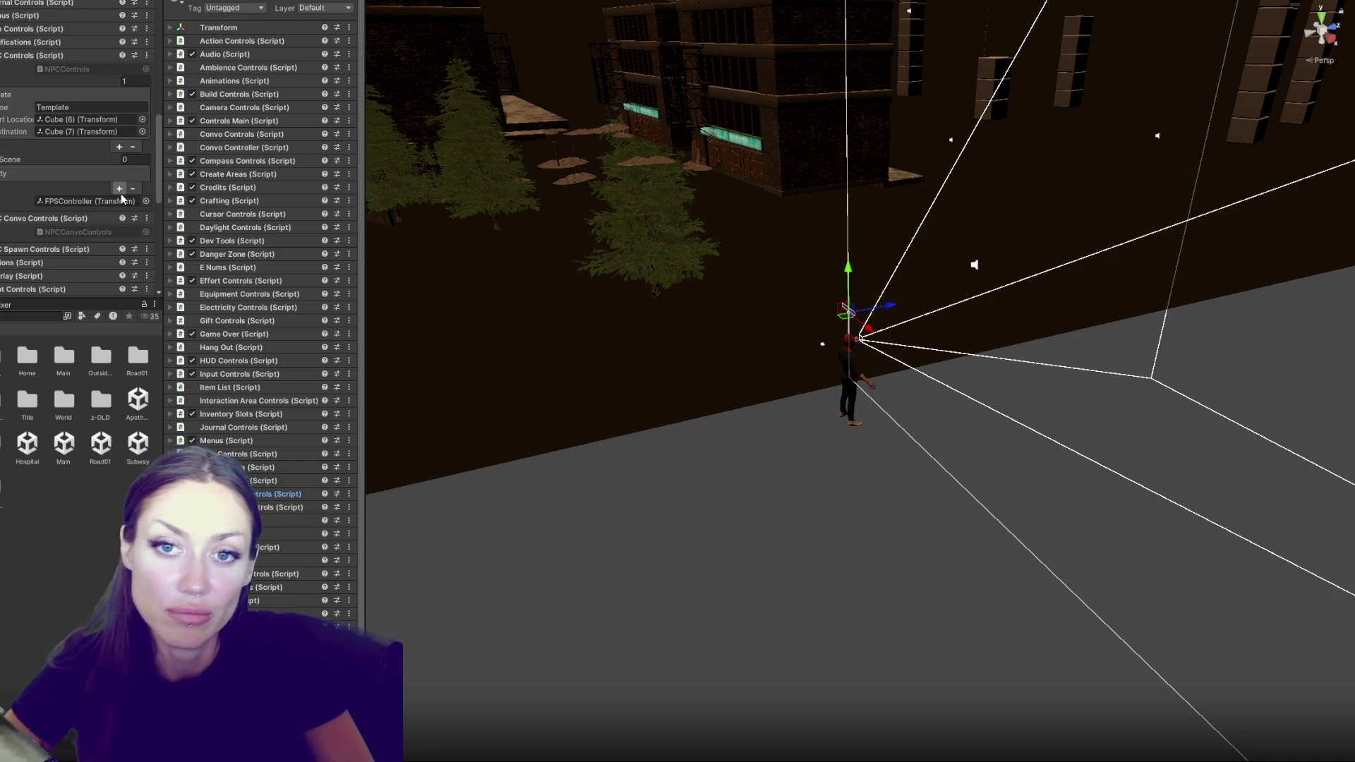
left_click(60, 197)
Remove the Template entry from All Chars and collapse the NPC component headers
left_click(106, 134)
left_click(58, 201)
left_click(71, 127)
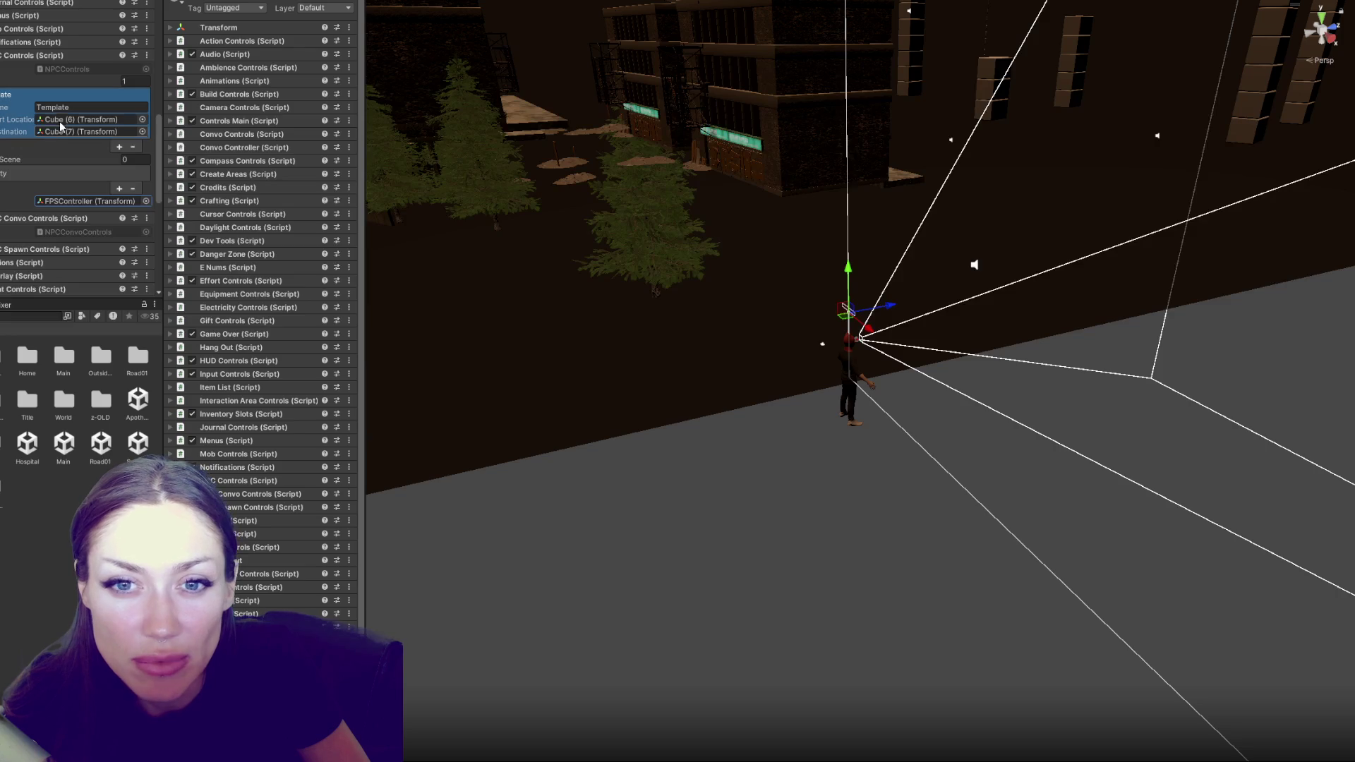
left_click(132, 146)
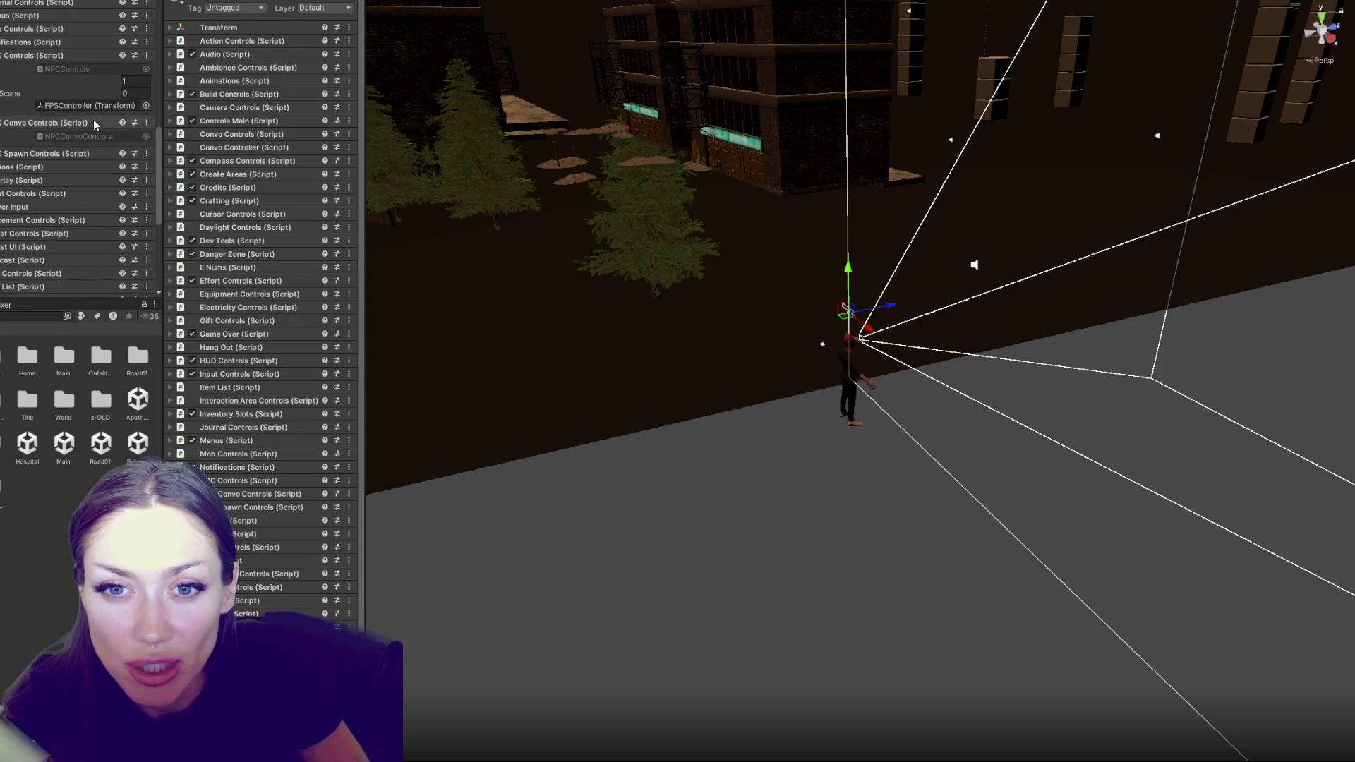
left_click(70, 122)
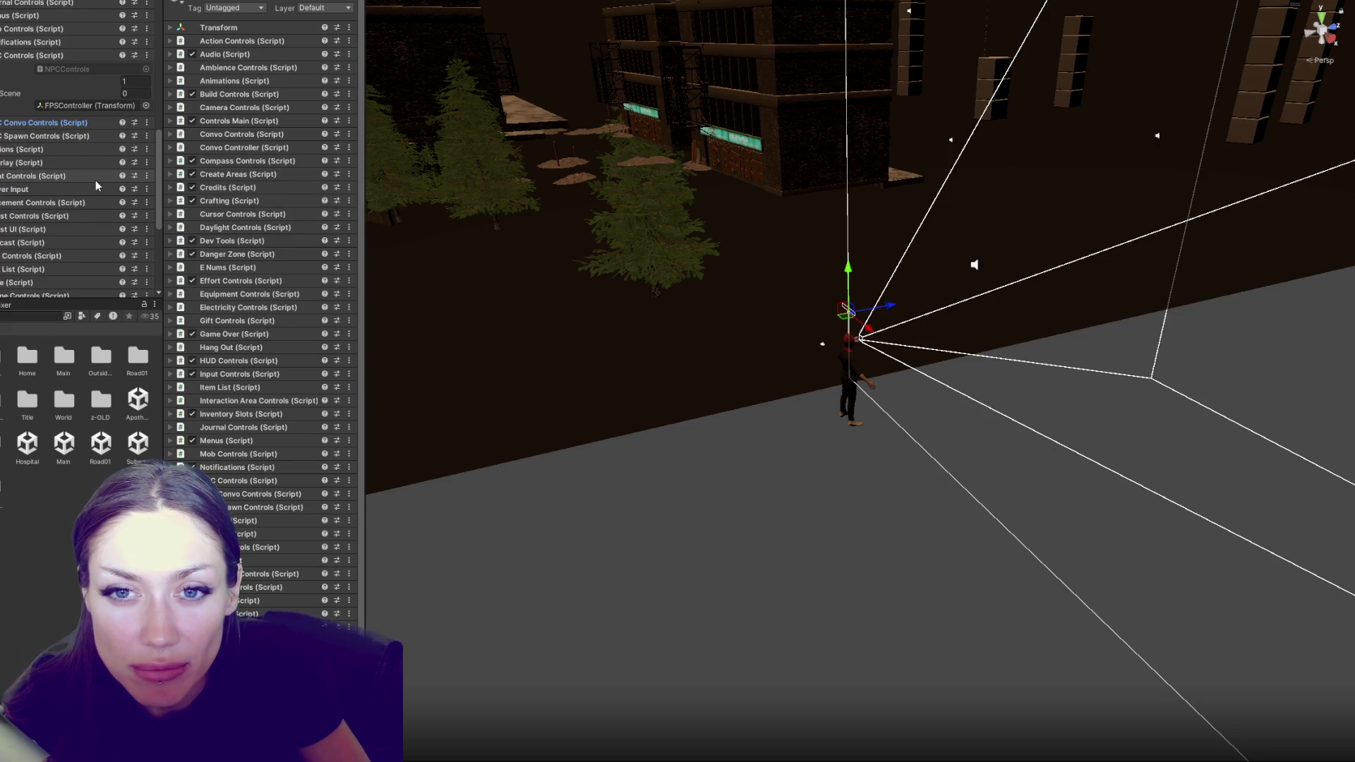
left_click(28, 55)
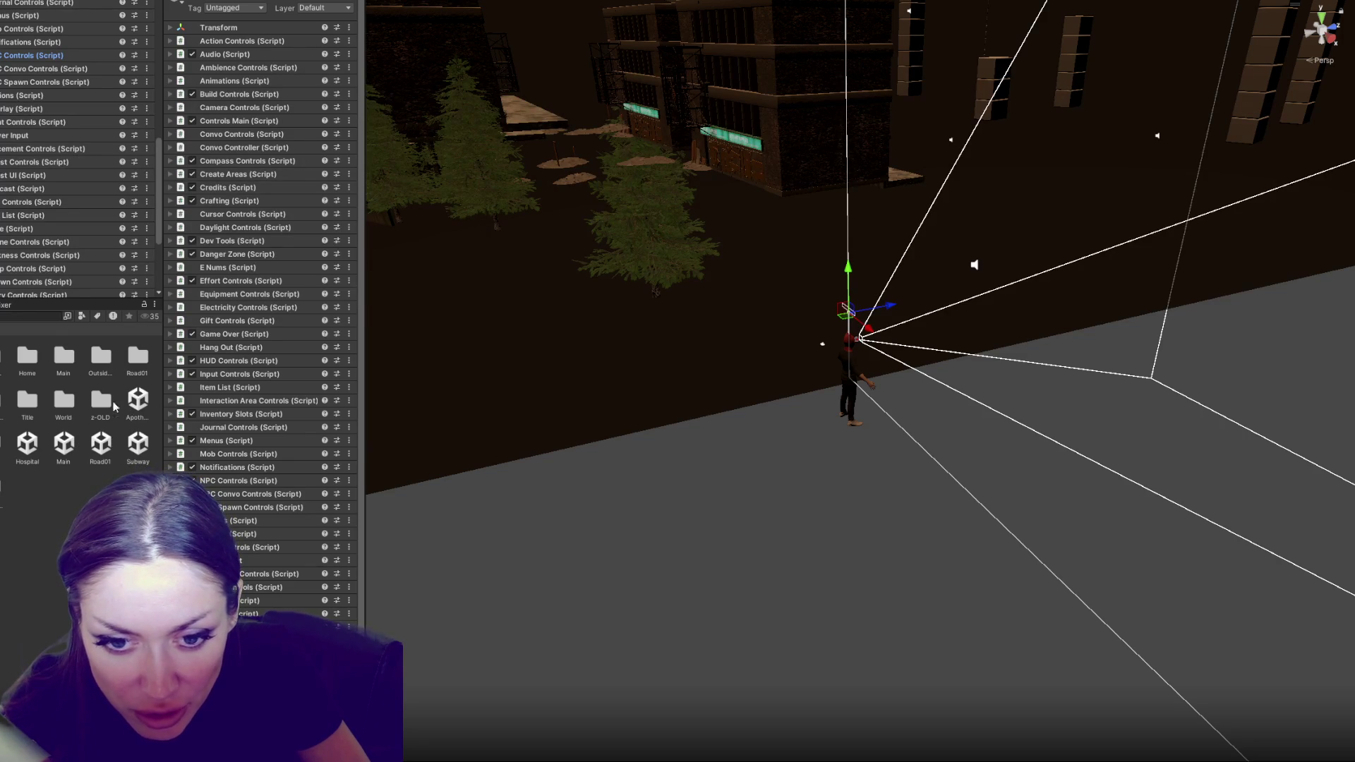
right_click(4, 448)
Load the fenced yard scene additively with Main and select a cube marker
mouse_move(144, 94)
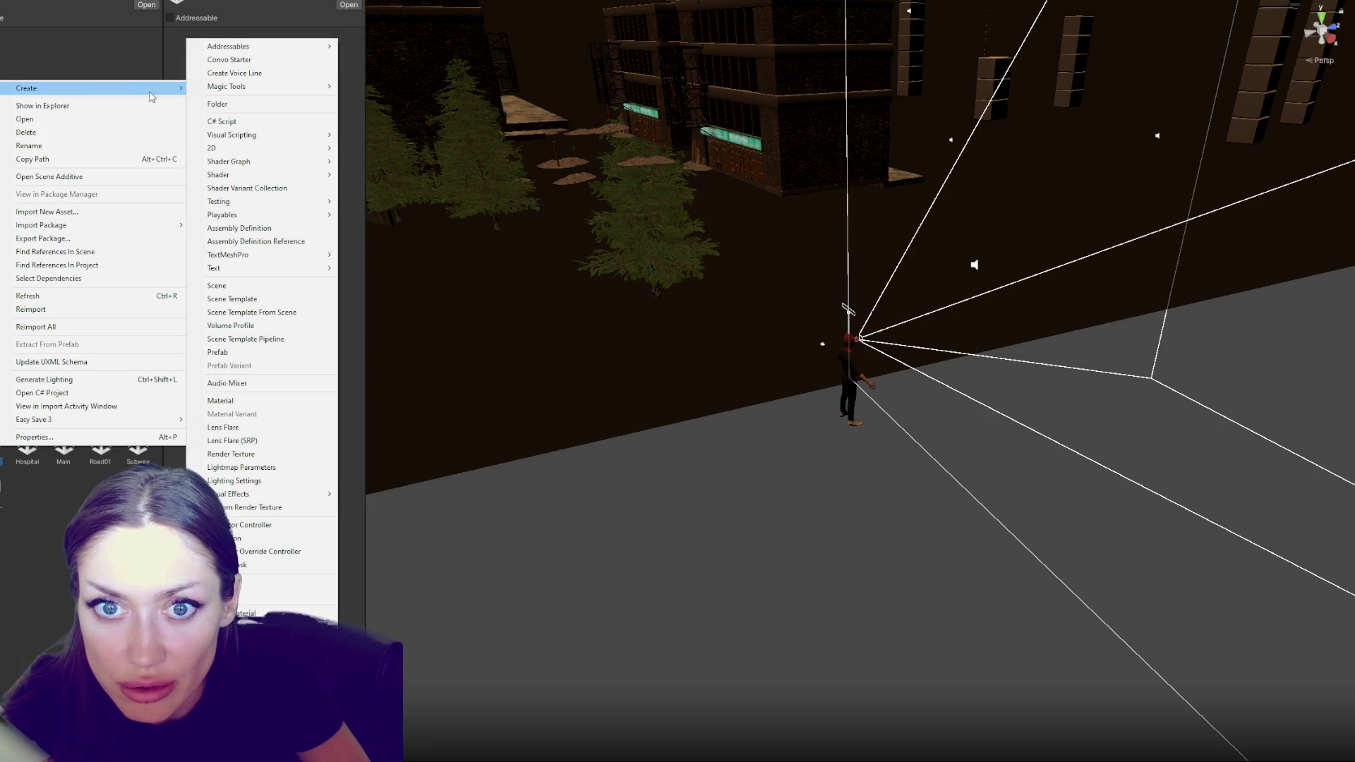
left_click(106, 177)
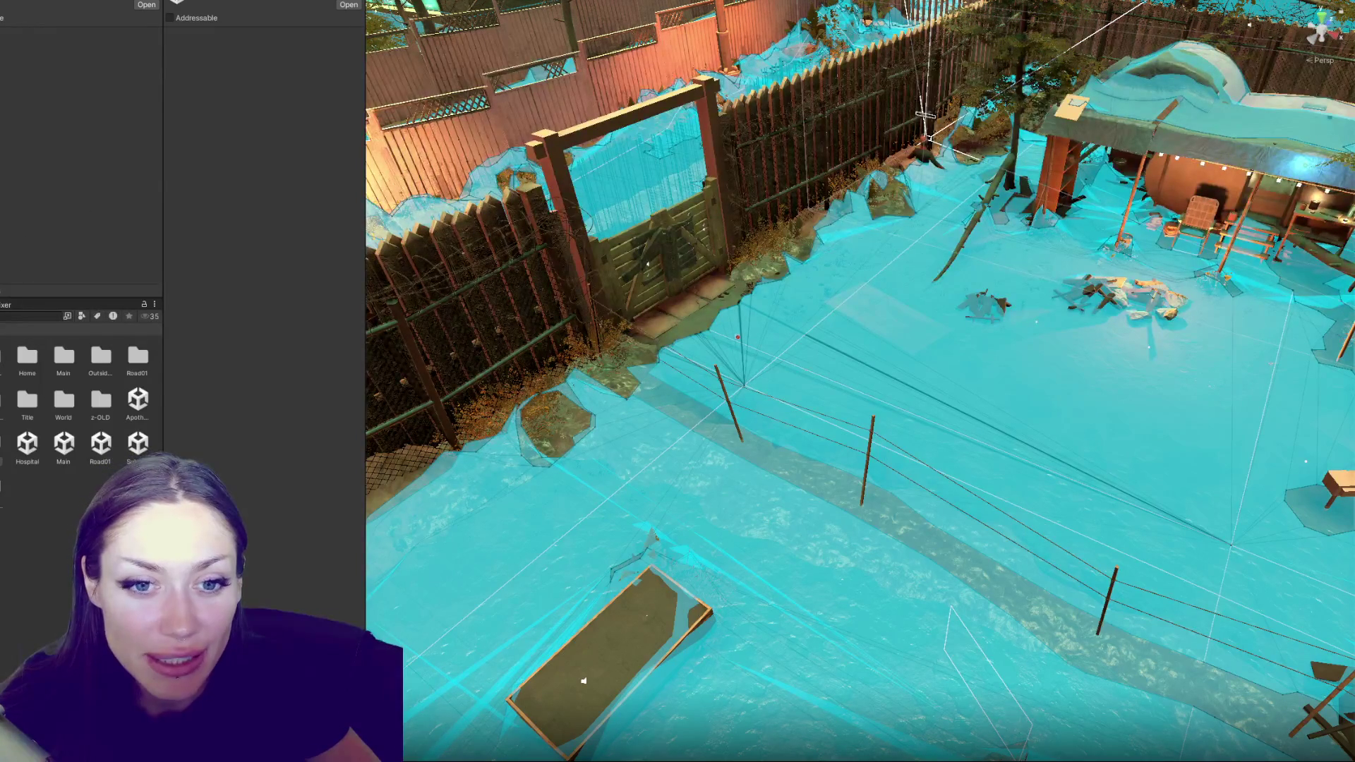
left_click(96, 3)
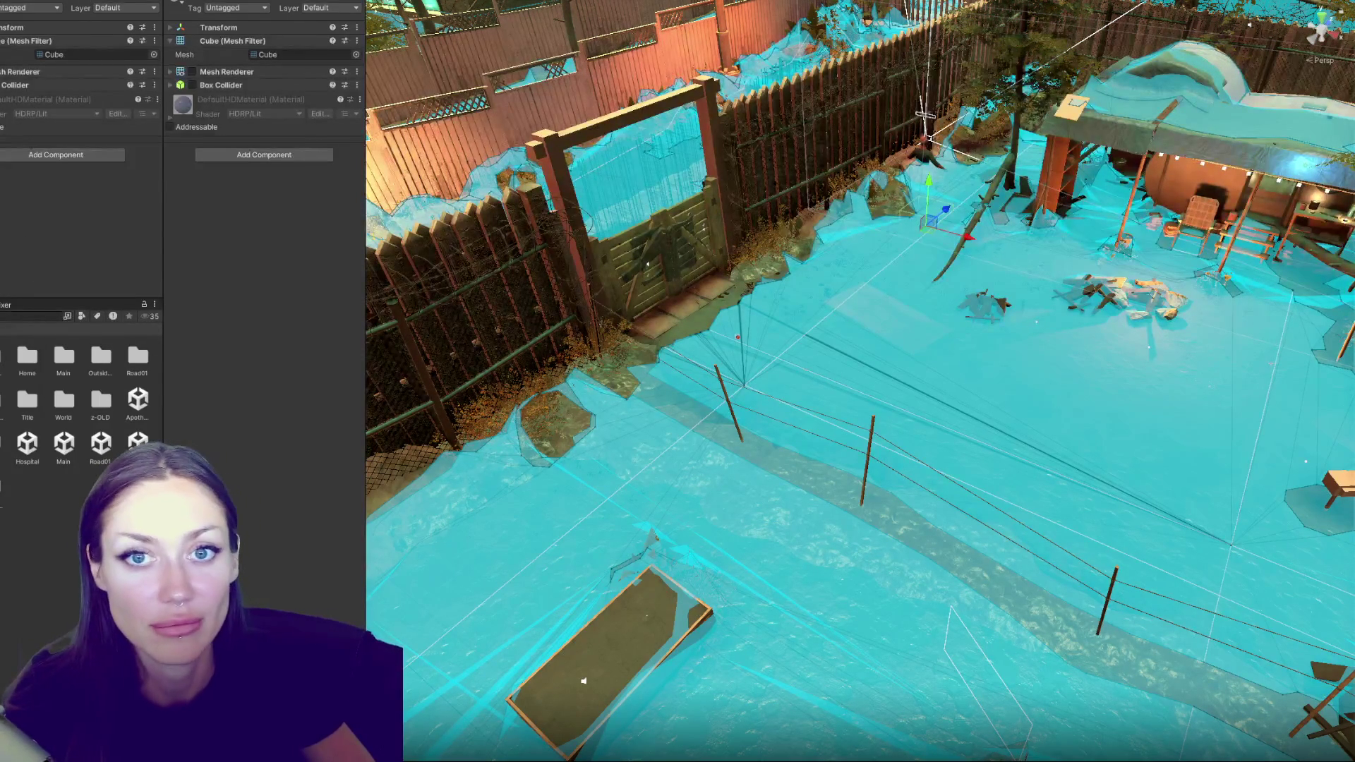
Delete a cube waypoint, undo it, and orbit the yard so the fence runs across the top
key("Delete")
key("ctrl+z")
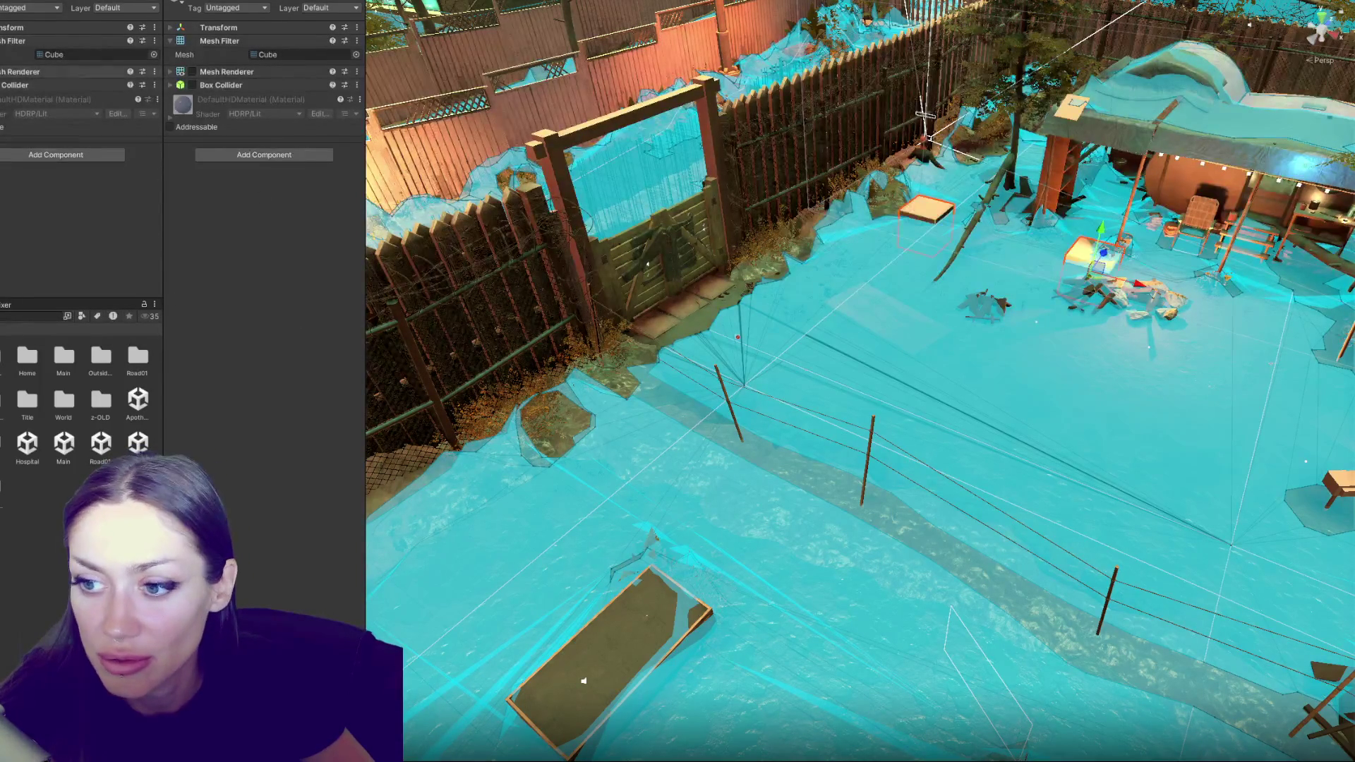
scroll(1035, 298, "down", 3)
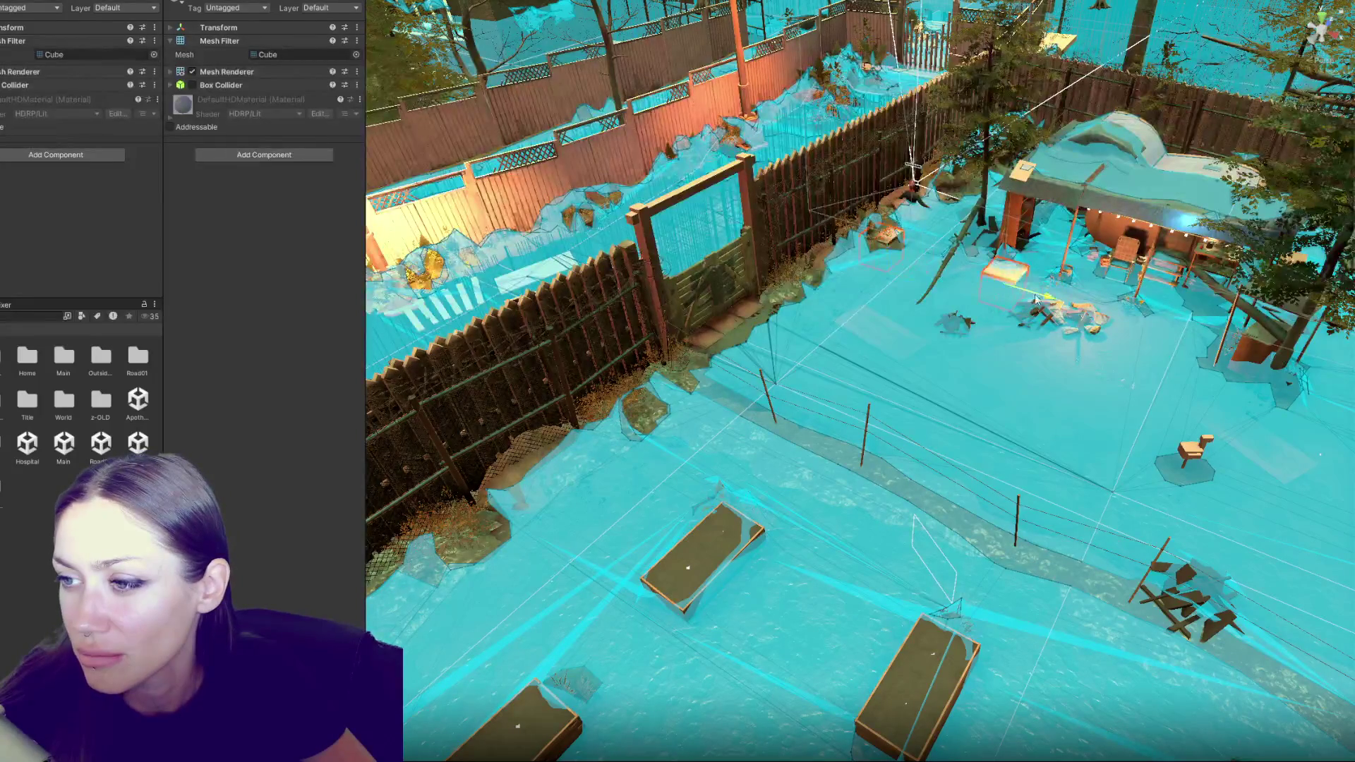
left_click_drag(806, 225, 626, 258)
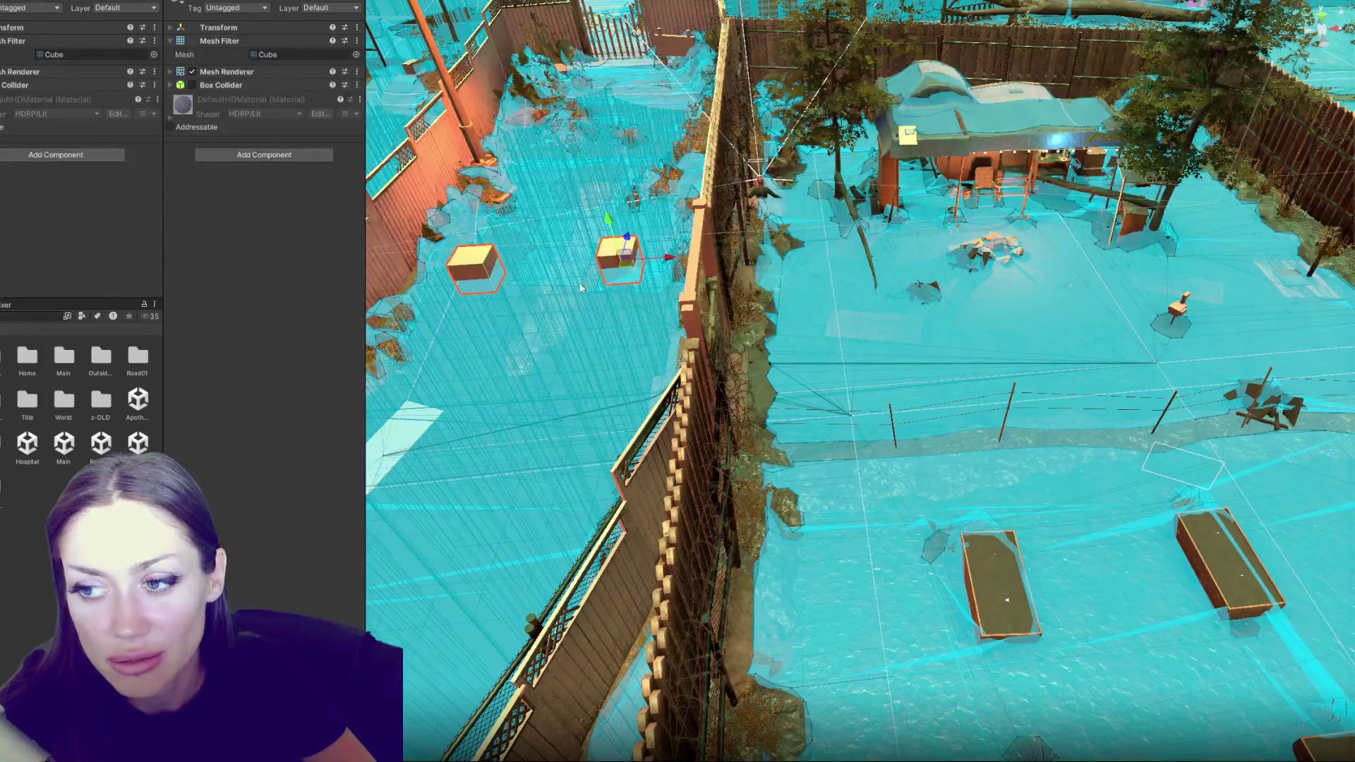
left_click_drag(1046, 417, 621, 335)
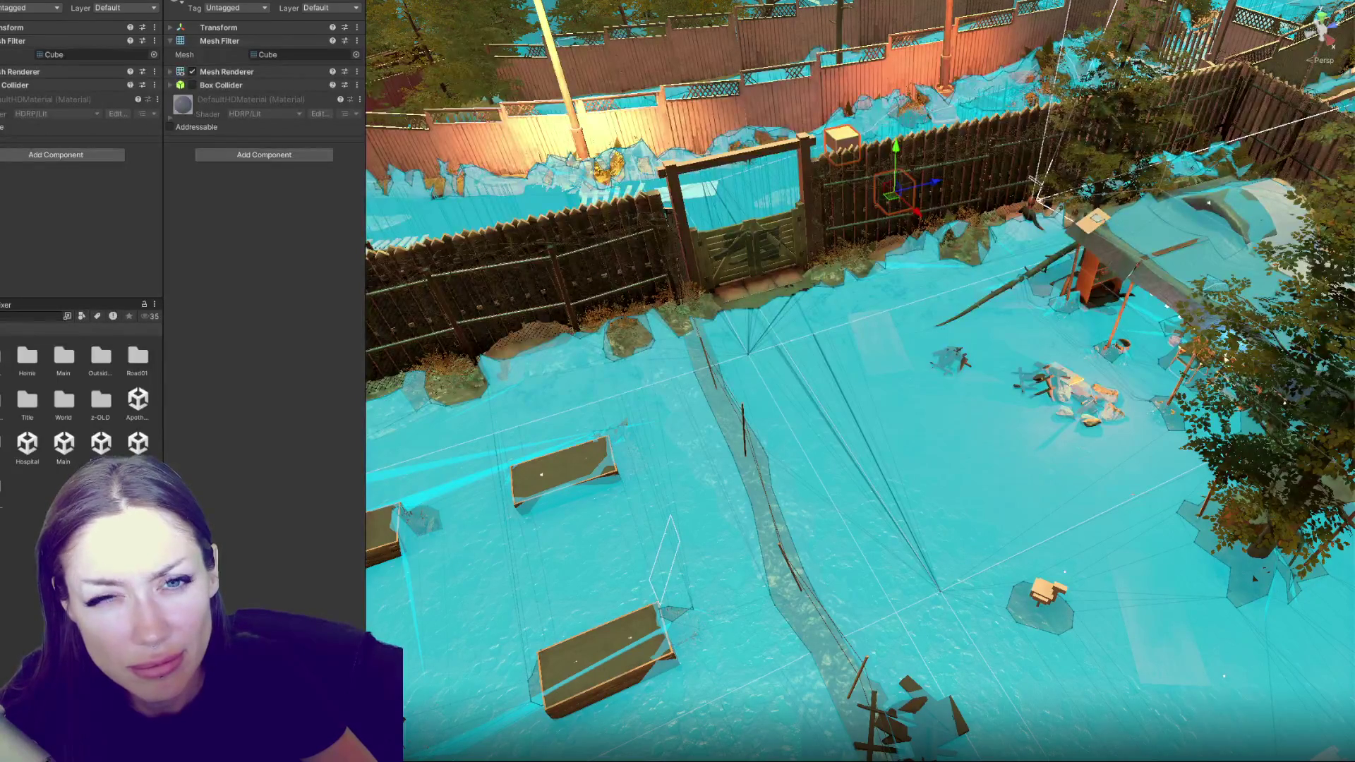
Check the Transform of the empty object near the shelter, then open the Characters folder
left_click(1036, 201)
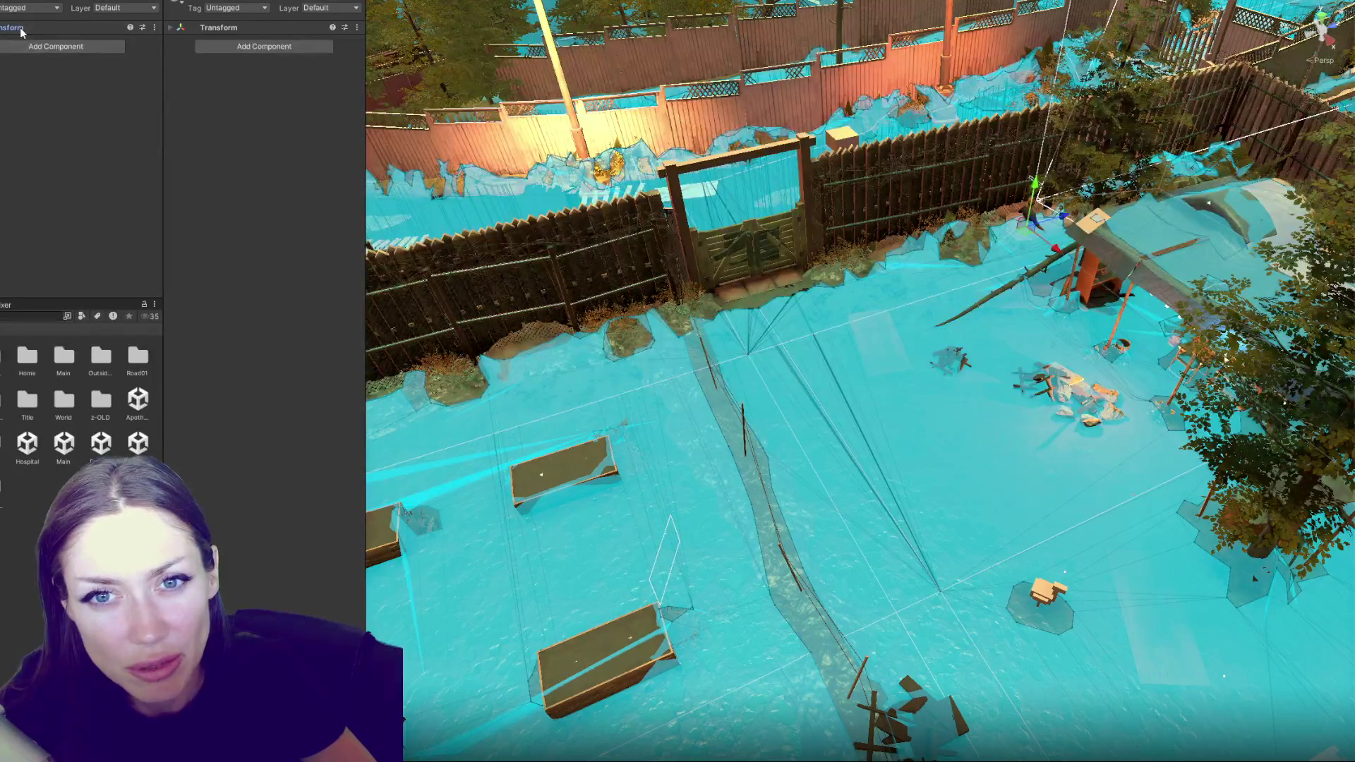
left_click(43, 27)
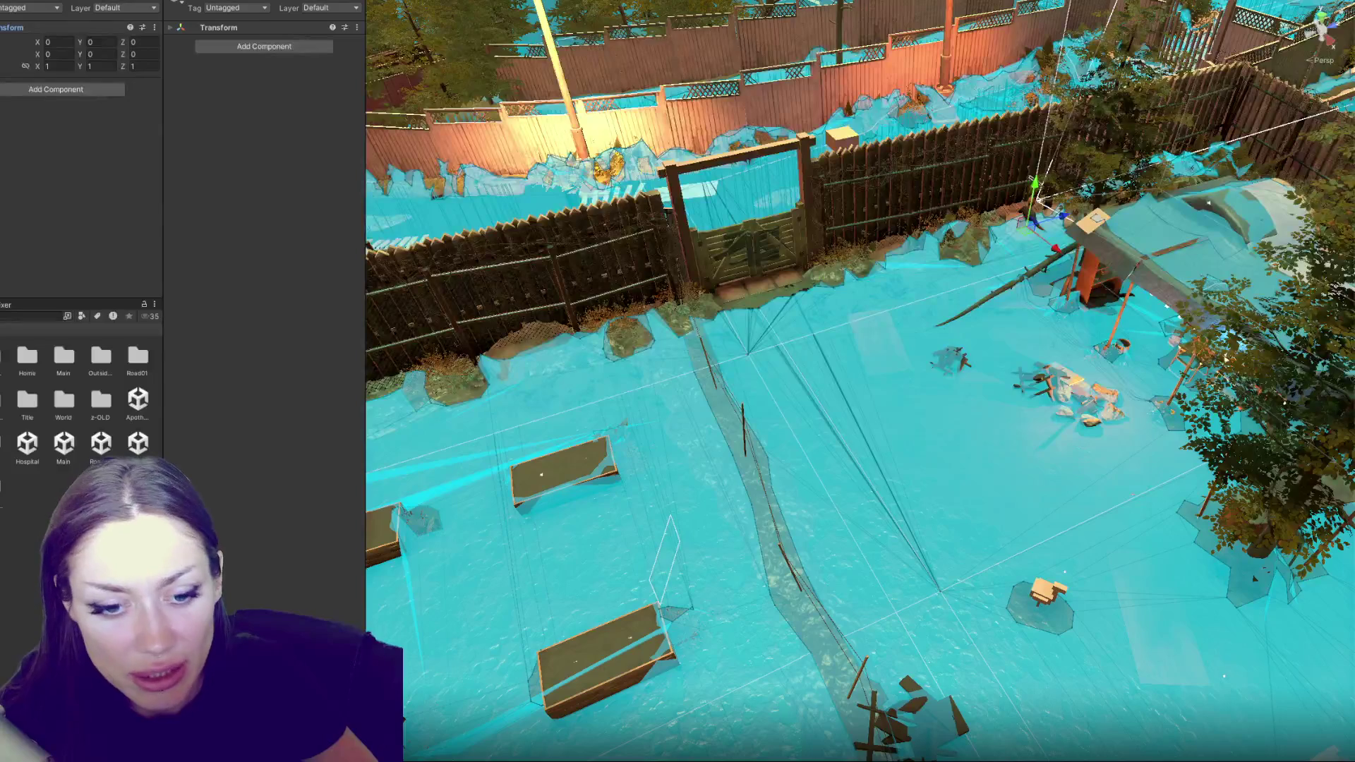
double_click(64, 487)
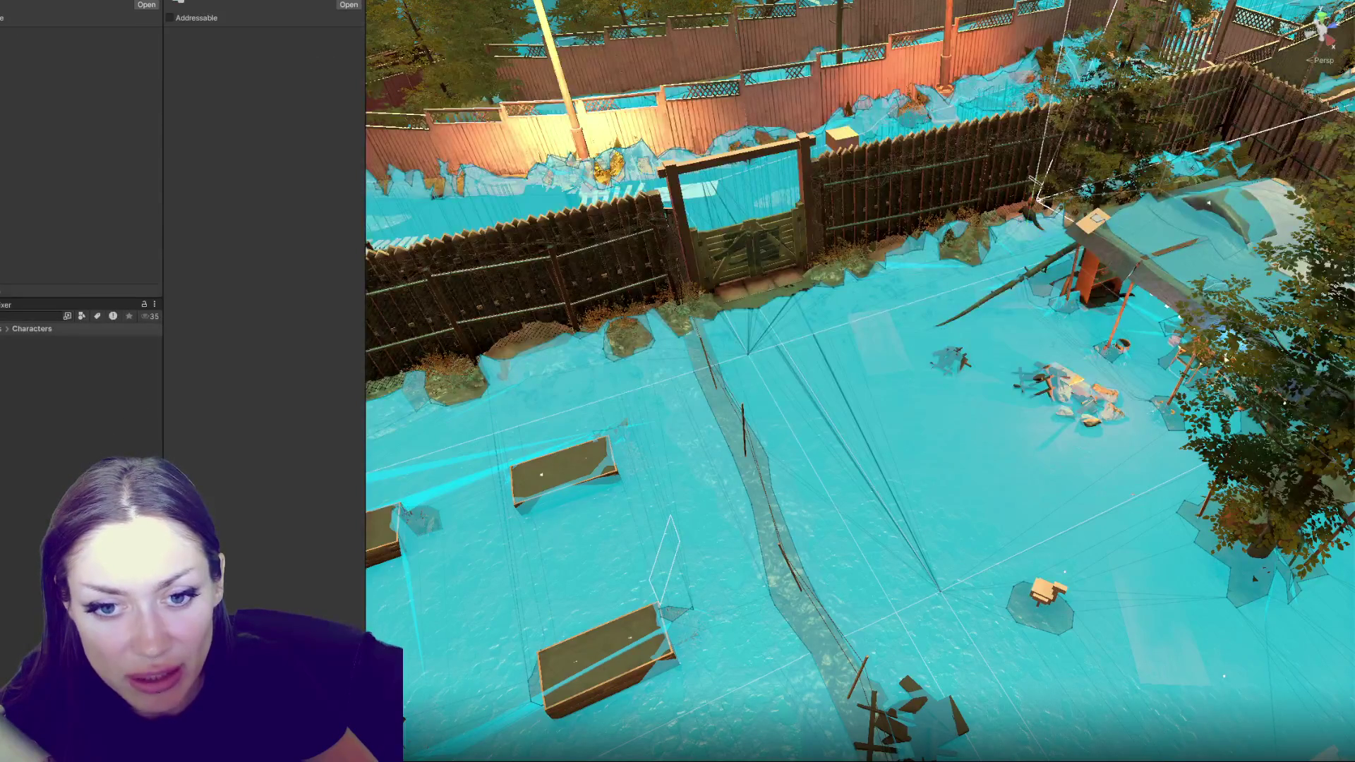
left_click(63, 494)
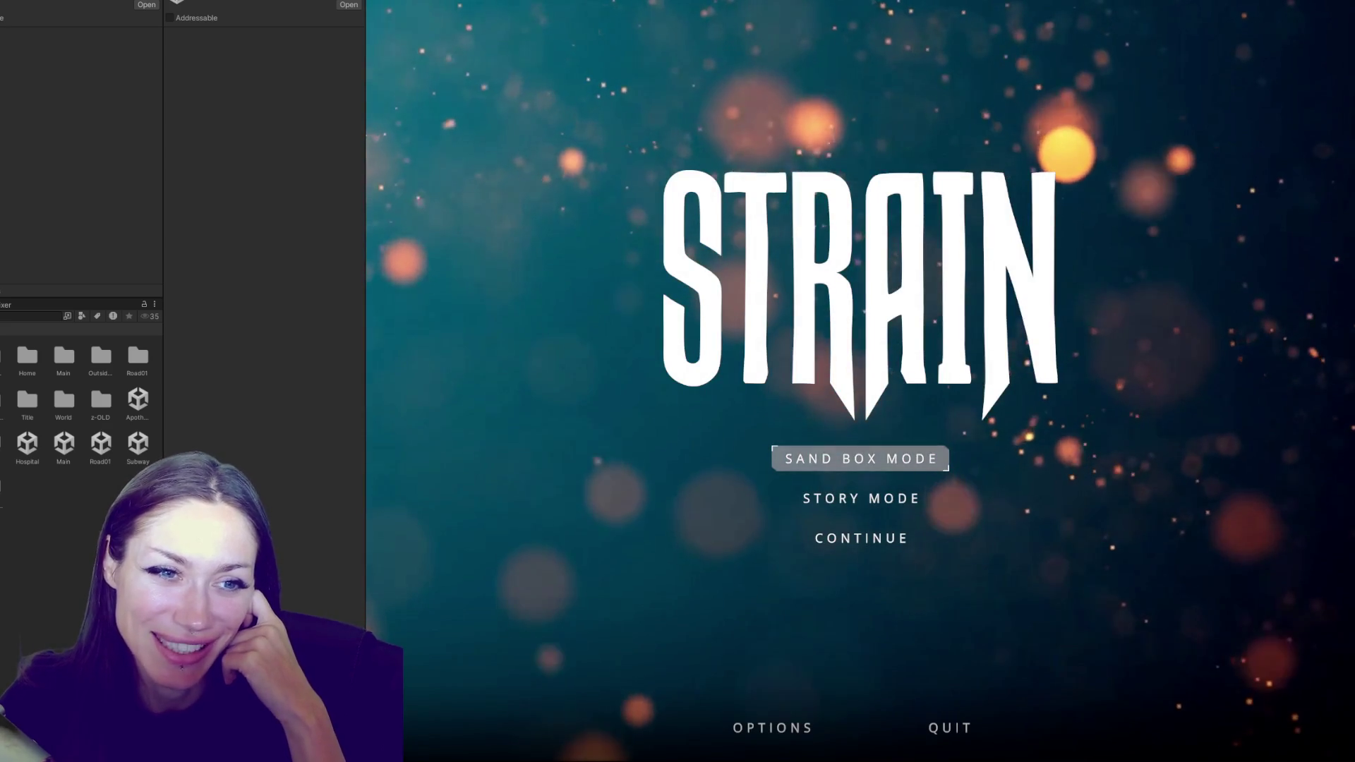
Choose SAND BOX MODE on the STRAIN title screen to load the night yard
left_click(861, 458)
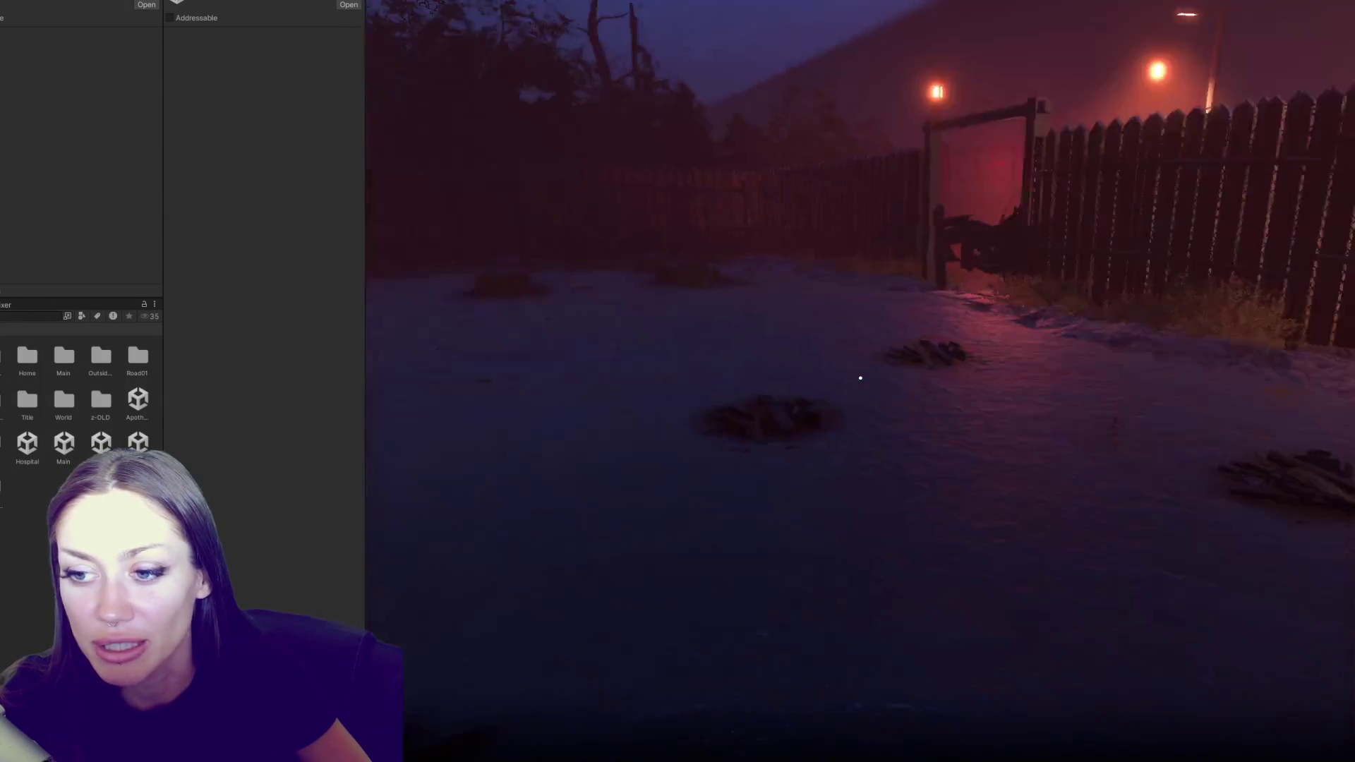
Walk through the gate and inspect the NPC's Routine component and Washing Dishes entries
key("w")
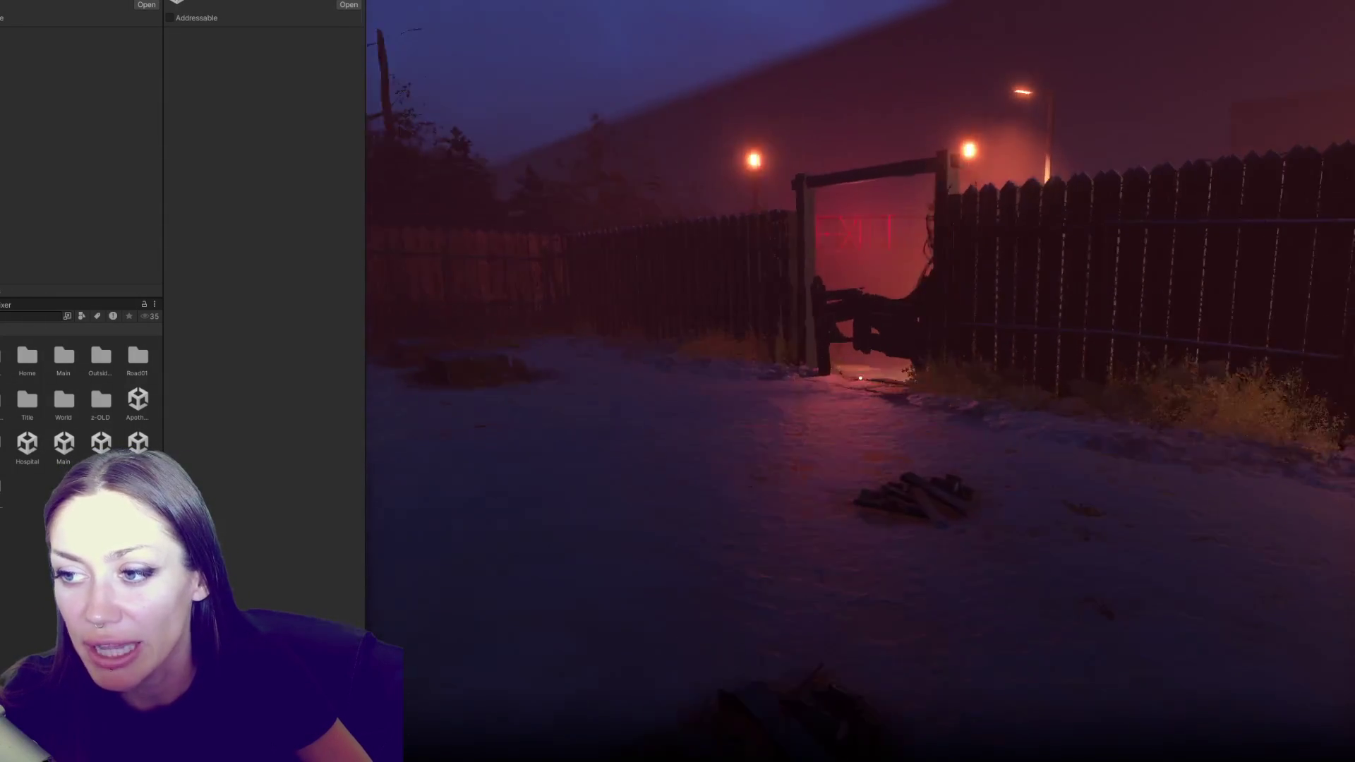
key("w")
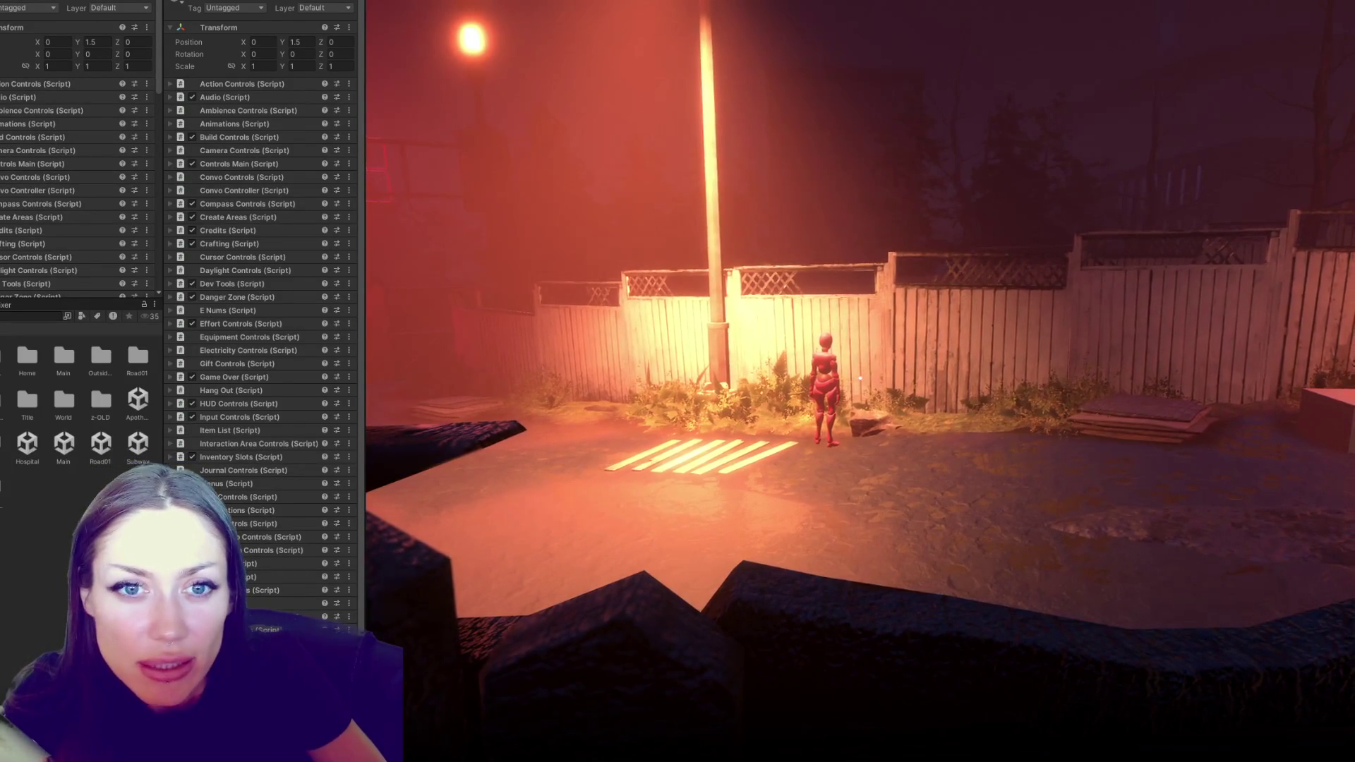
left_click(1, 132)
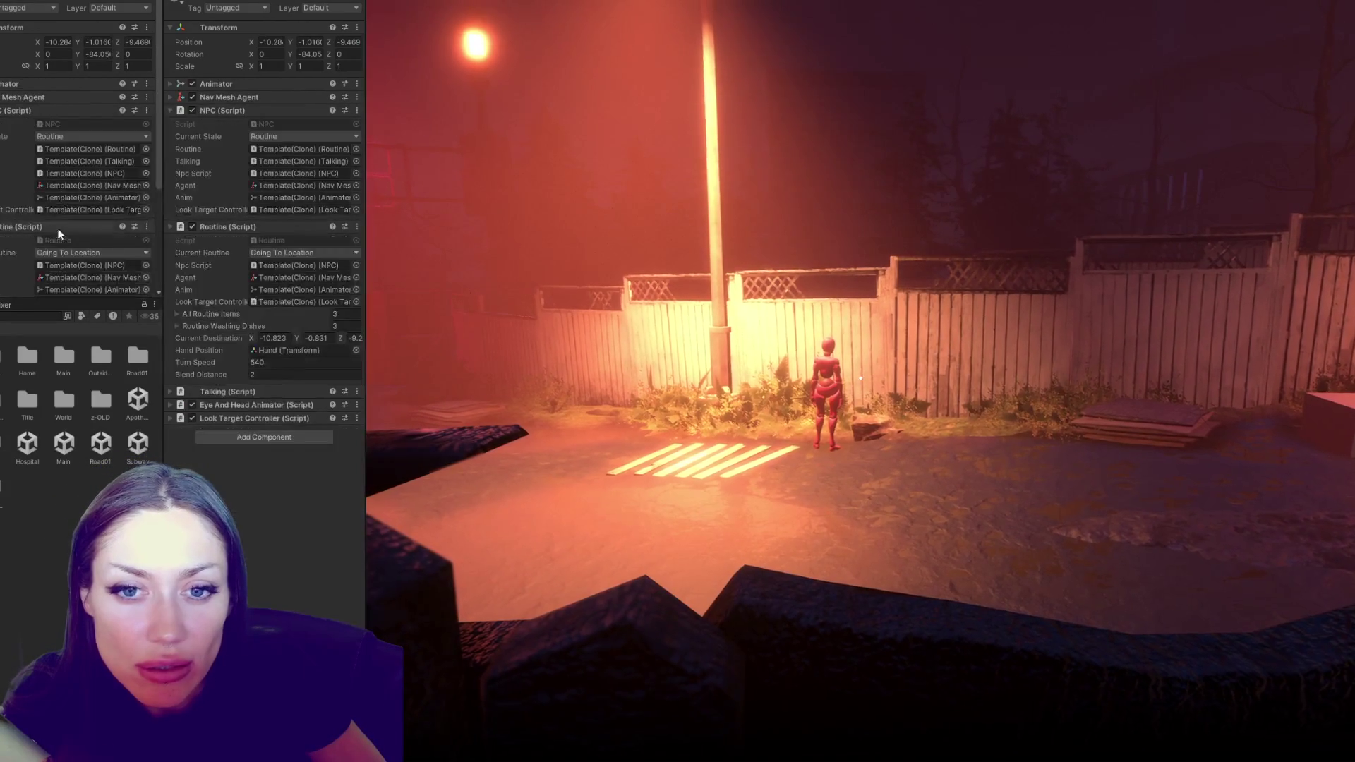
scroll(3, 148, "down", 4)
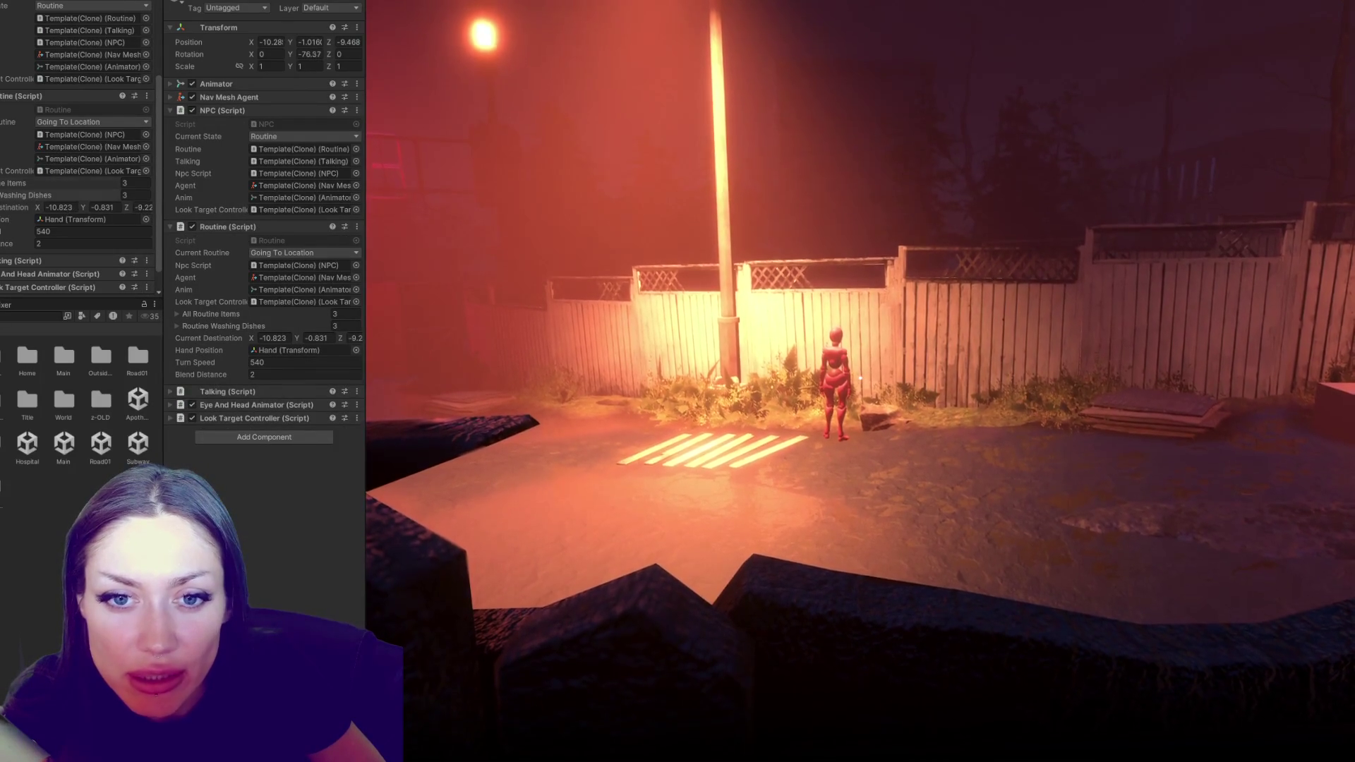
left_click(28, 195)
left_click(28, 195)
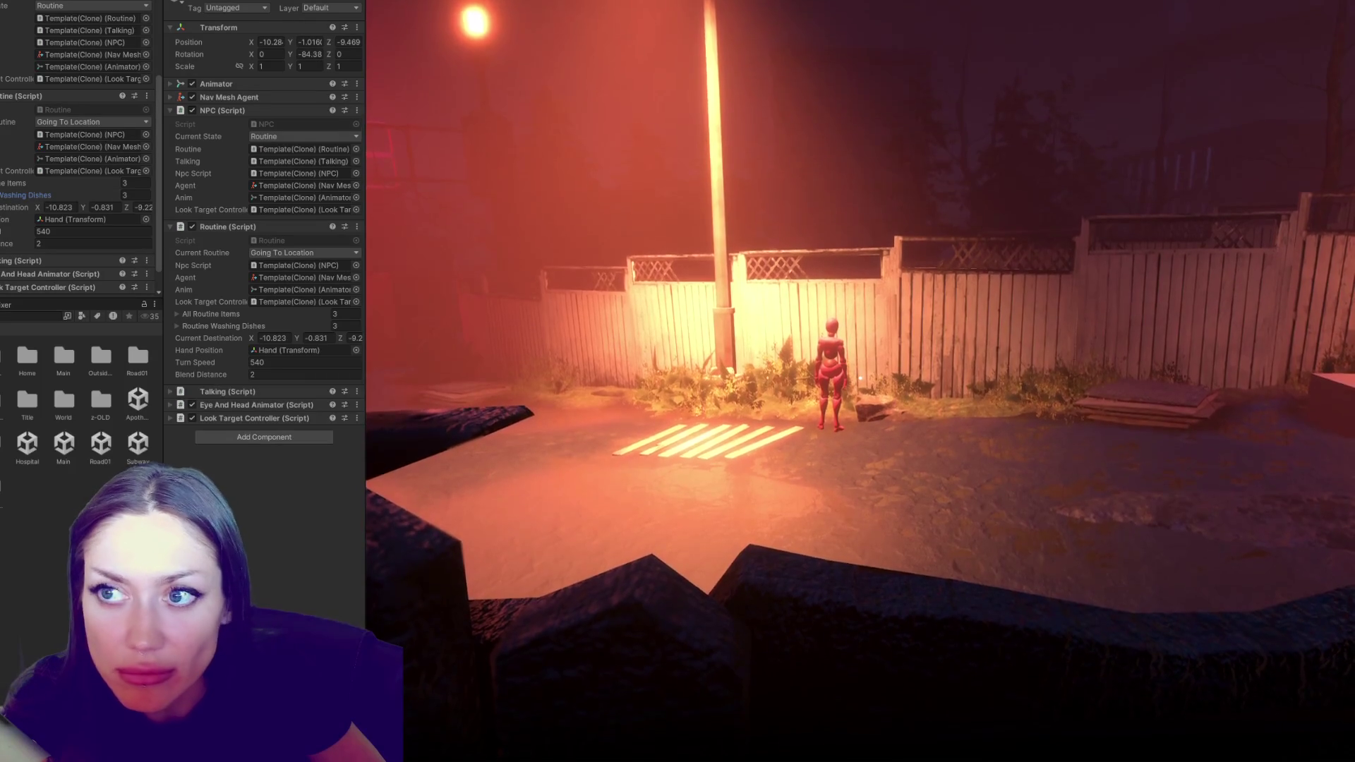
key("alt+Tab")
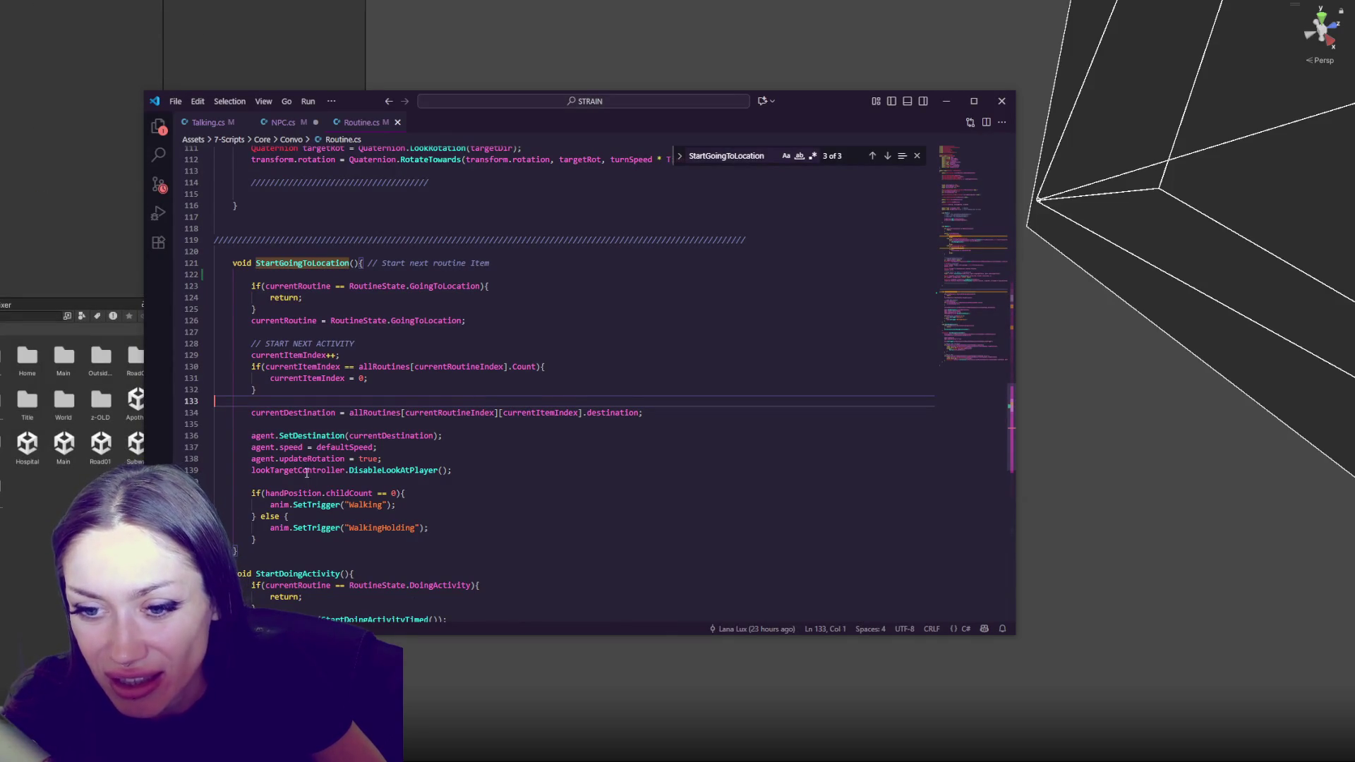
Locate the SetDestination call and currentDestination assignment in StartGoingToLocation
double_click(312, 436)
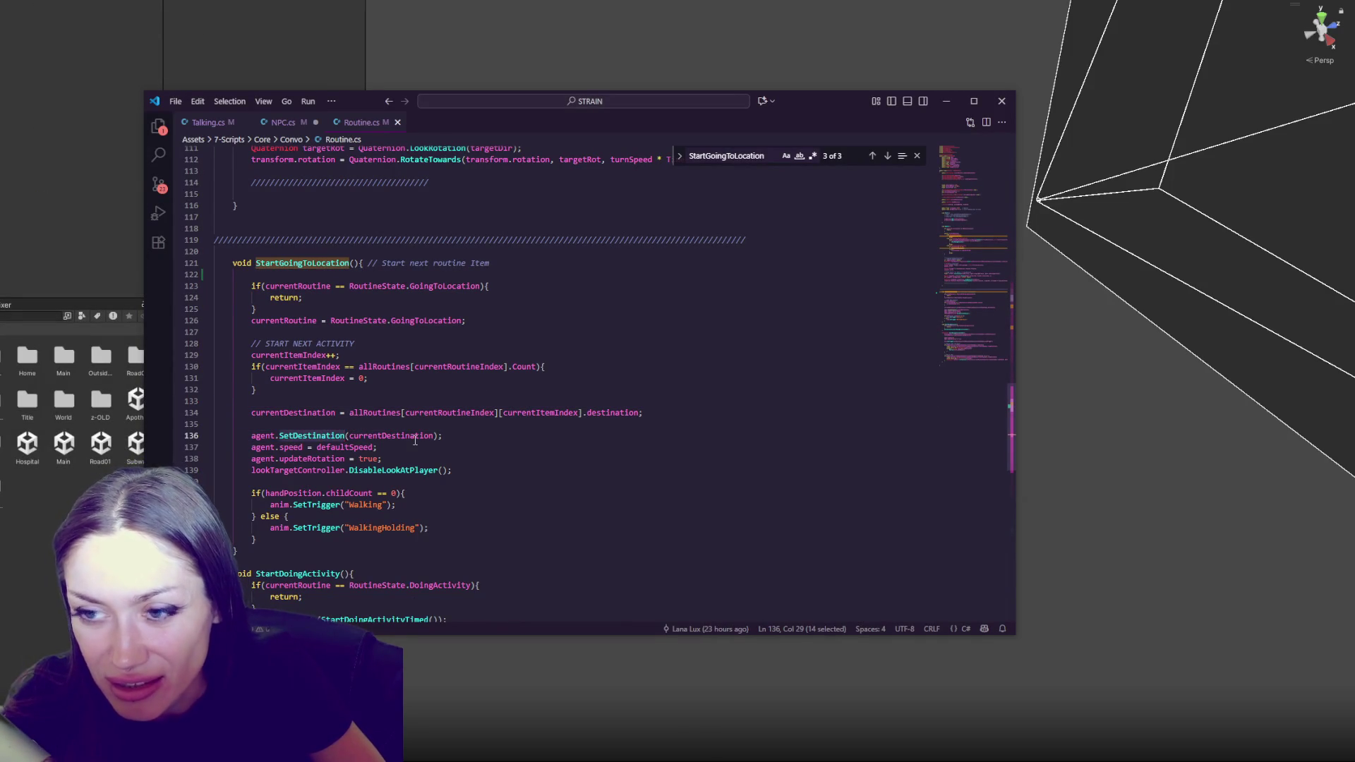
key("ctrl+f")
left_click(888, 157)
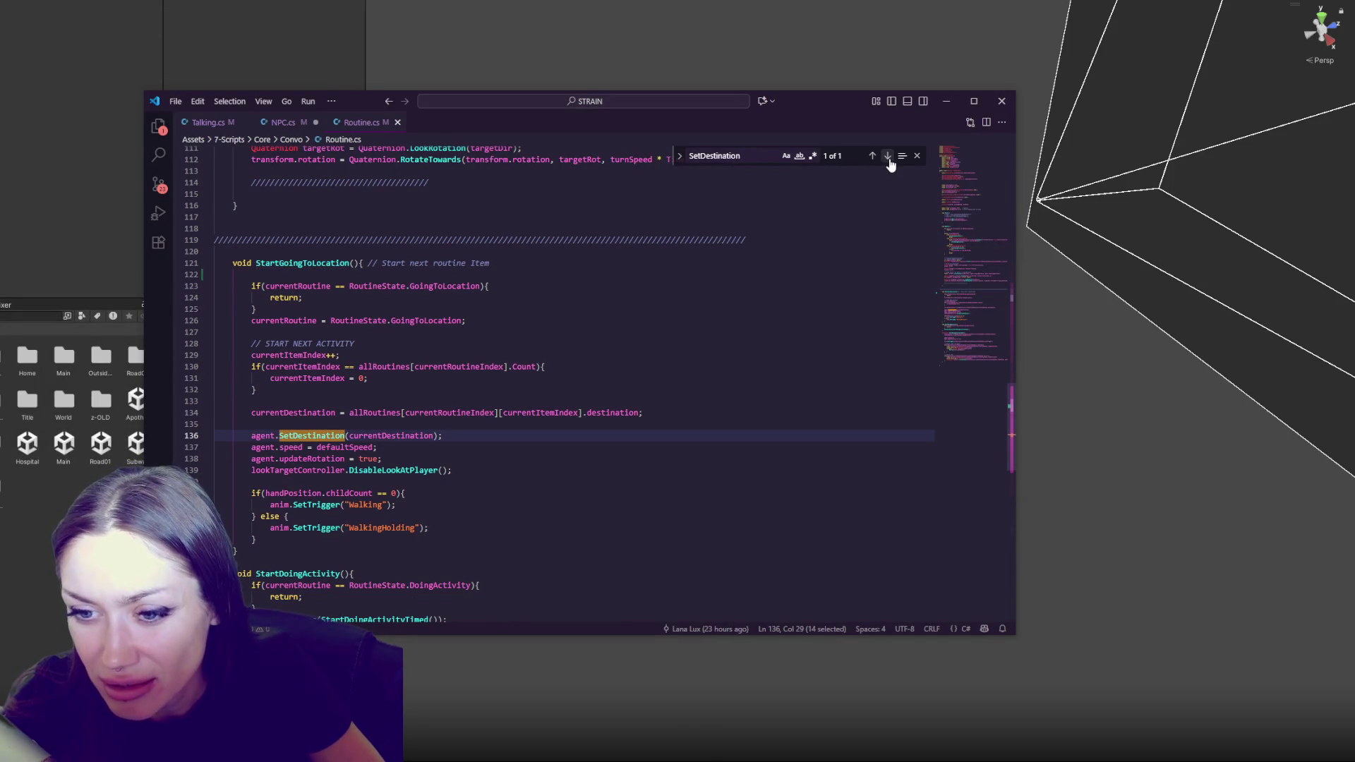
scroll(494, 352, "down", 3)
double_click(409, 316)
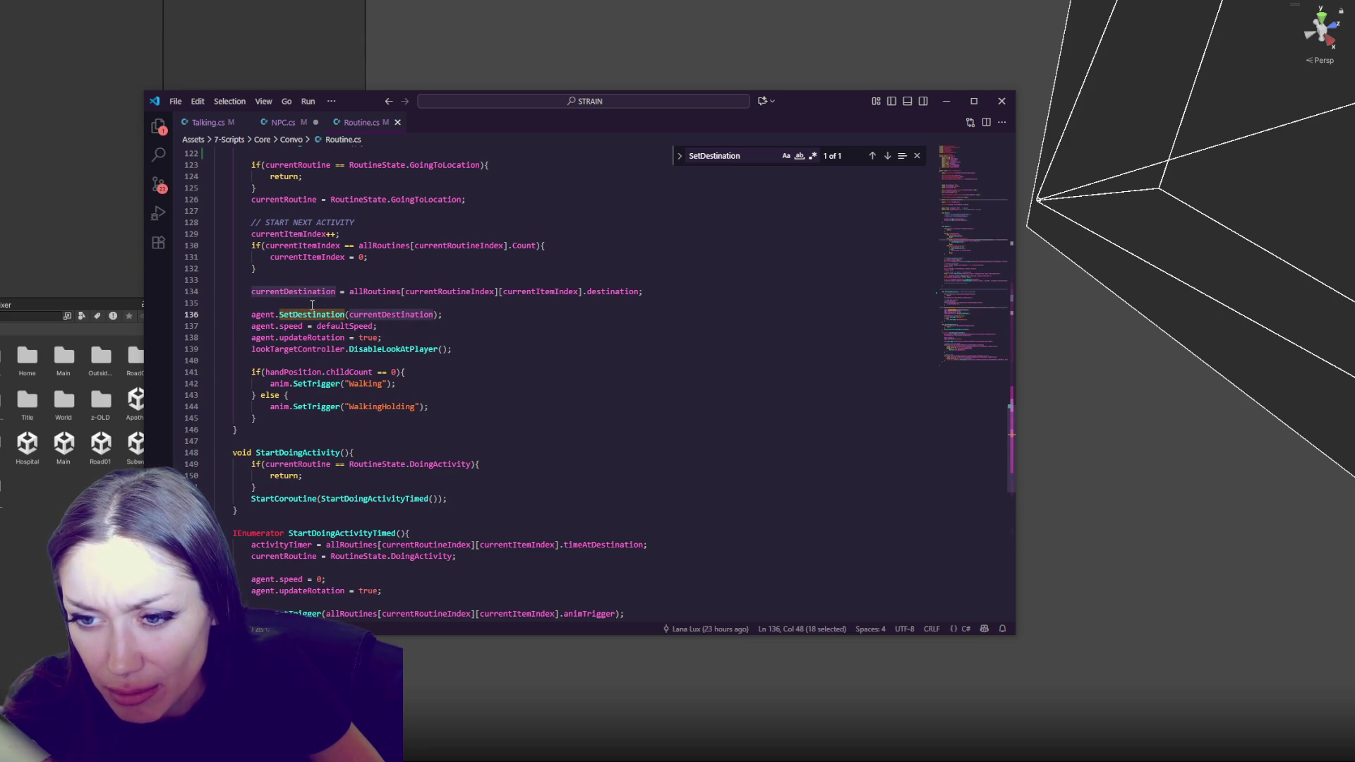
left_click(312, 304)
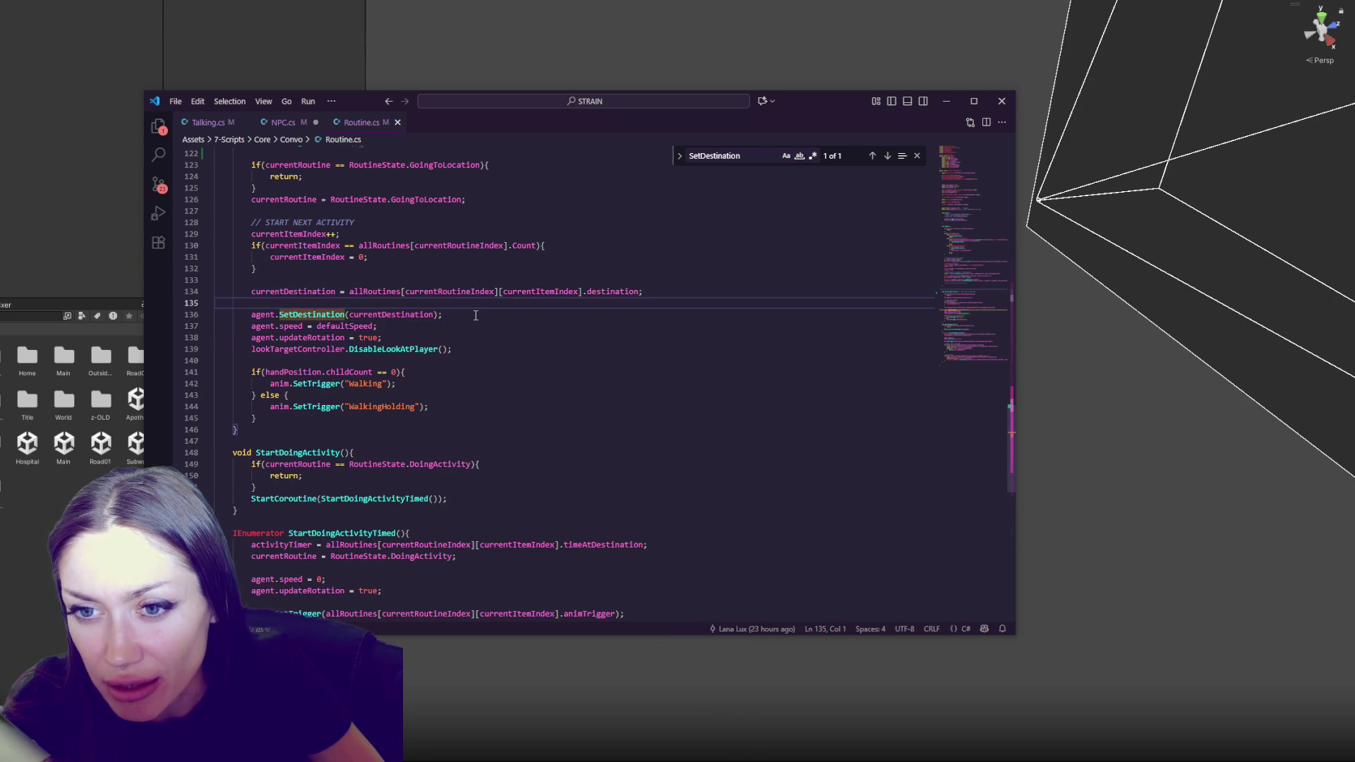
scroll(476, 315, "up", 1)
left_click(443, 345)
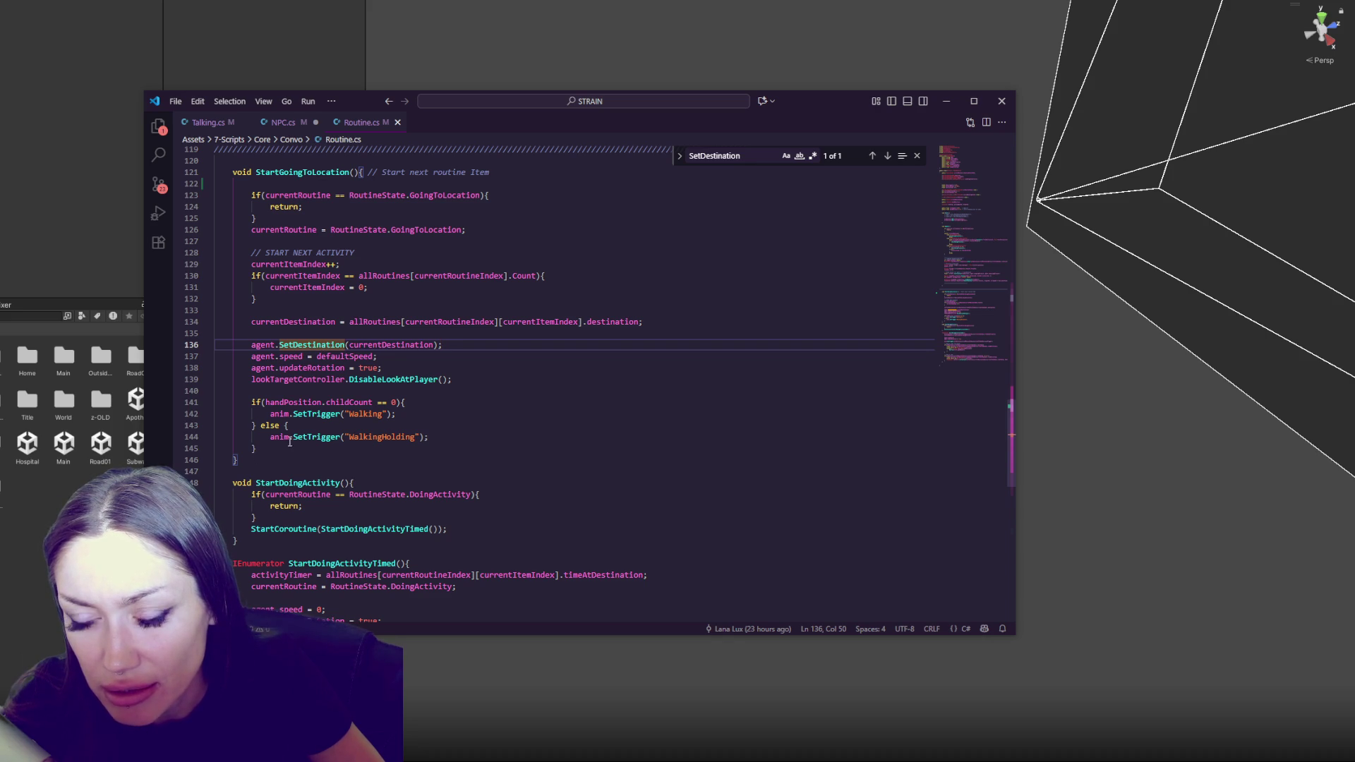
double_click(316, 326)
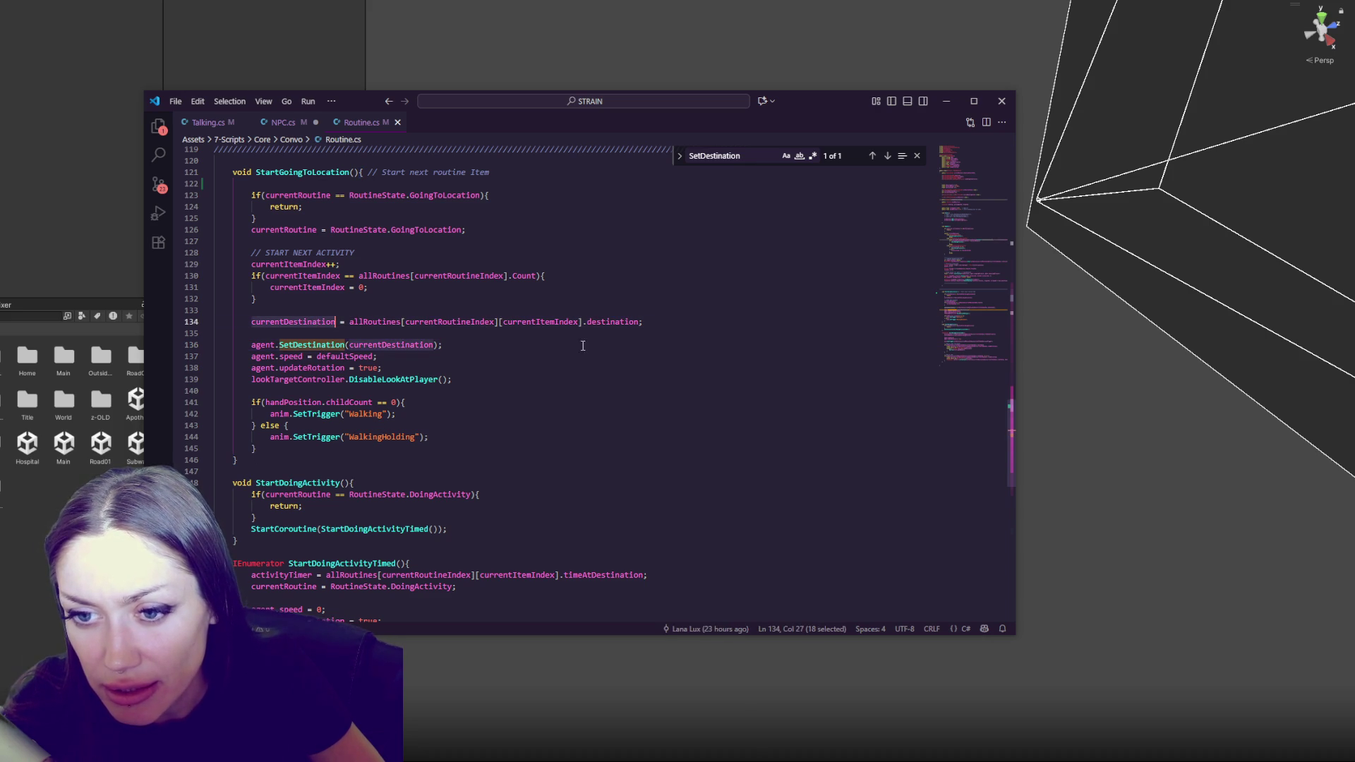
left_click(667, 327)
Add 'float distanceToDestination = Vector3.Distance(this.transform.position, currentDestination.position);' below the destination assignment
key("Return")
key("Return")
type("if(currentDestination")
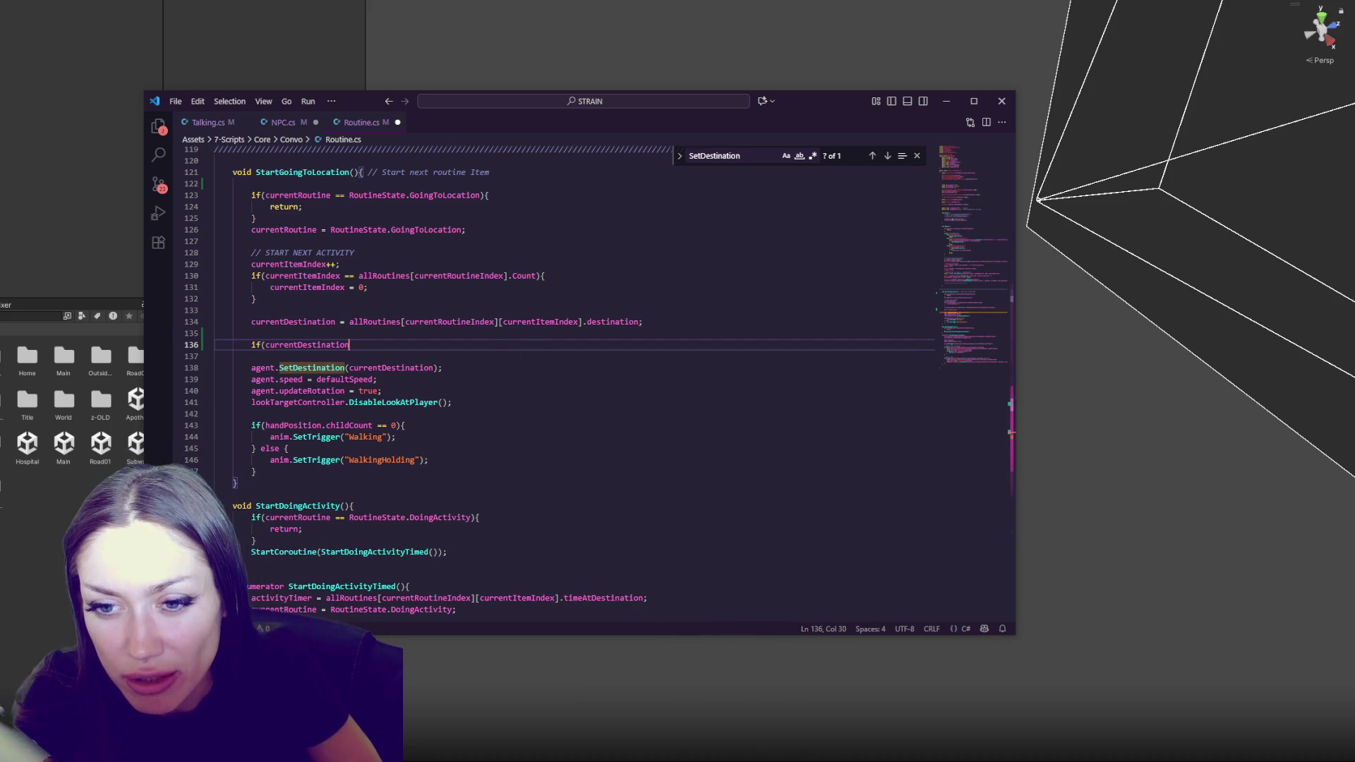
key("ctrl+BackSpace")
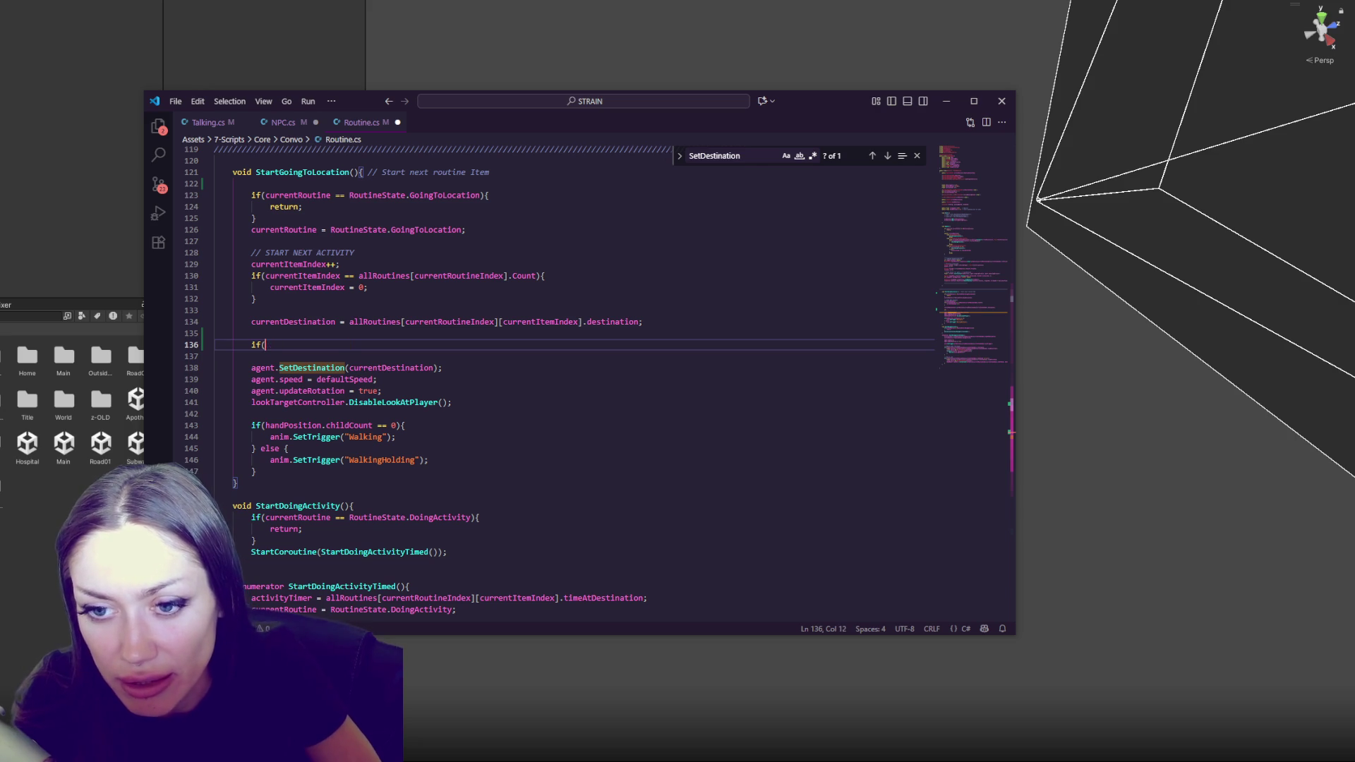
key("ctrl+BackSpace")
type("float distanceT")
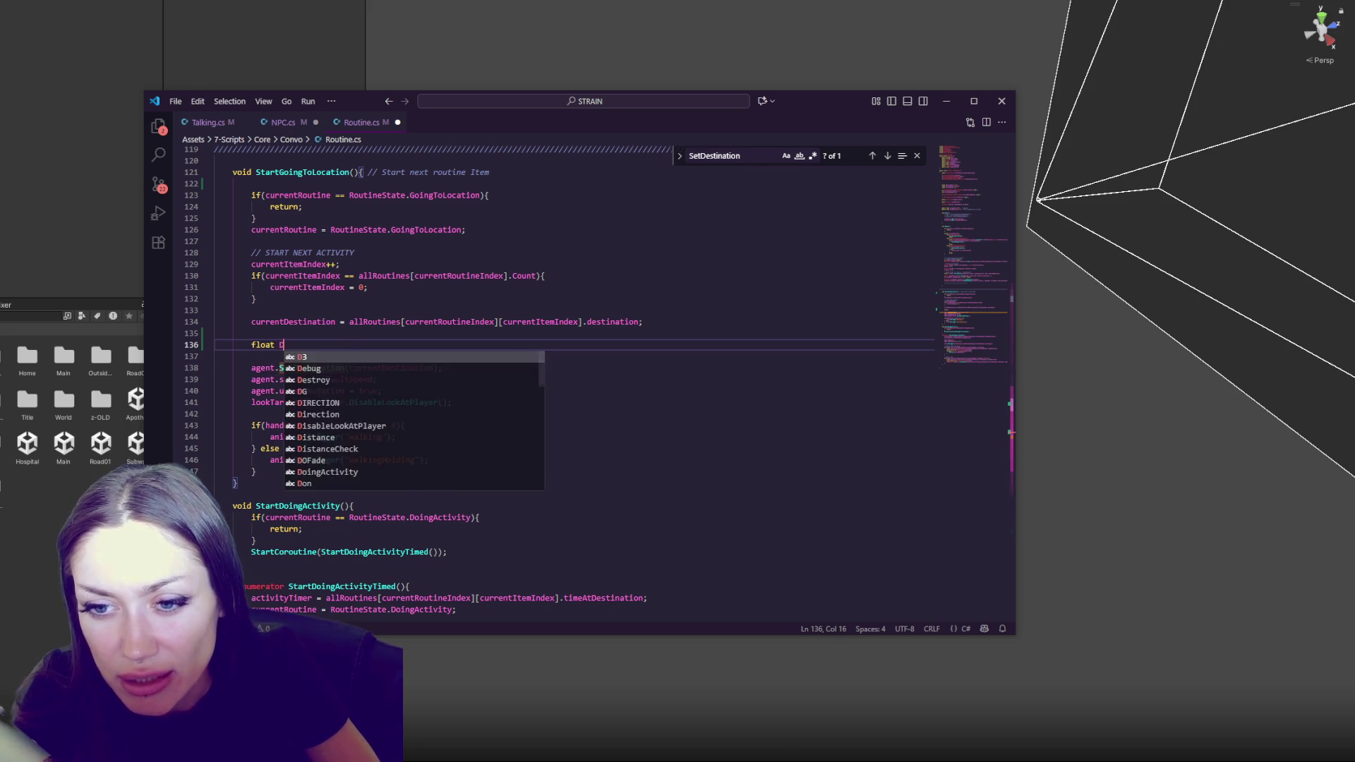
type("o")
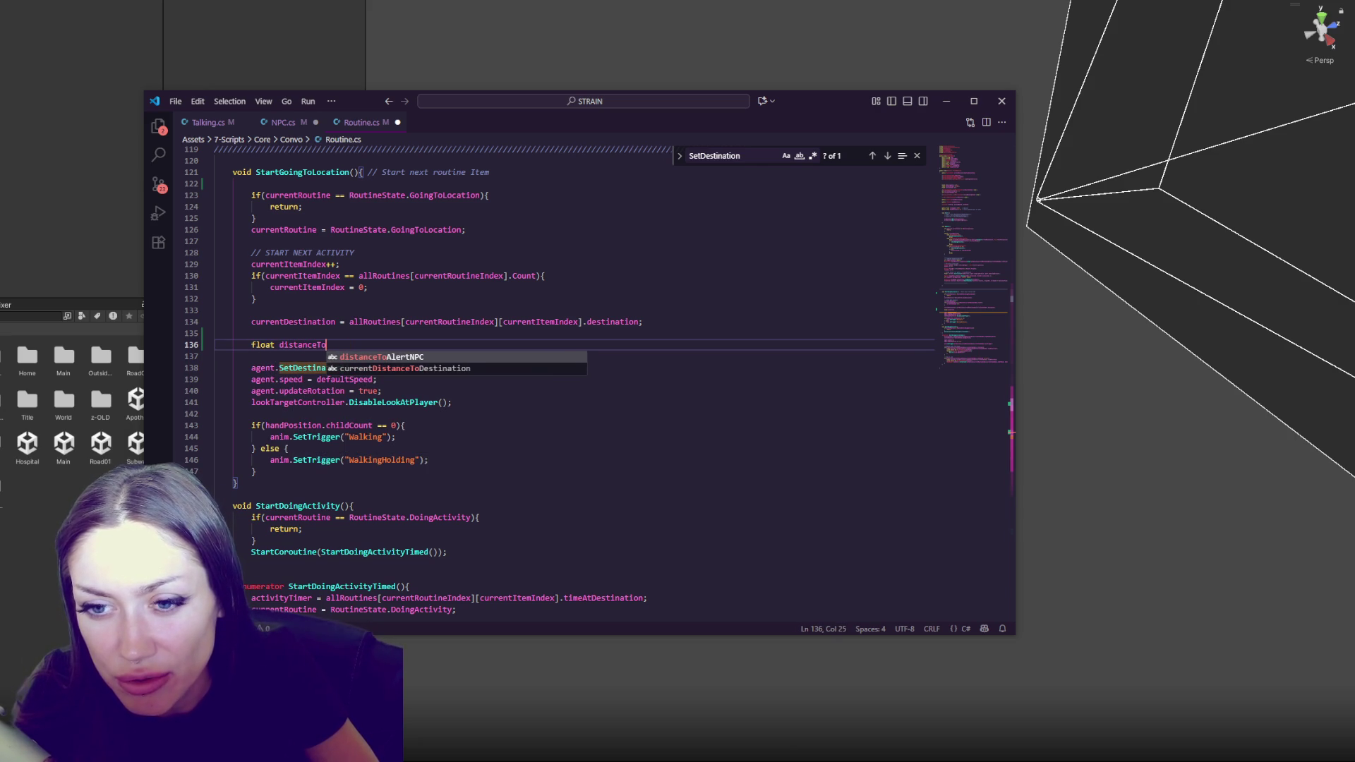
type("Destination = ")
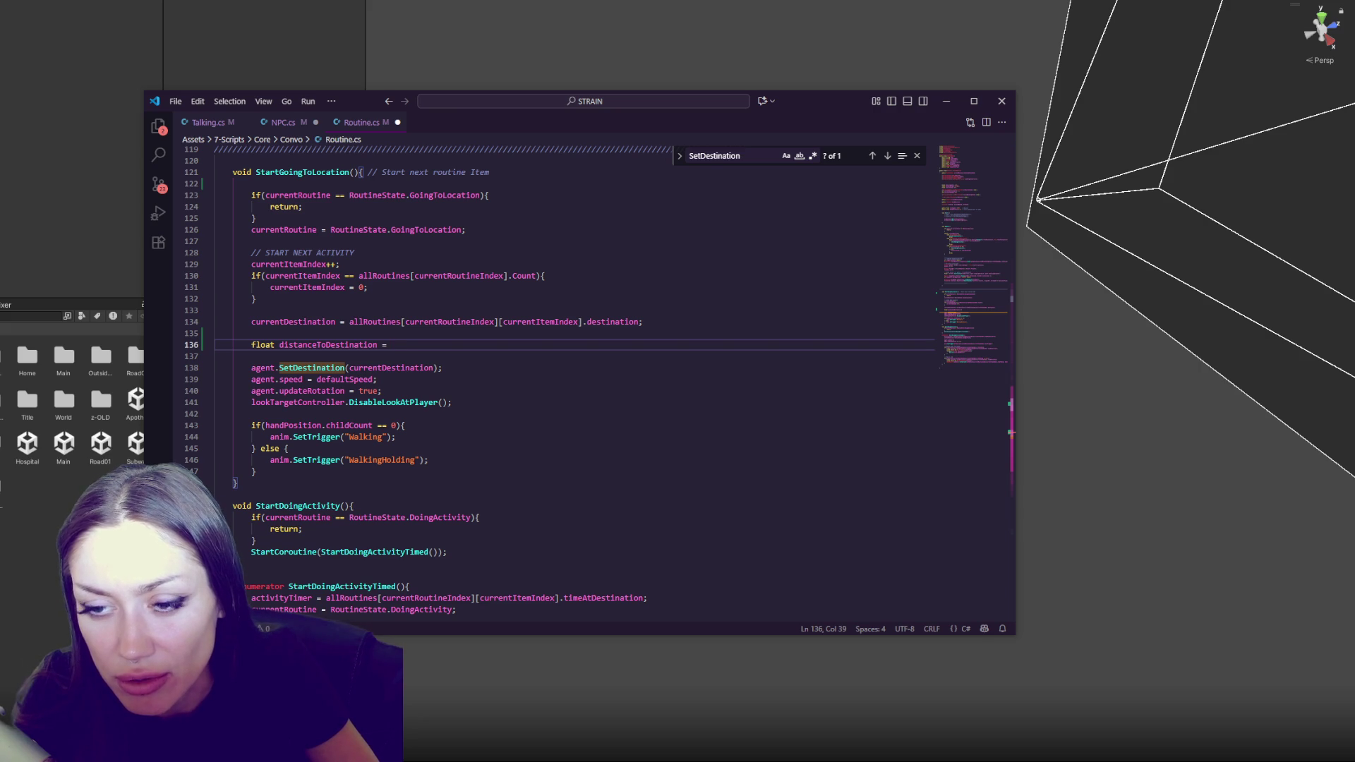
type("Vector3.")
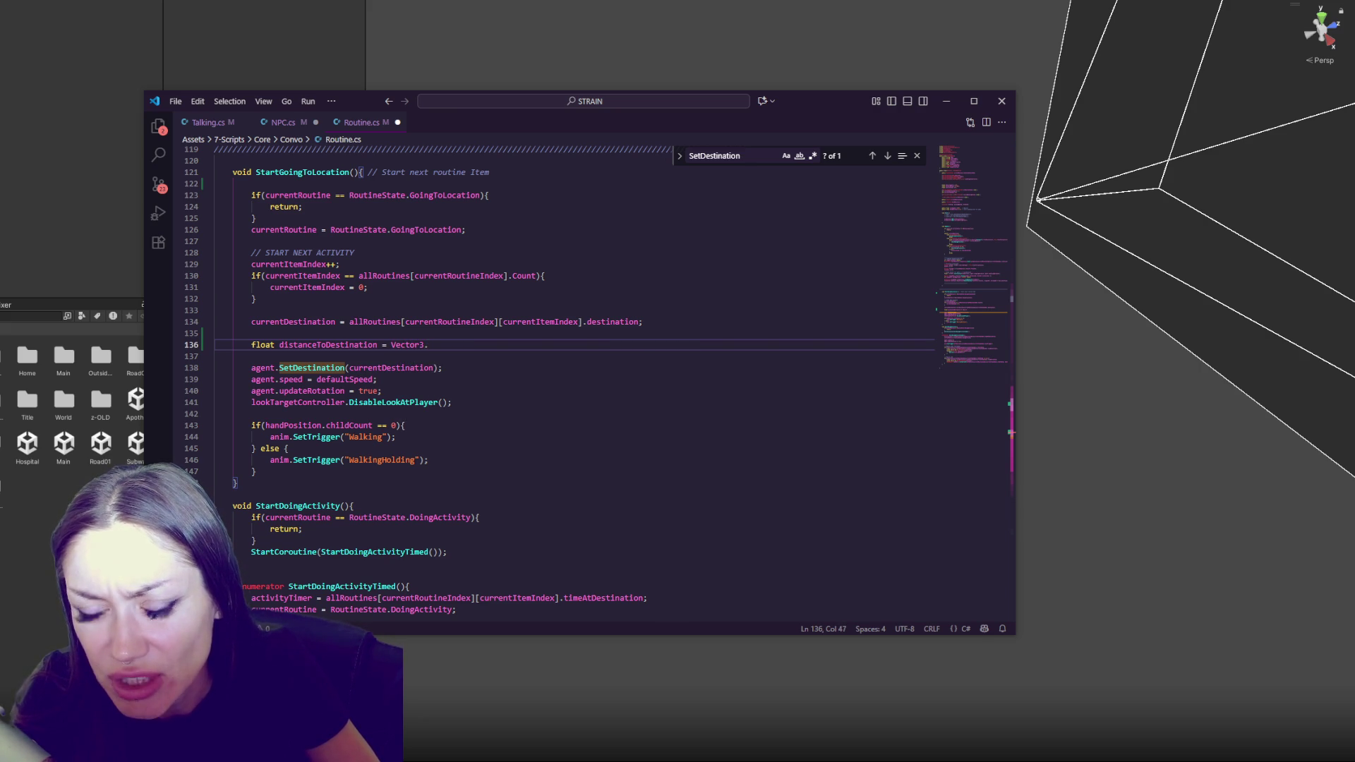
type("Distance")
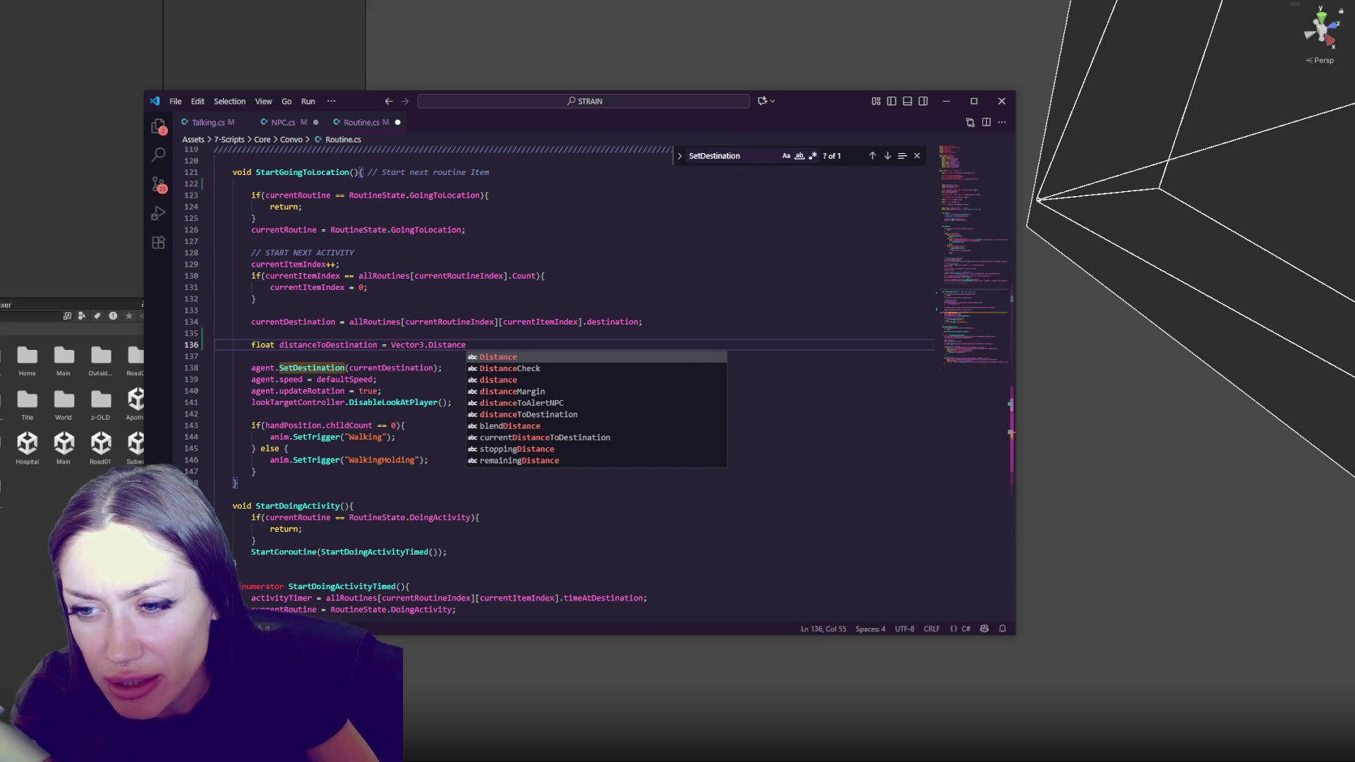
type("(")
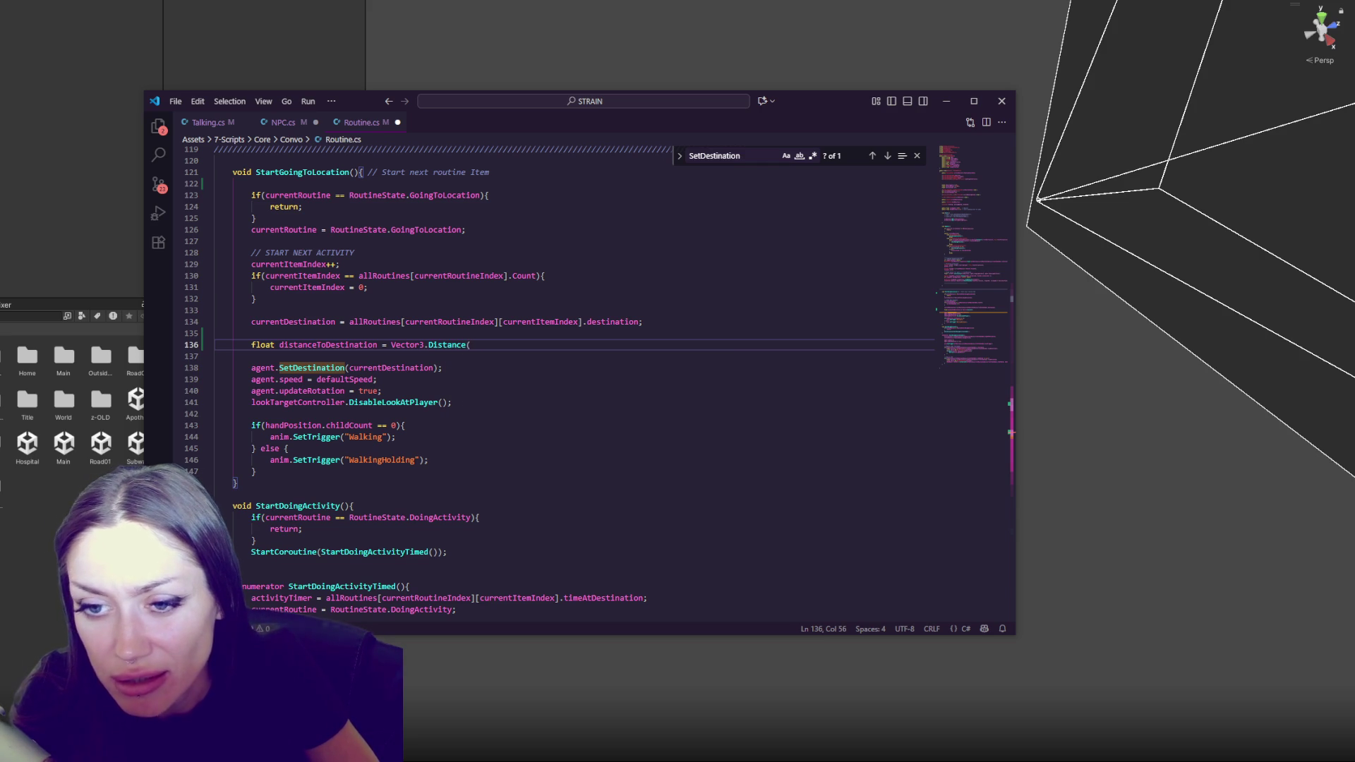
type("currentDe")
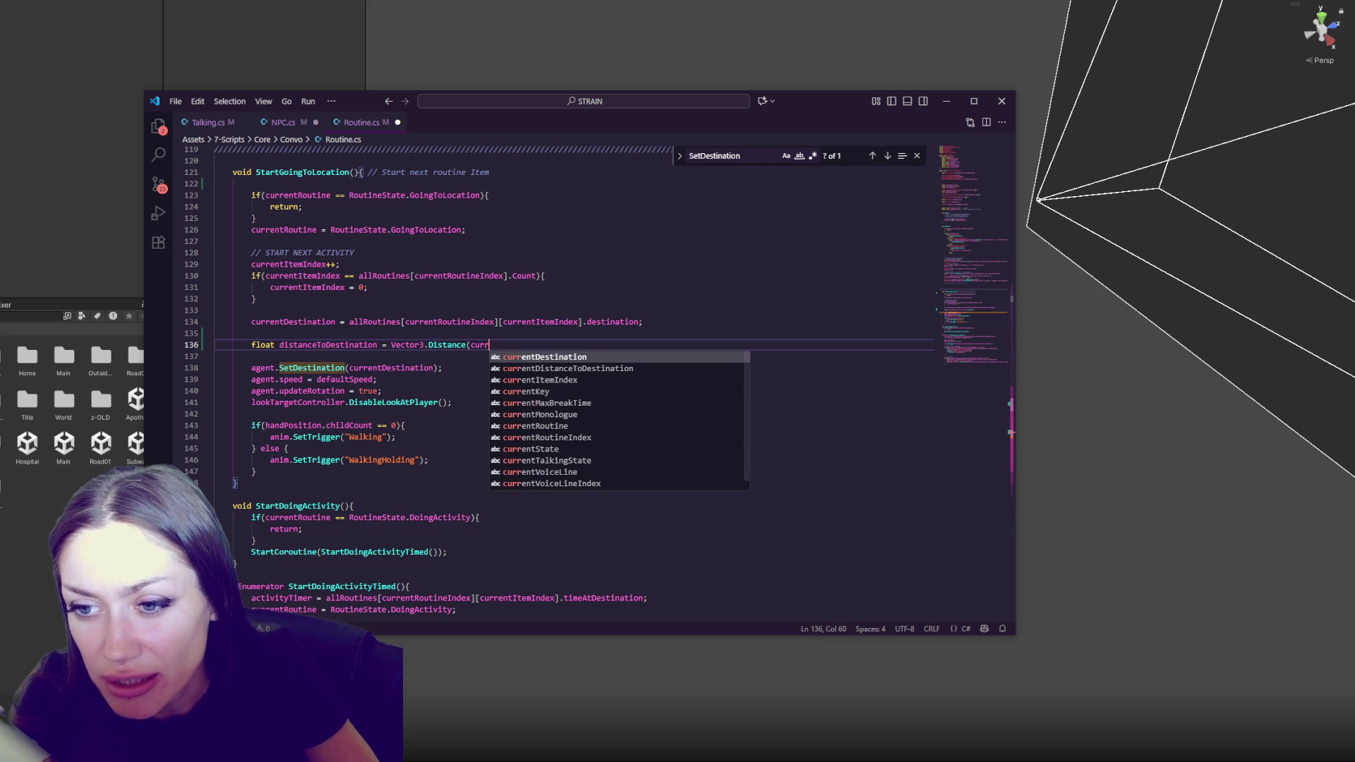
key("BackSpace")
key("BackSpace")
key("BackSpace")
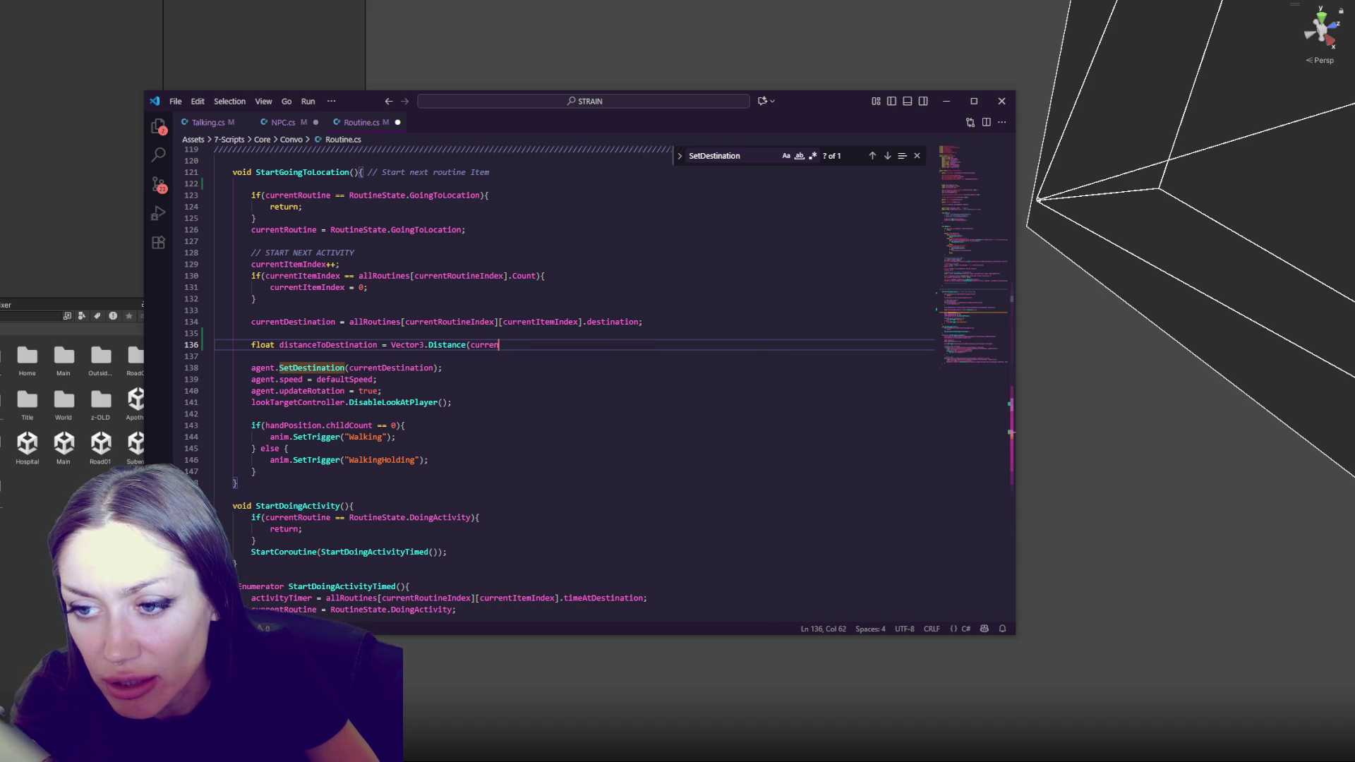
type("this.transform.posi")
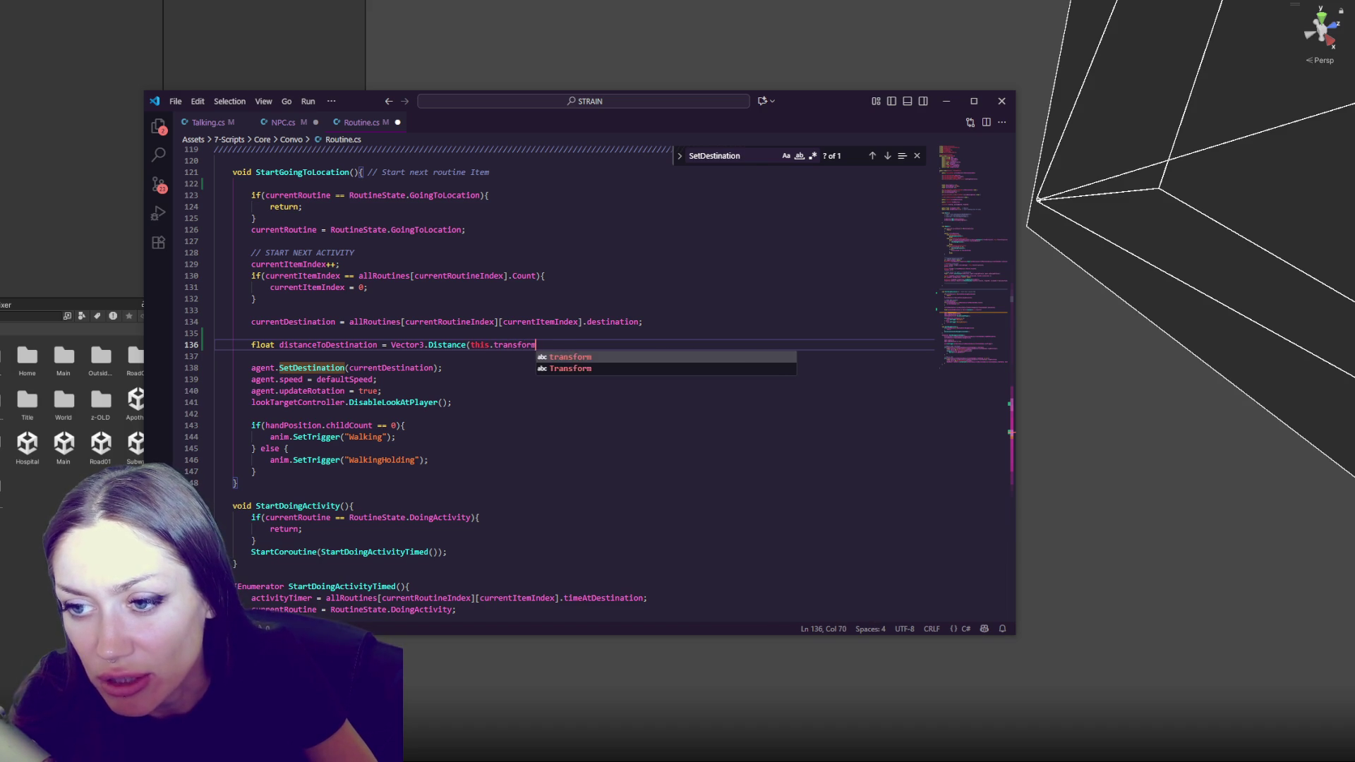
type("tion")
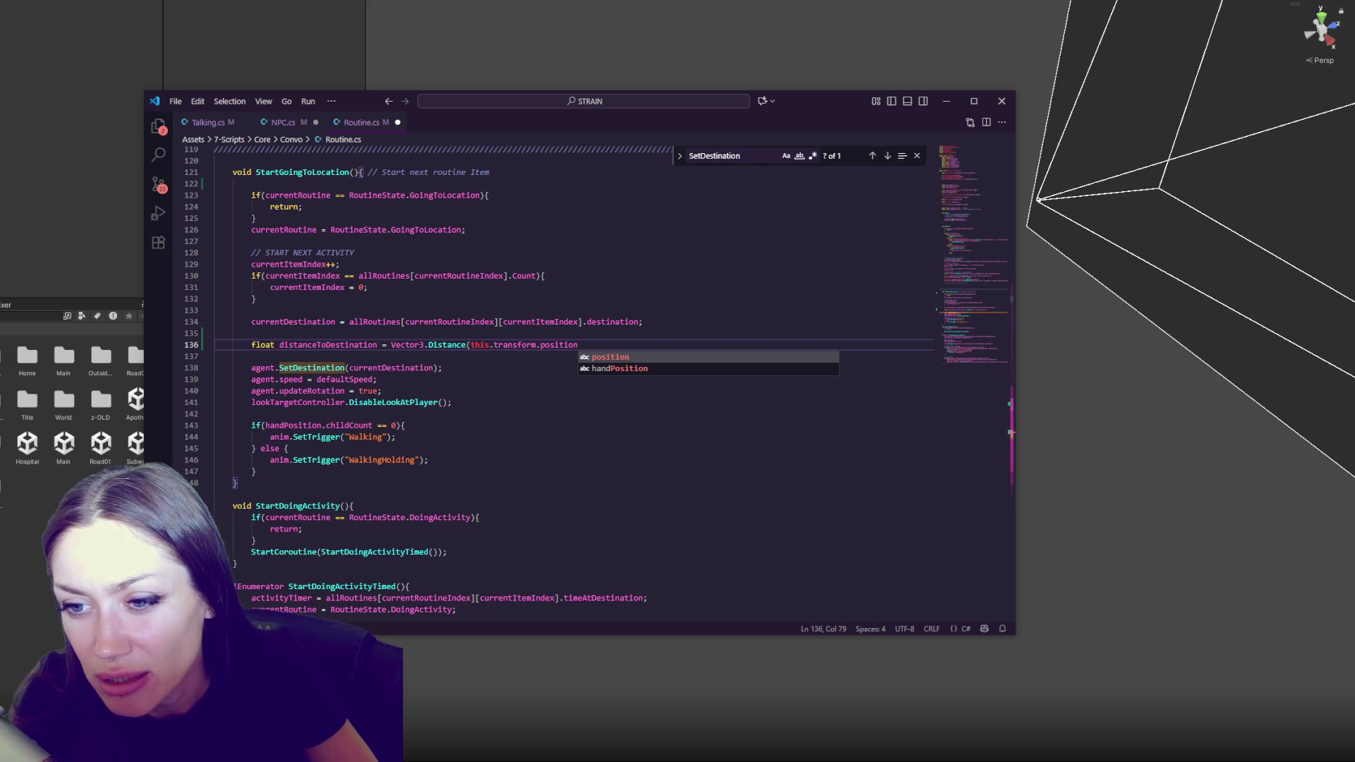
type(", currentDestination")
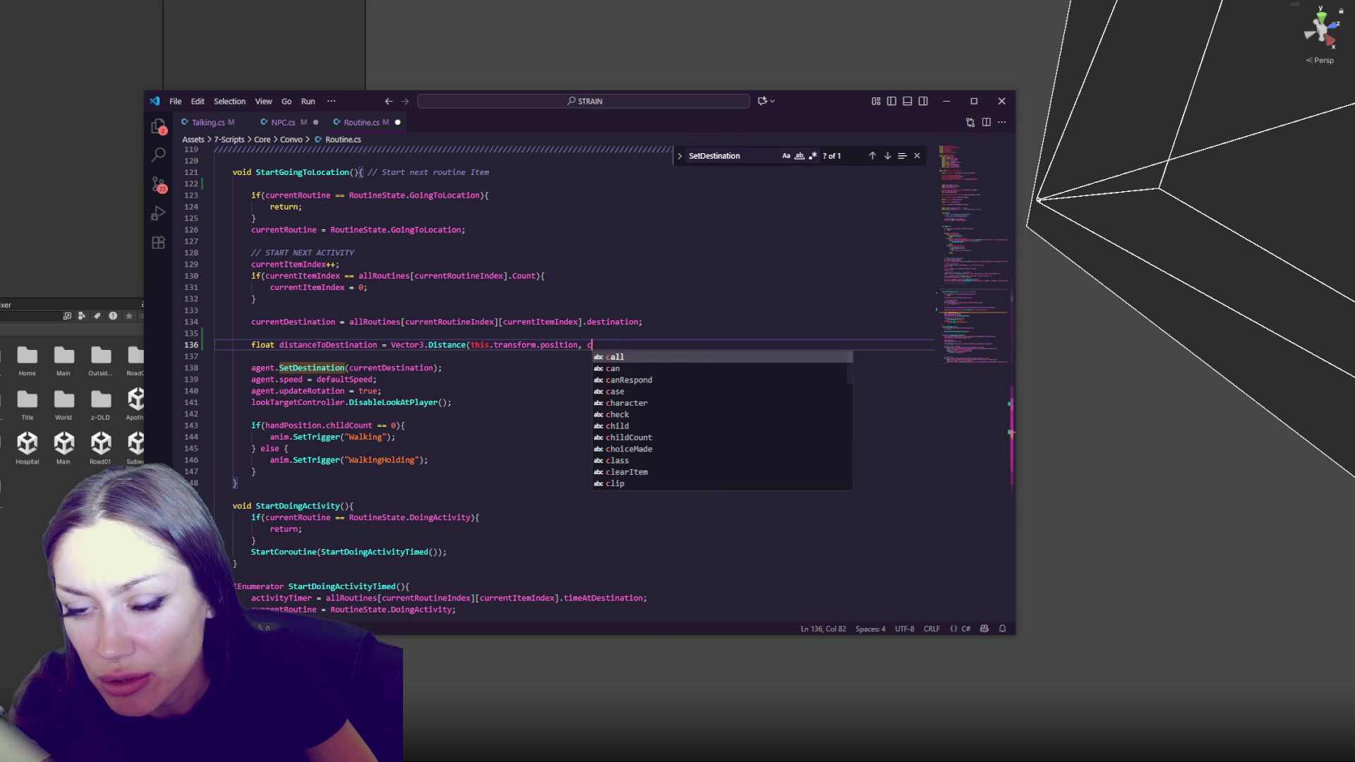
type(".position);")
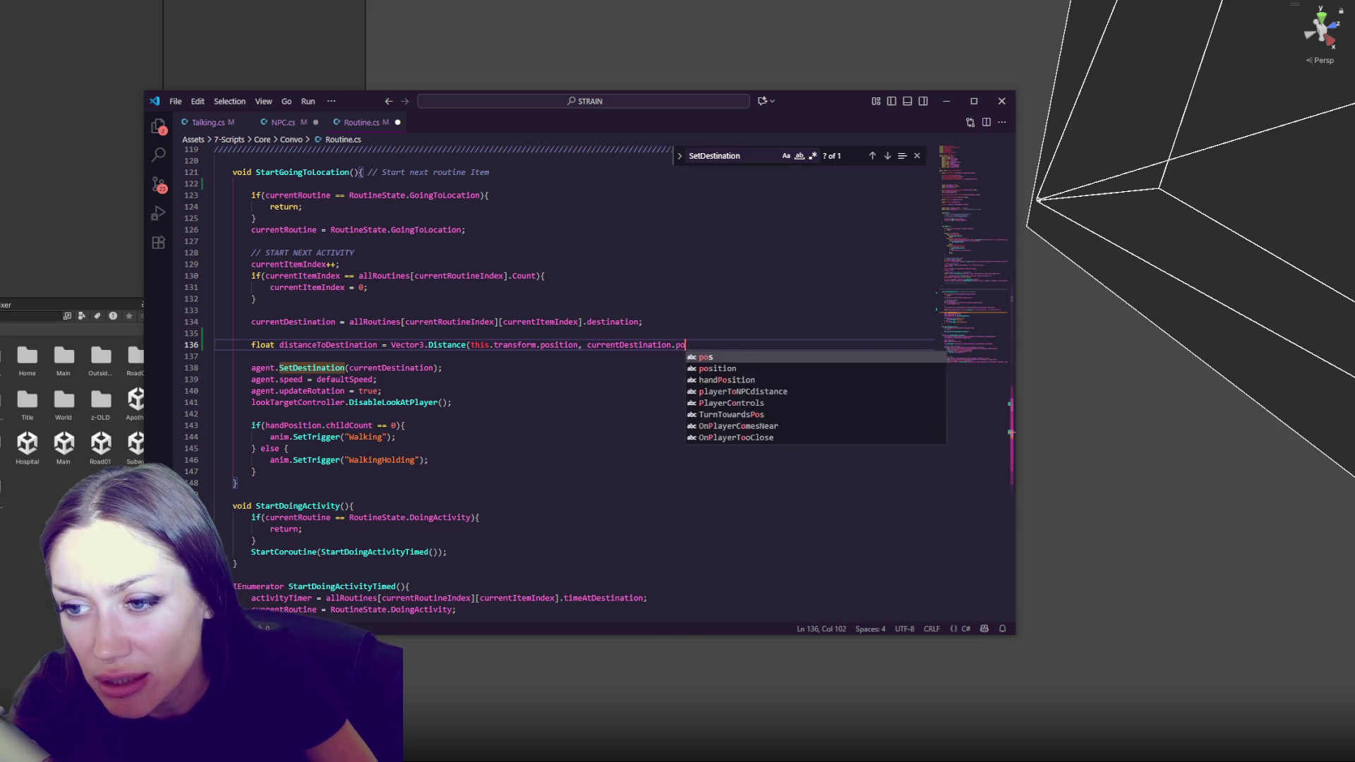
Start the block 'if(distanceToDestination < distanceToStayInRoutine){' on the next line
key("Return")
type("if(")
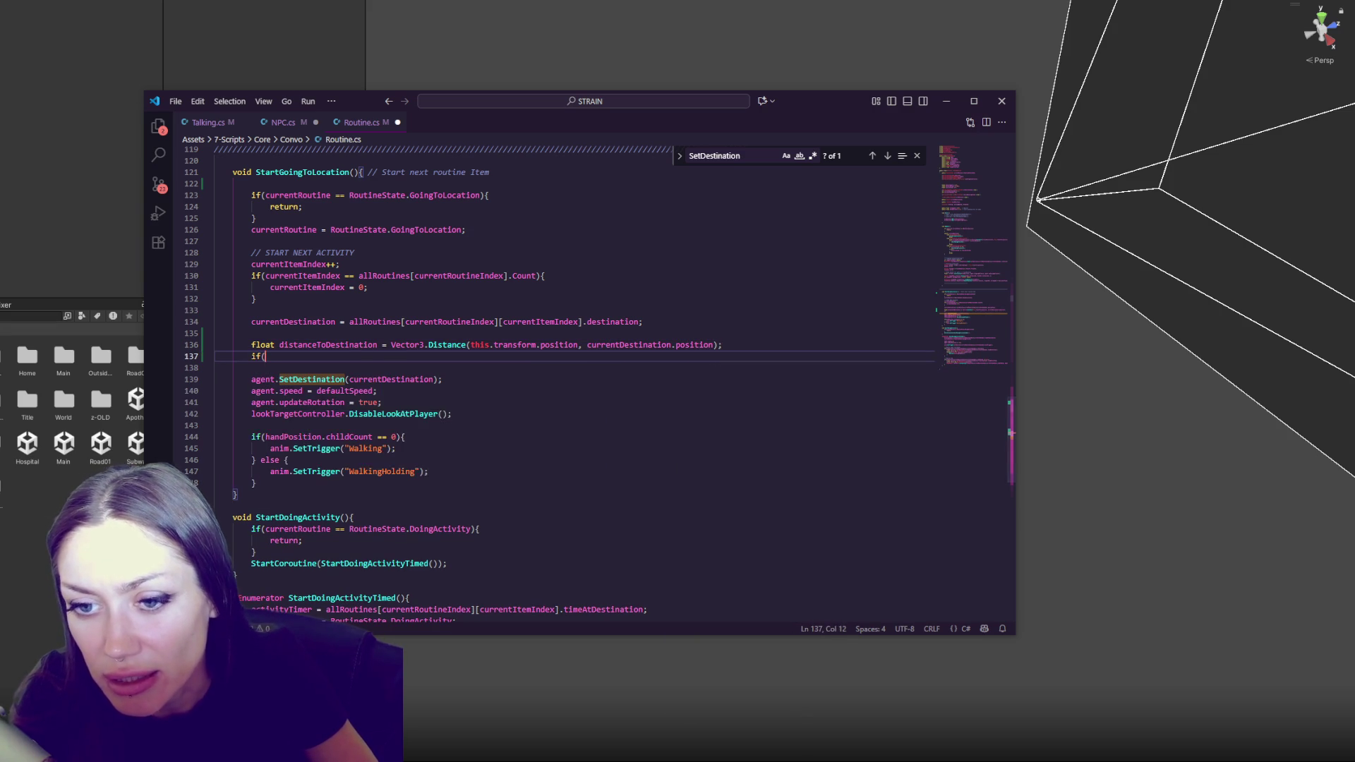
type("distanceTo")
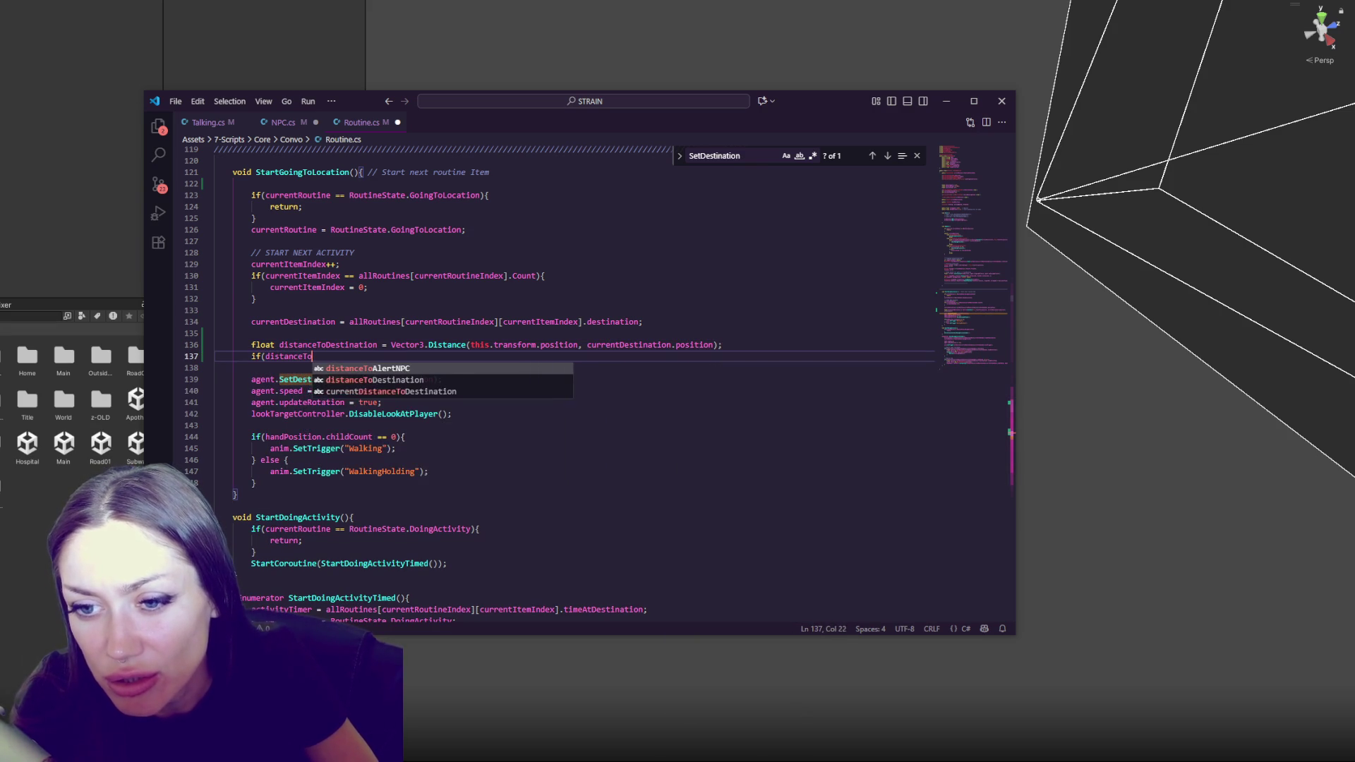
type("Destination ")
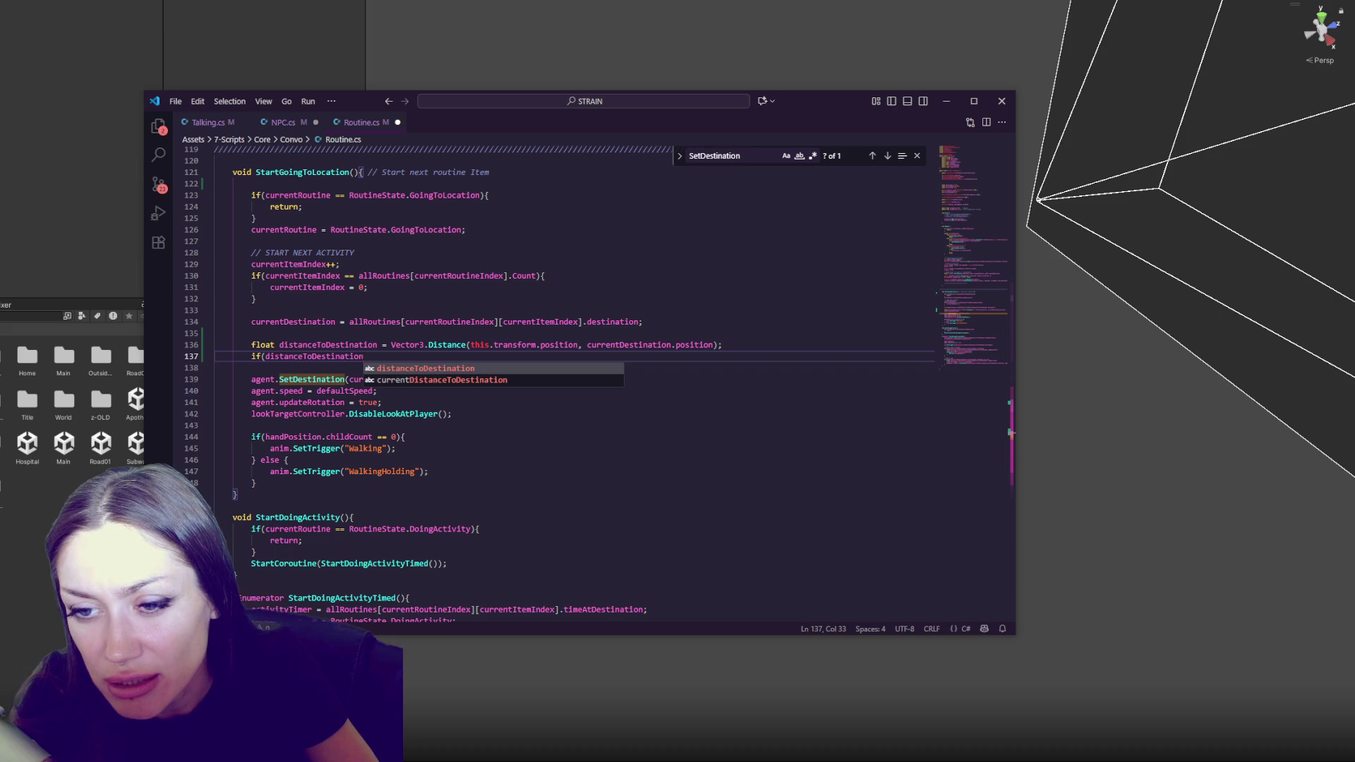
type("<")
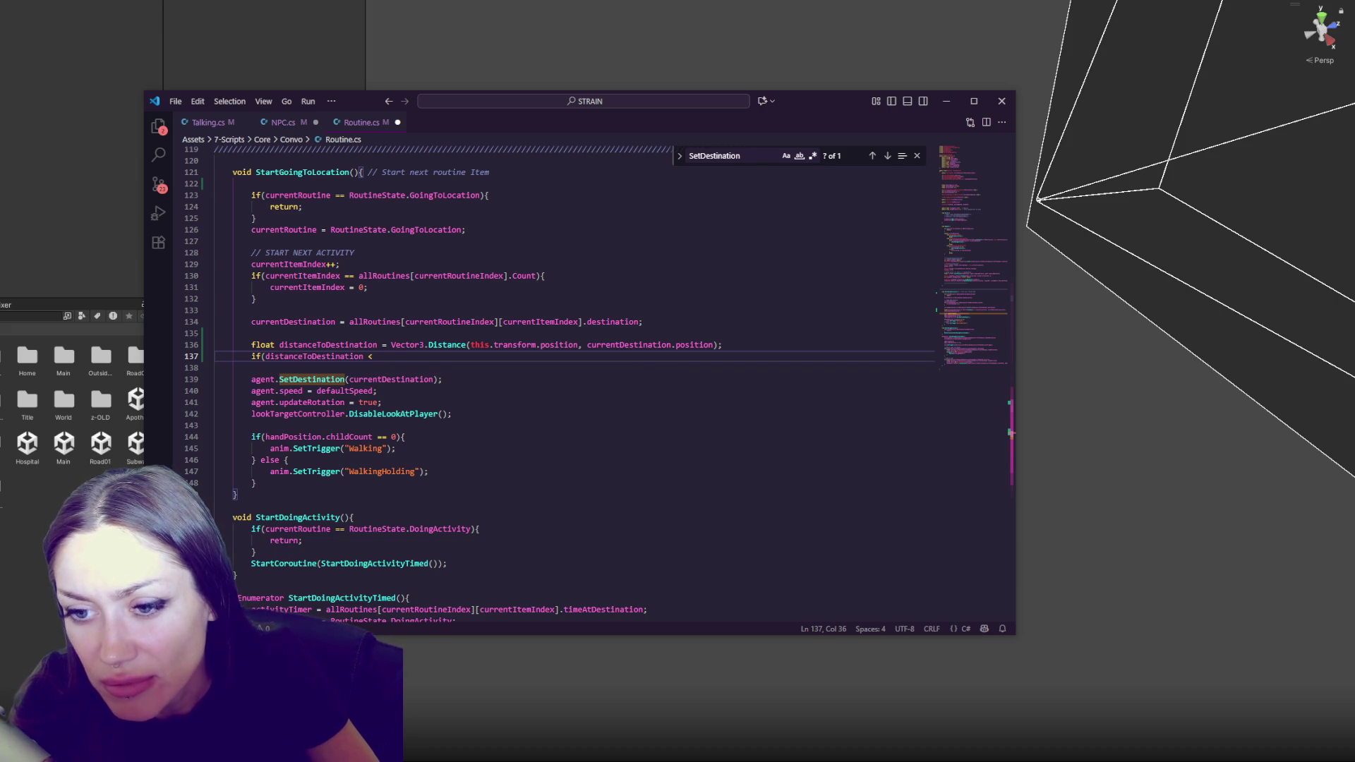
type(" distanceCh")
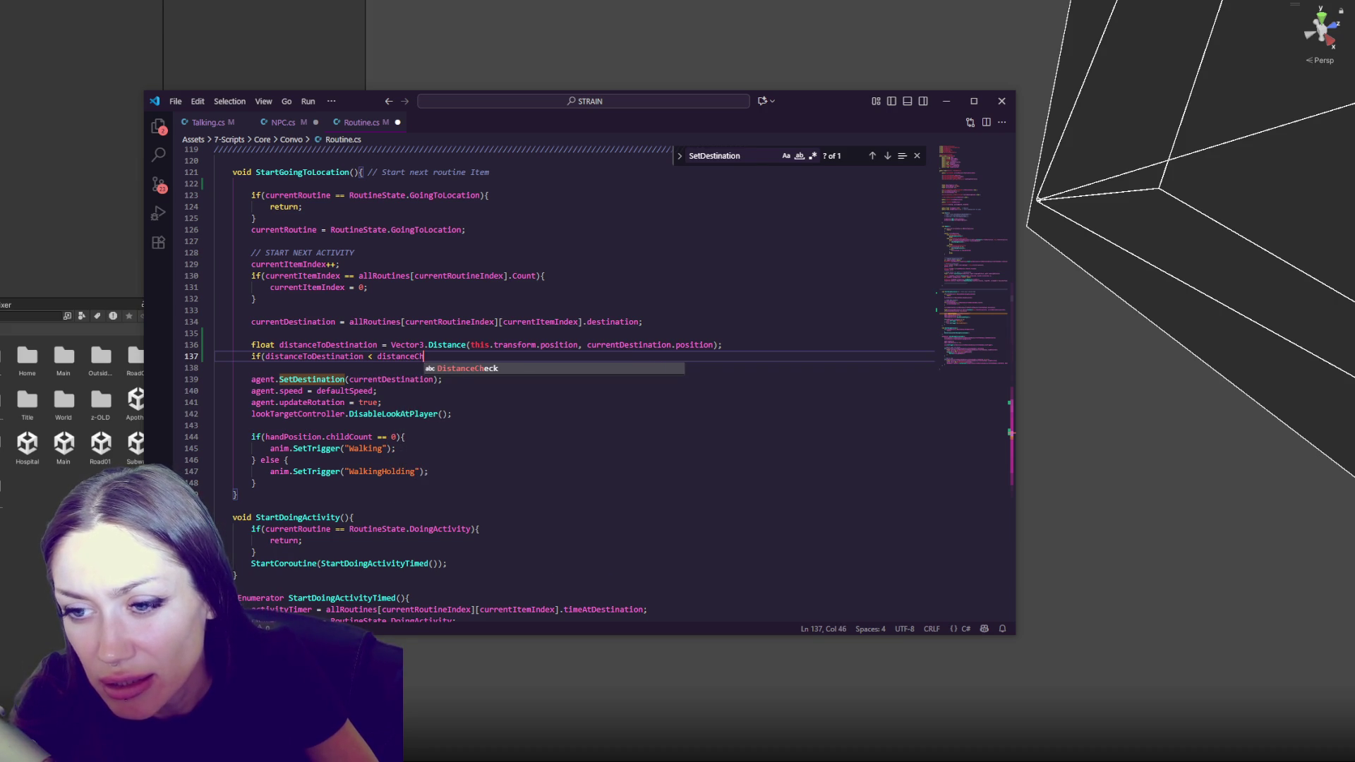
key("BackSpace")
key("BackSpace")
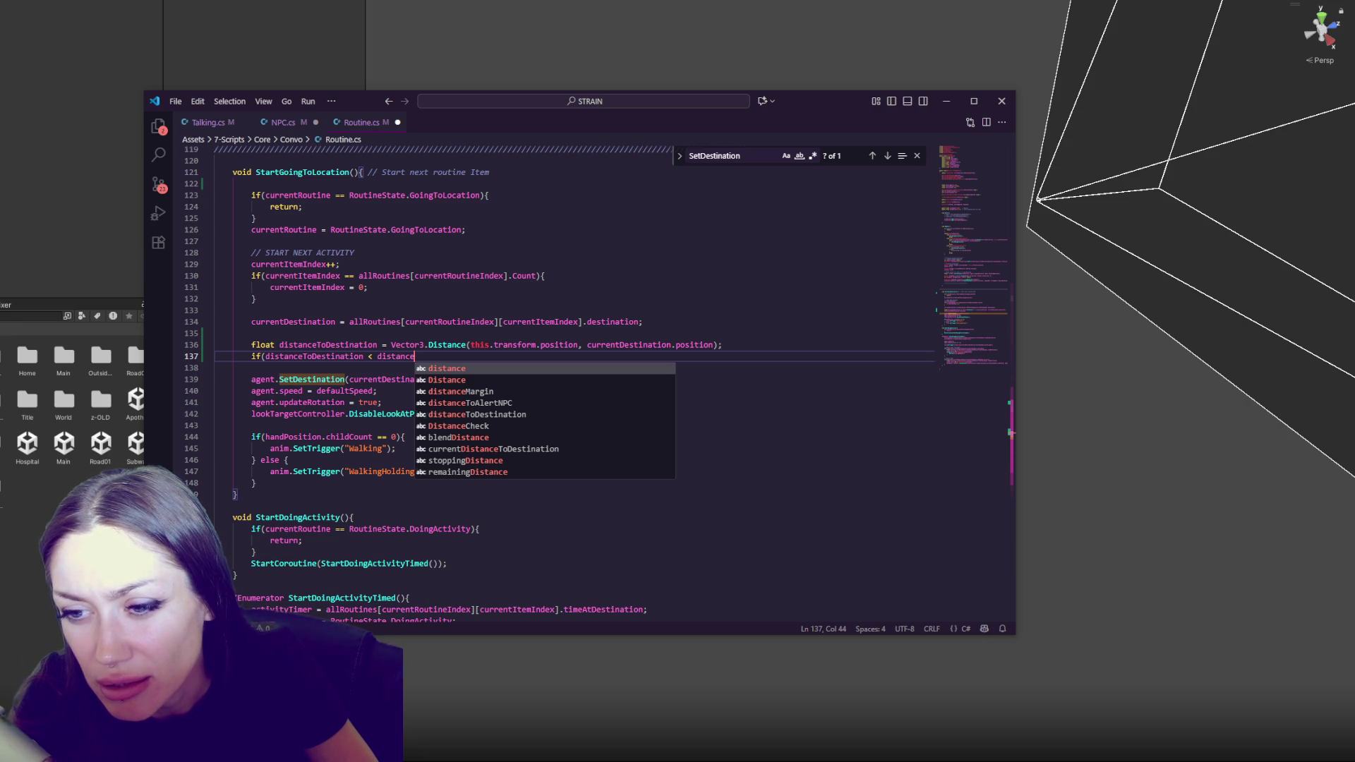
type("To")
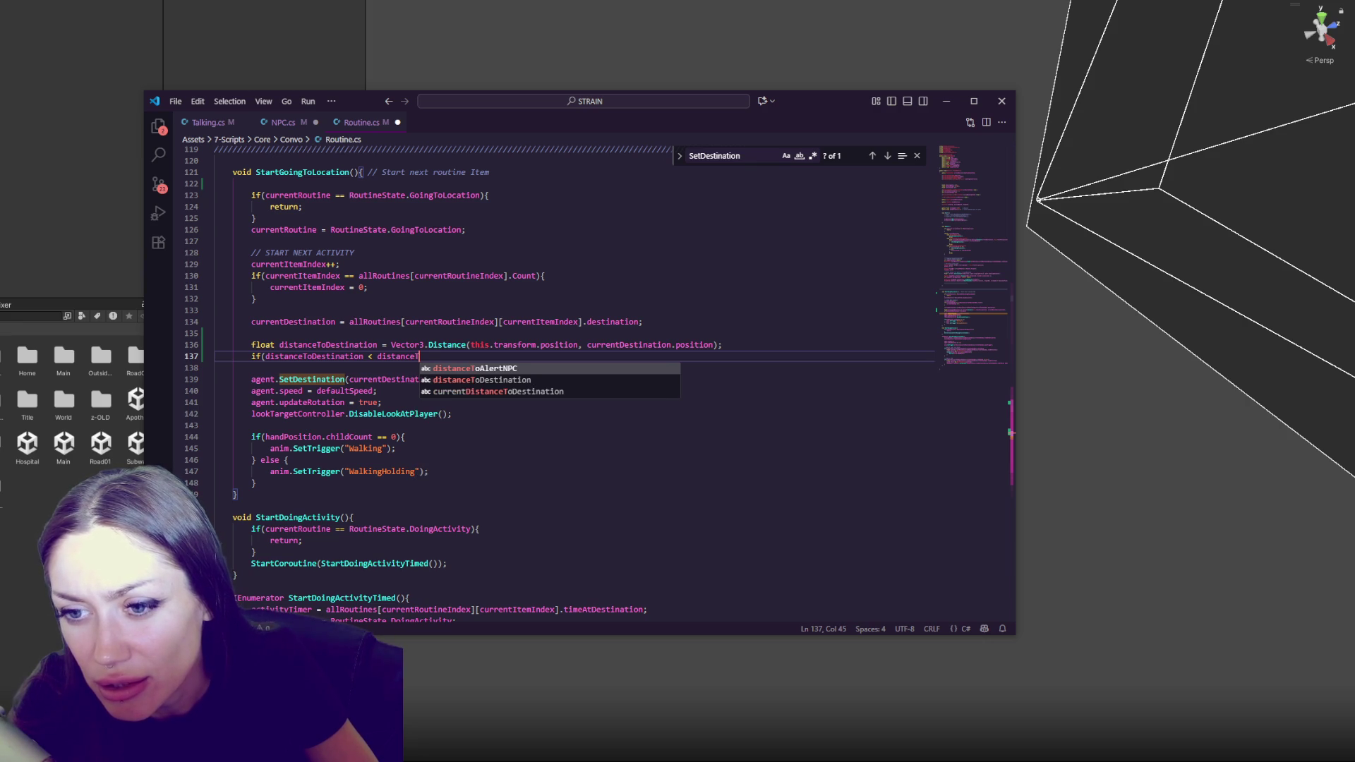
type("Sta")
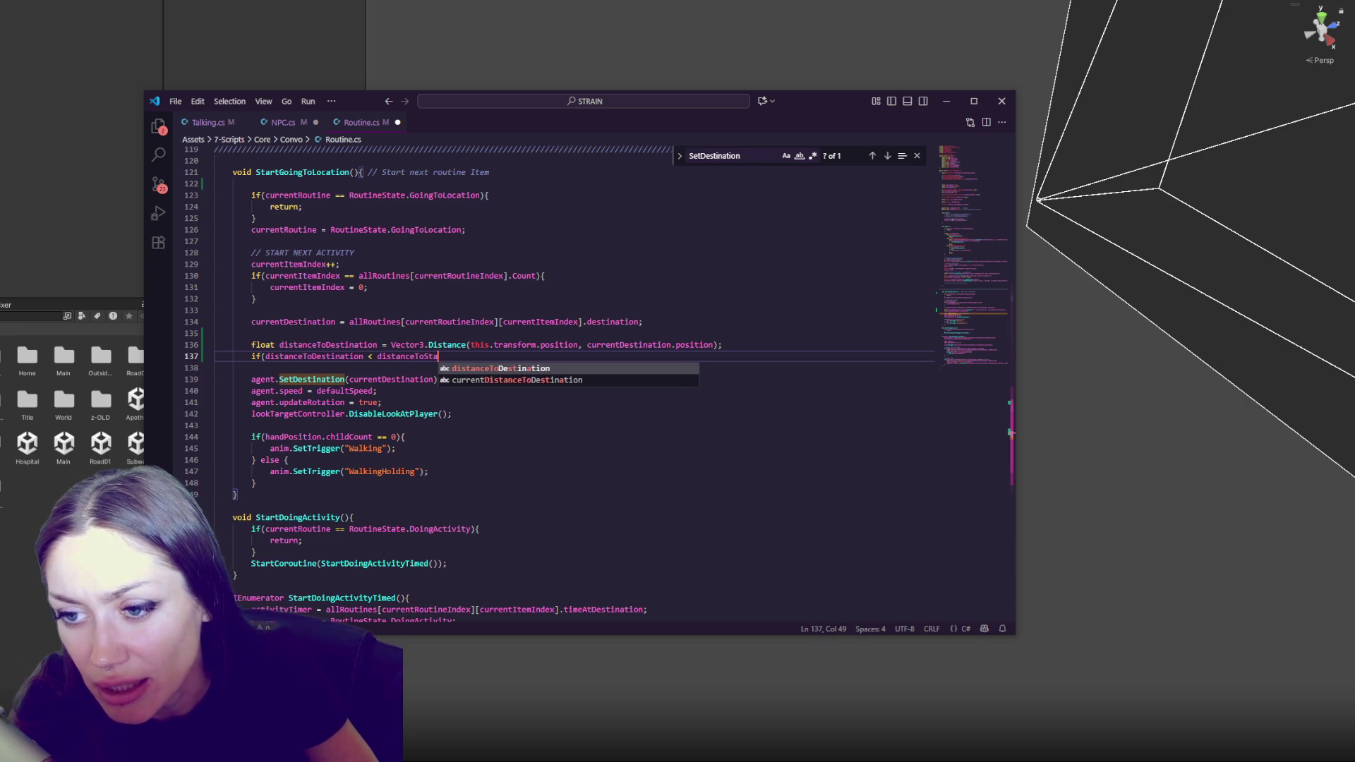
type("yInRoutine){")
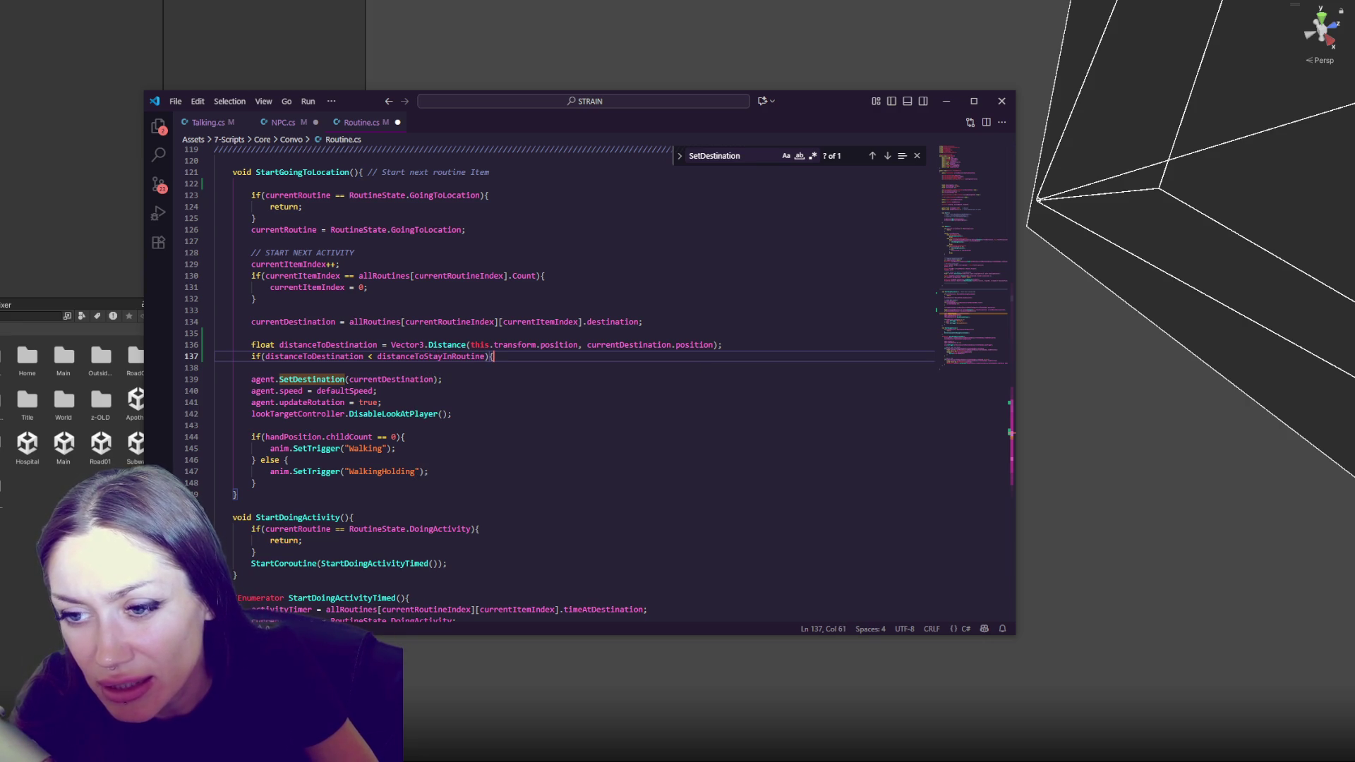
key("Return")
key("Return")
Add 'else {' and indent the walking code into it, removing leftover blank lines
type("else {")
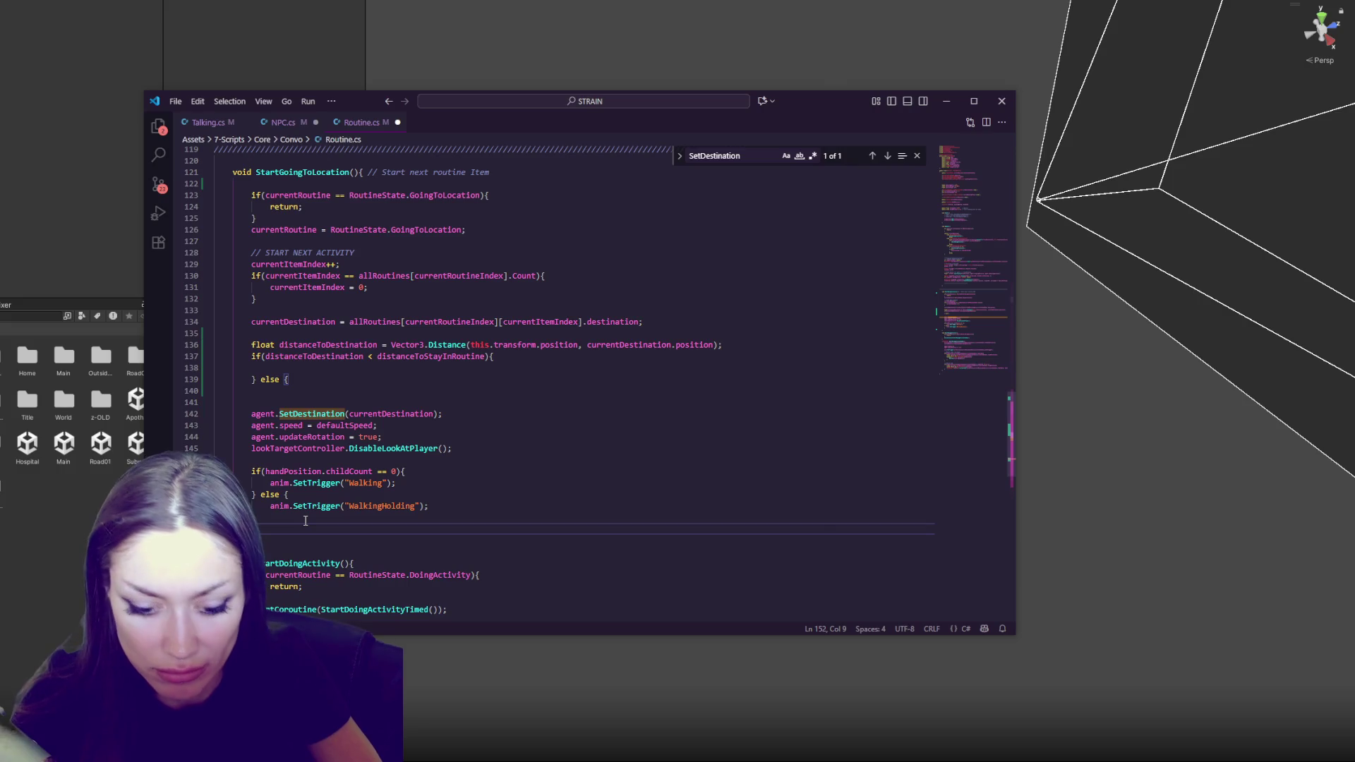
left_click_drag(243, 413, 282, 522)
key("Tab")
left_click(304, 399)
key("BackSpace")
key("BackSpace")
Add '// START ACTIVITY IF ALREADY IN POSITION, OTHERWISE WALK THERE' above the check and indent the if body
left_click(299, 334)
key("Return")
key("Tab")
type("// ")
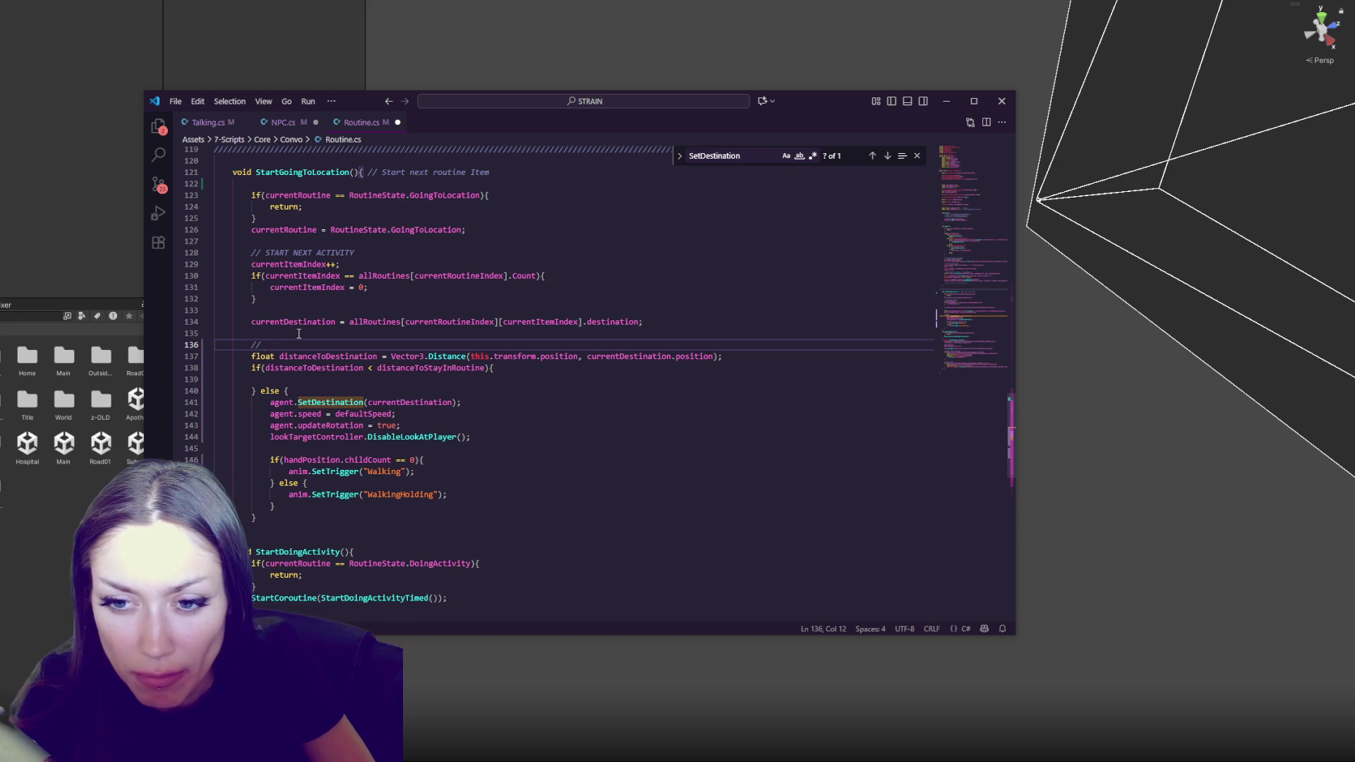
type("START ACTIVITY IS")
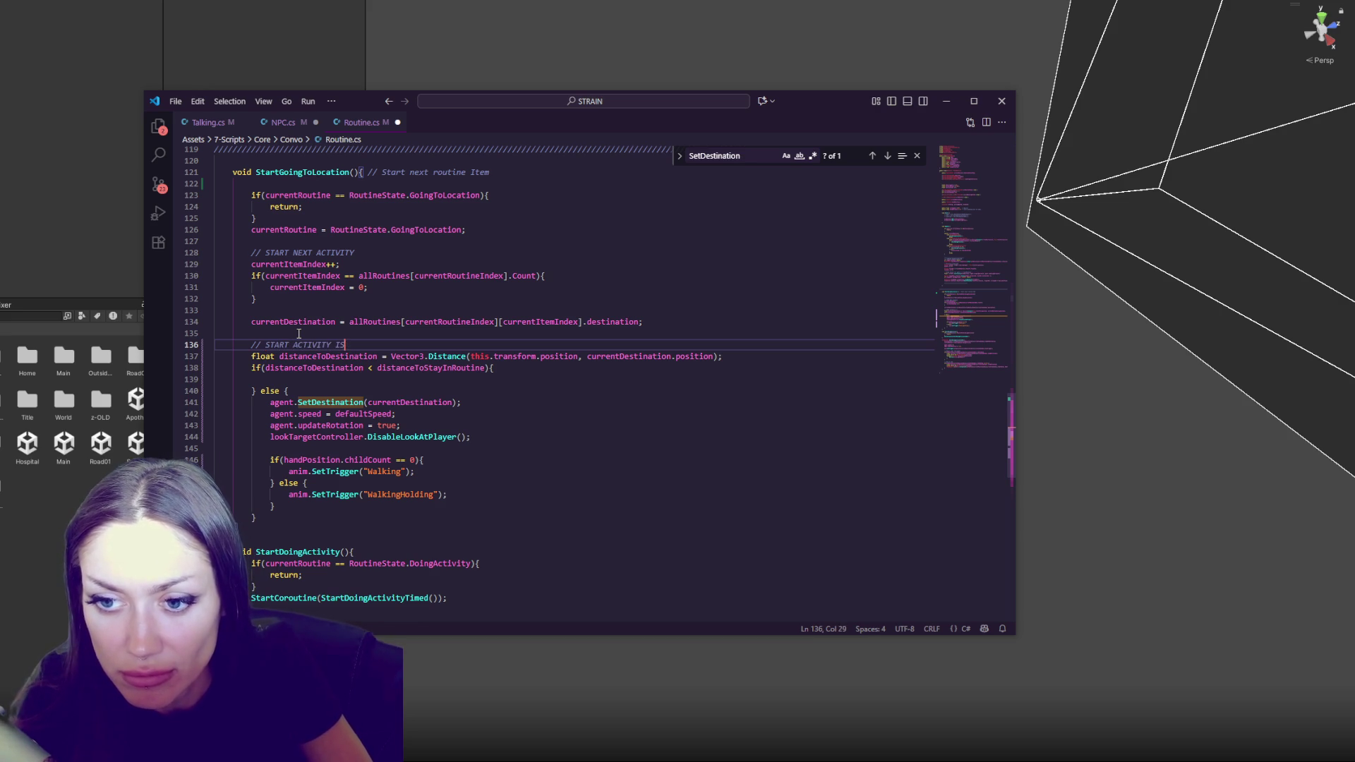
key("BackSpace")
type("F ALREADY IN POSITION")
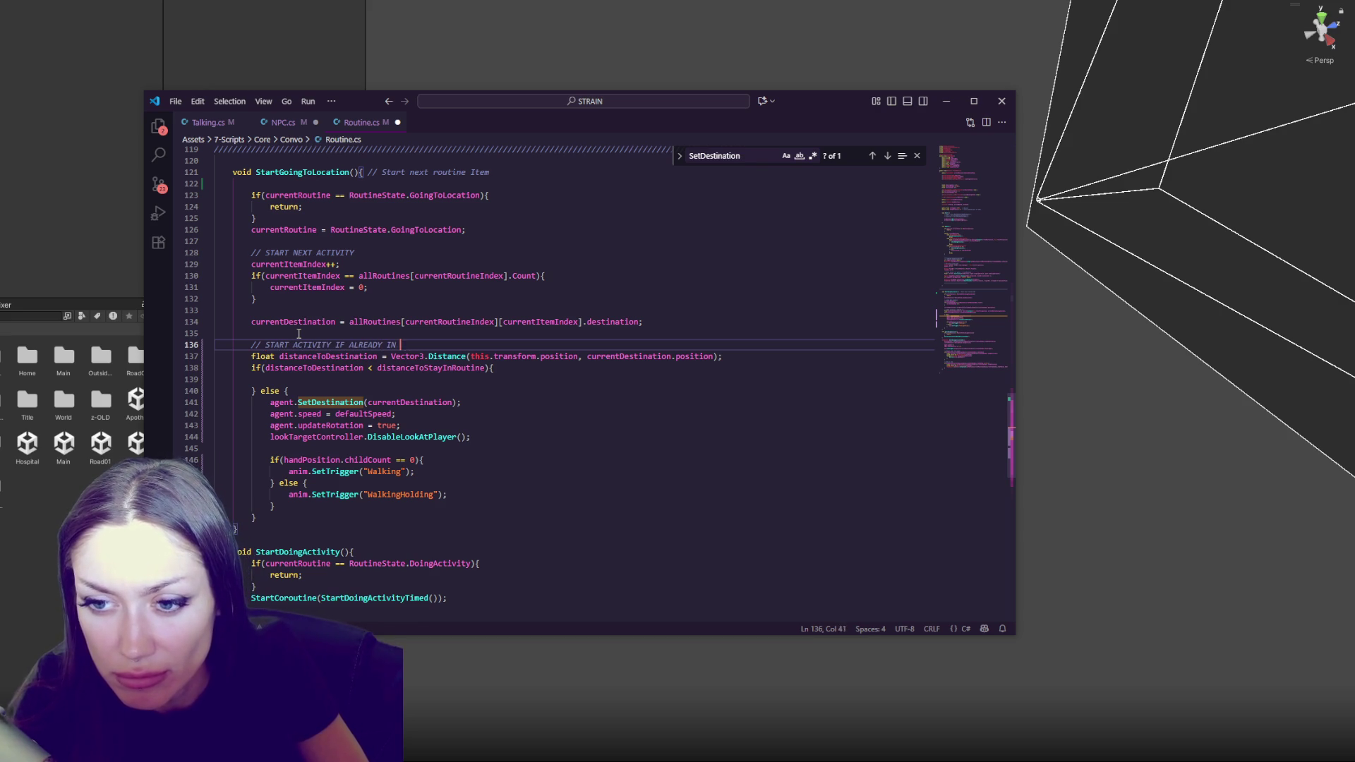
type(", O")
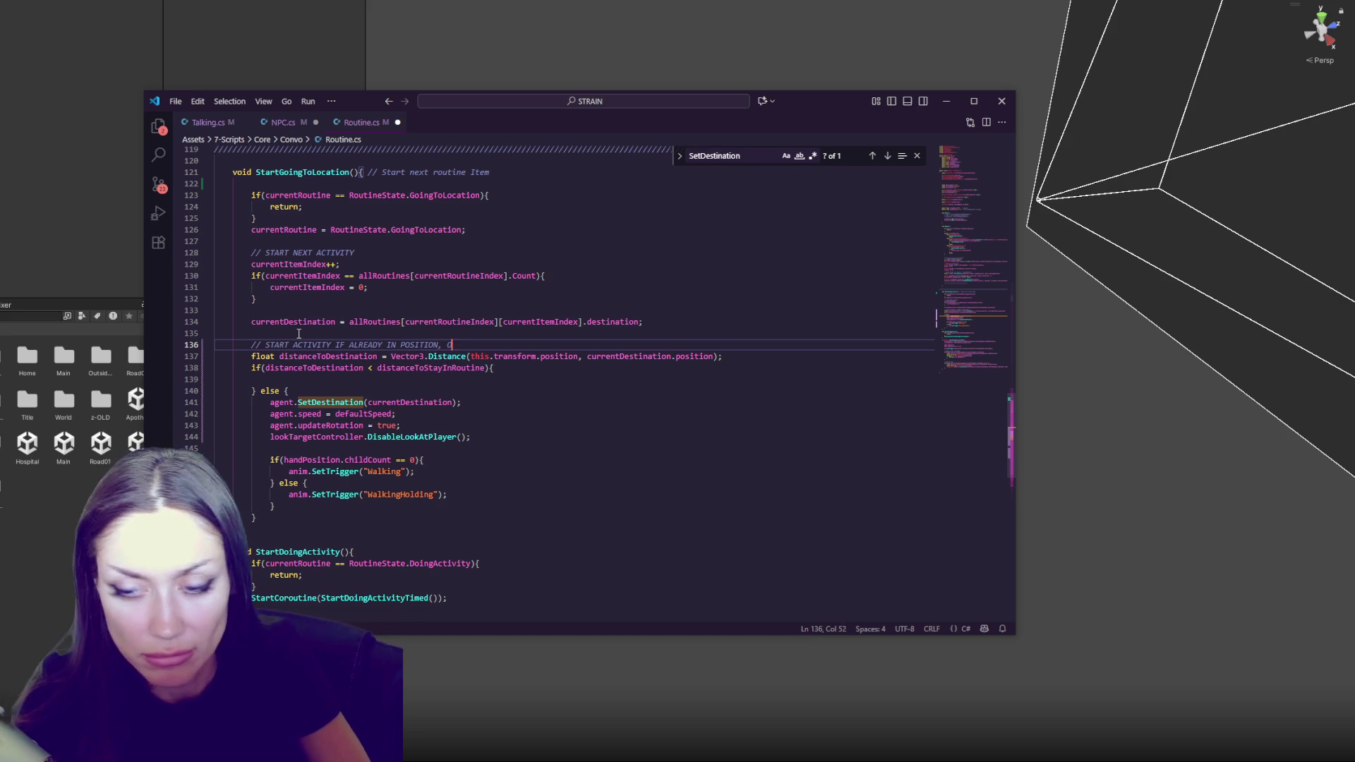
type("THERWISE WALK THERE")
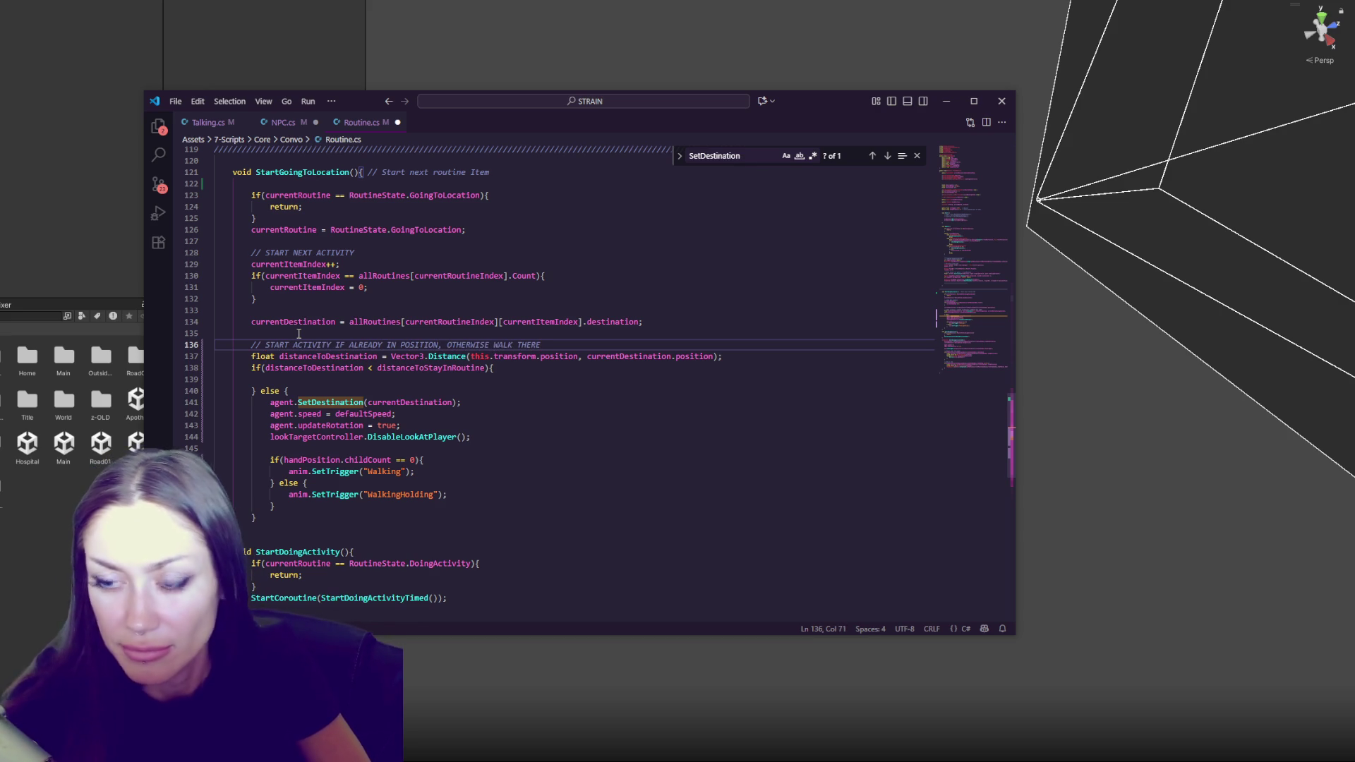
key("Home")
key("Return")
left_click(404, 390)
key("Tab")
key("Tab")
key("Tab")
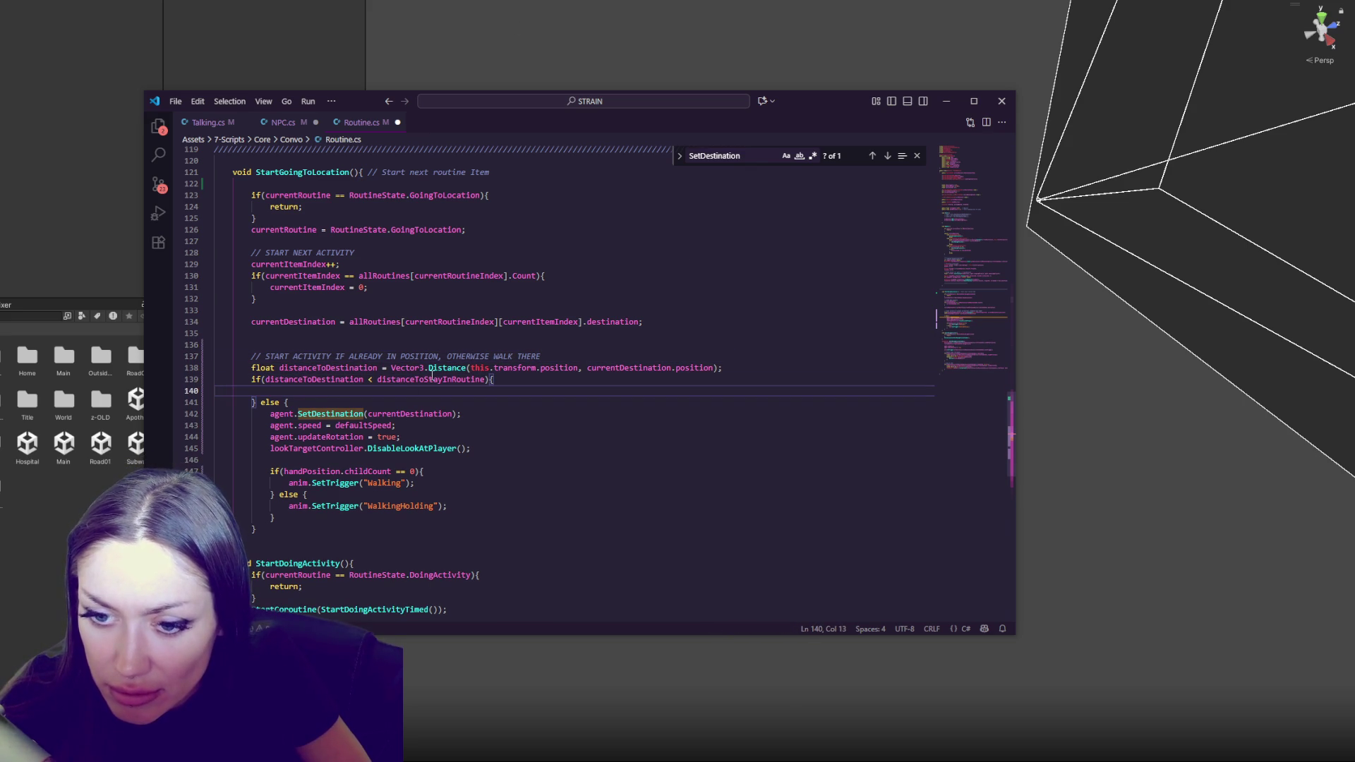
double_click(314, 561)
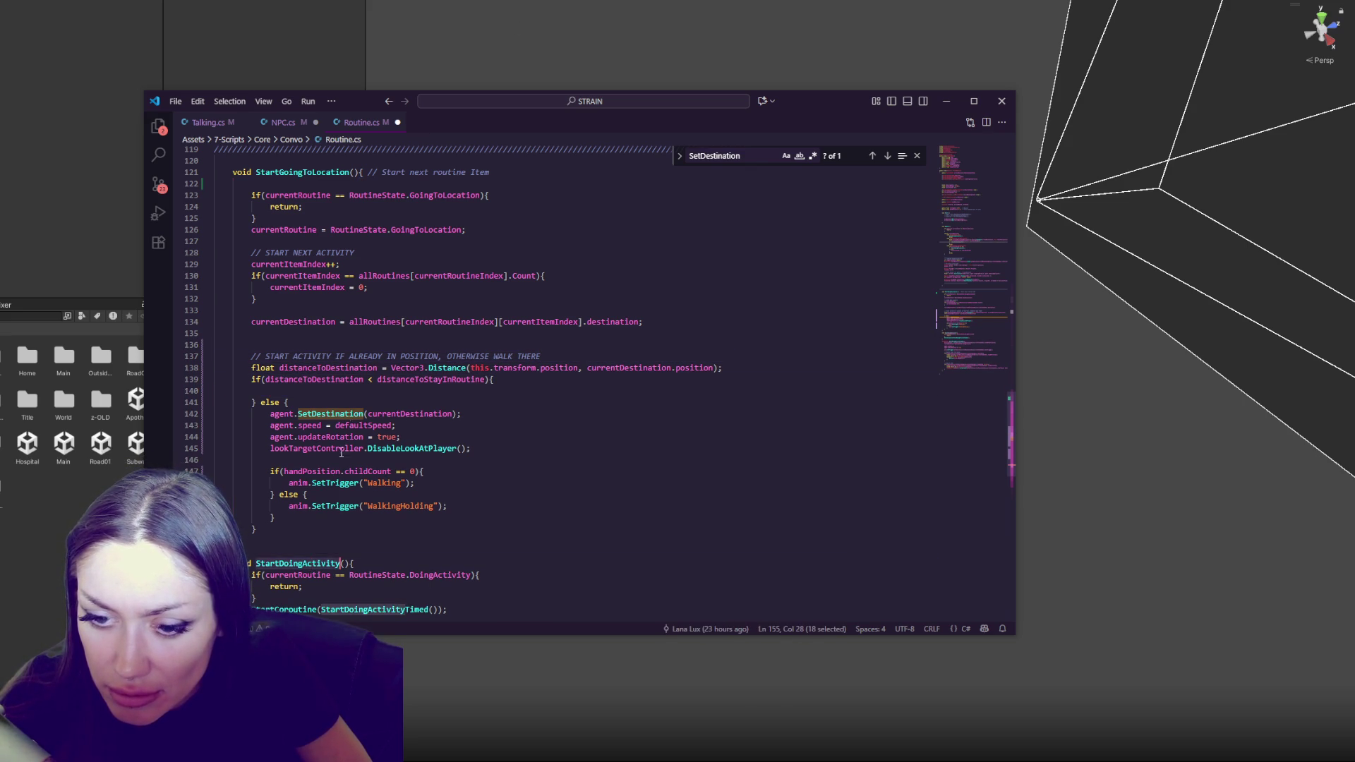
Review where Update already calls StartDoingActivity
left_click(351, 390)
scroll(352, 390, "up", 15)
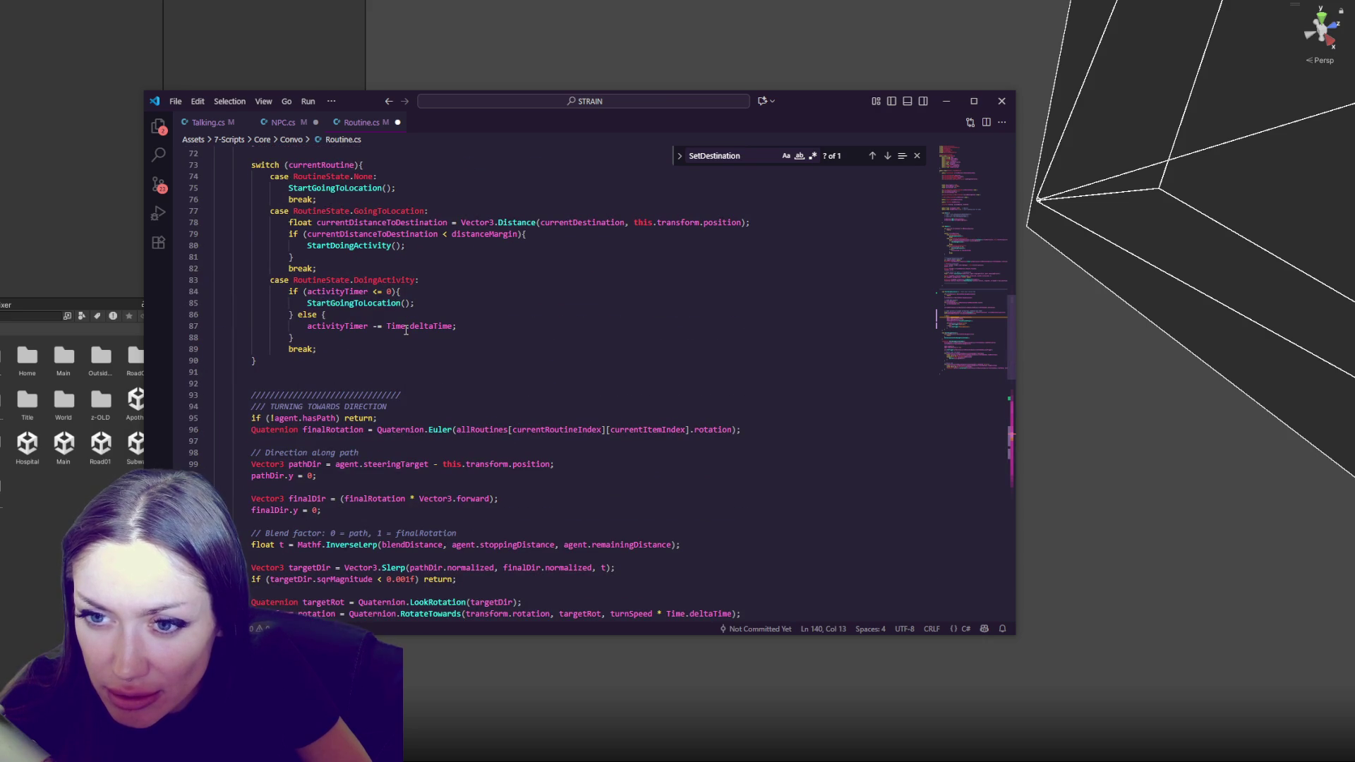
double_click(368, 246)
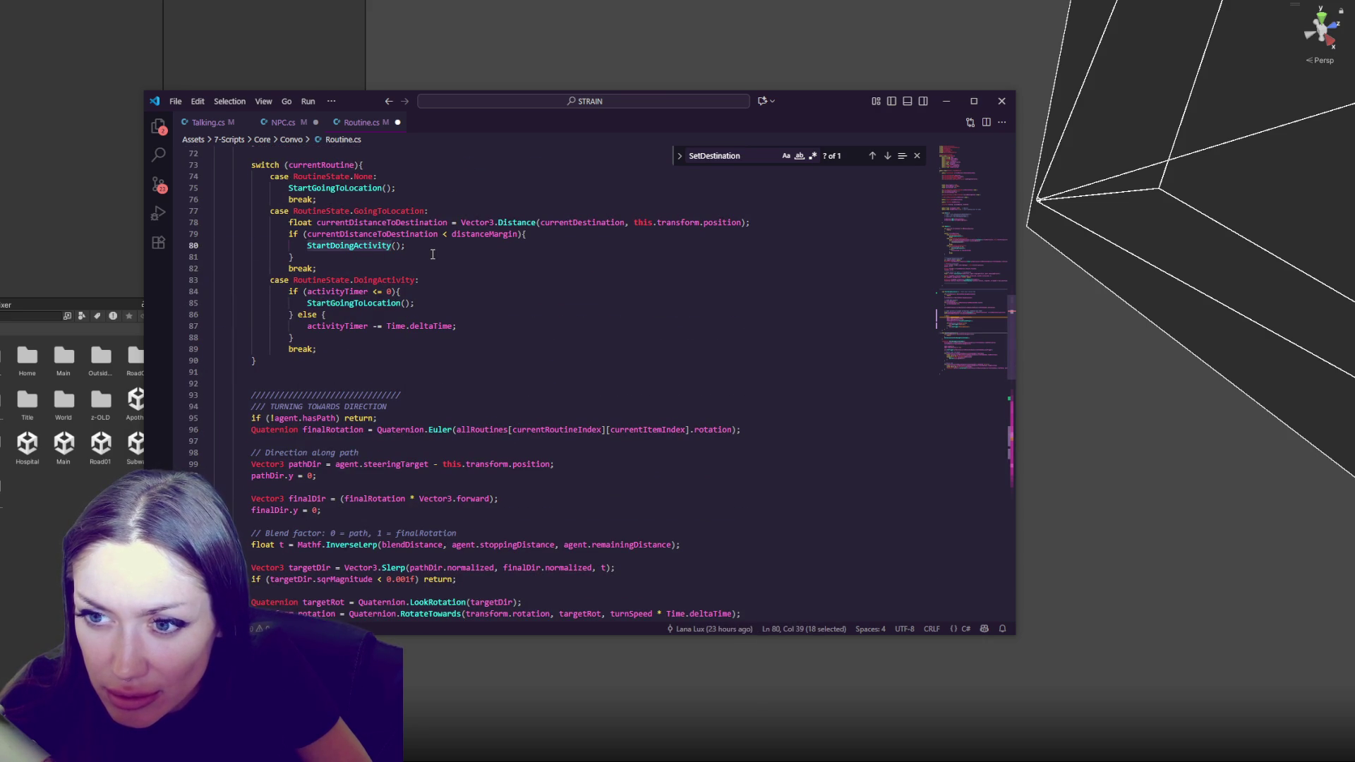
scroll(433, 254, "down", 20)
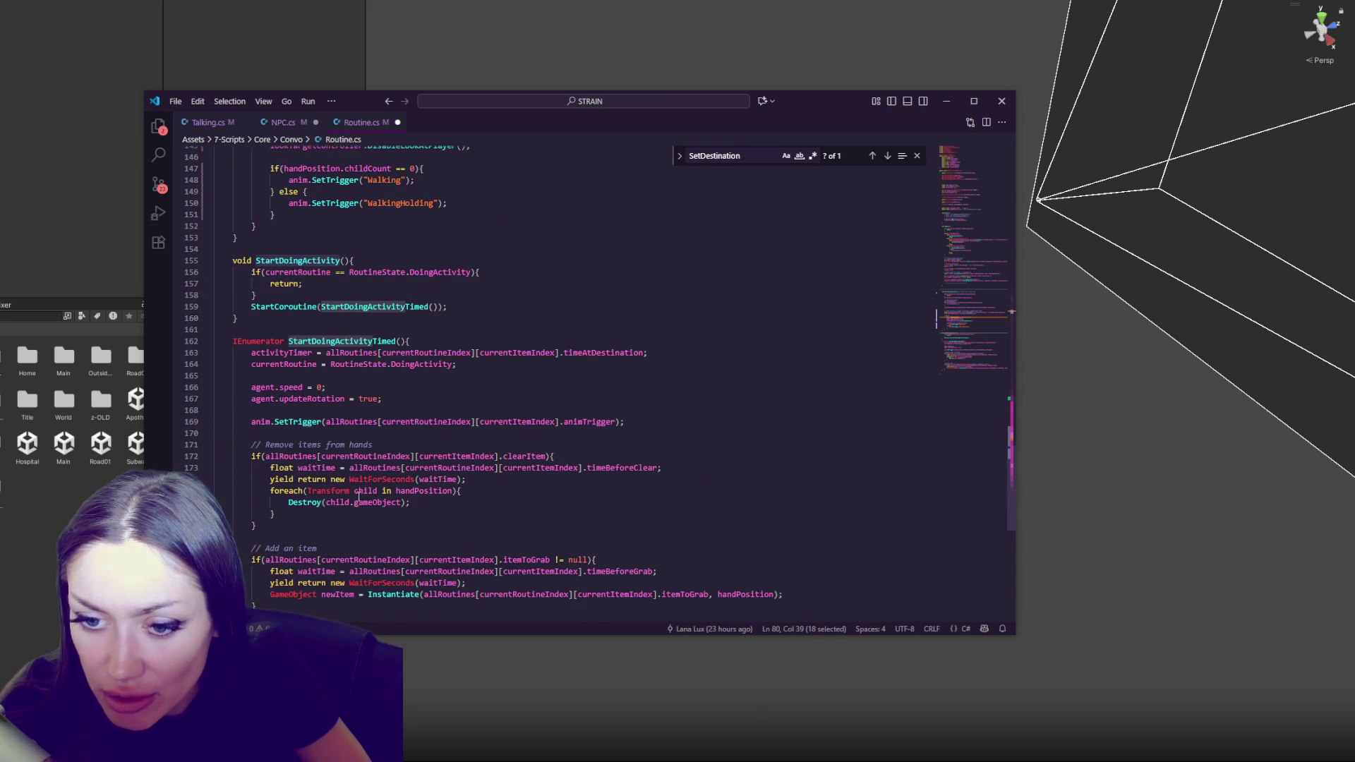
scroll(355, 502, "down", 5)
scroll(342, 300, "up", 11)
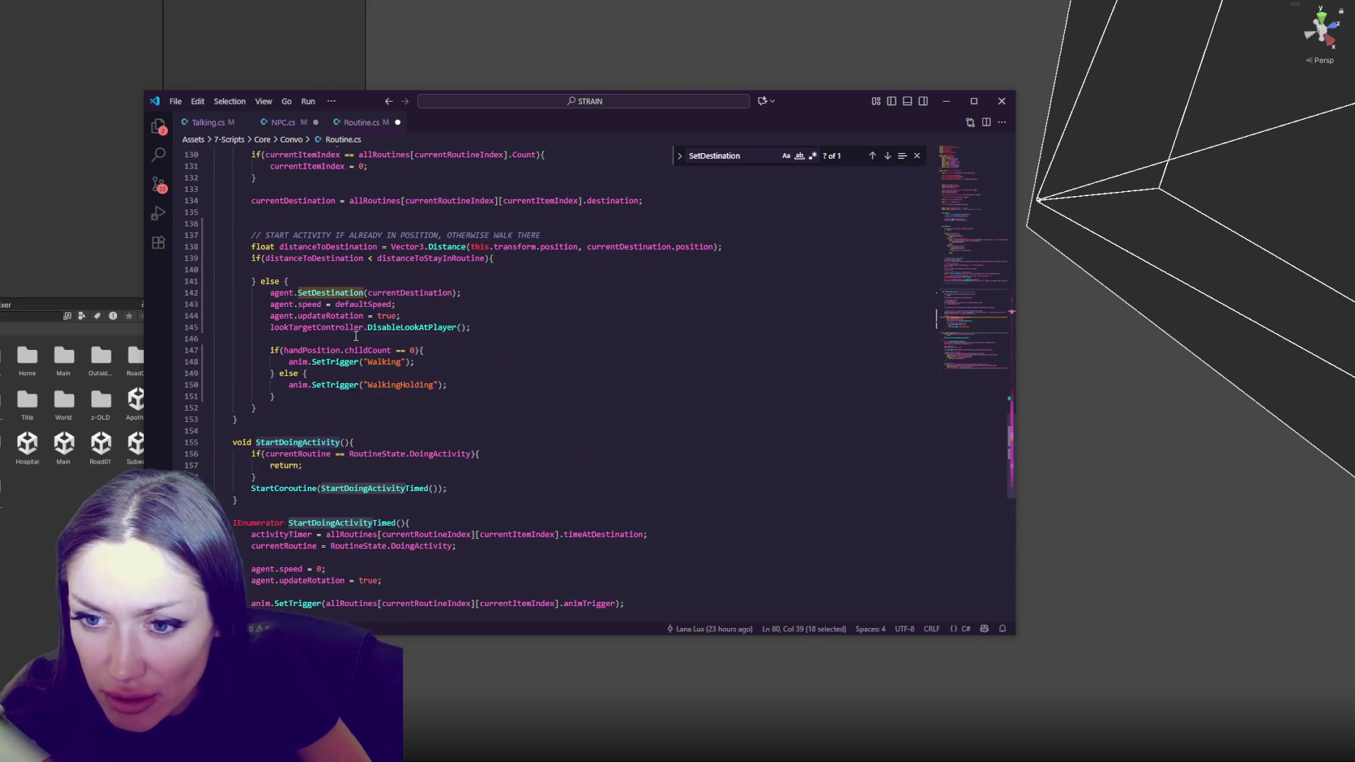
left_click(357, 339)
scroll(434, 319, "up", 11)
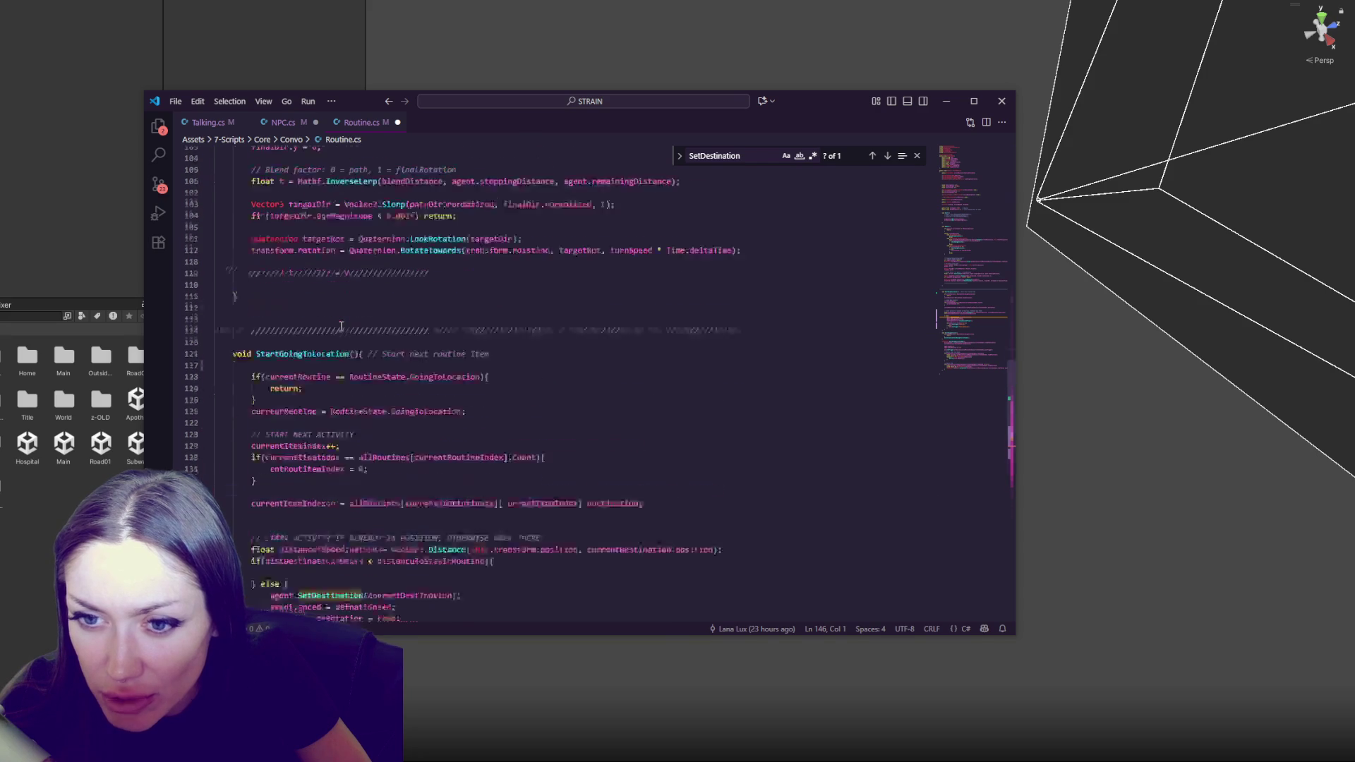
scroll(353, 328, "down", 4)
Write 'StartDoingActivity();' inside the empty if body
left_click(336, 483)
type("StartDoingActivity();")
double_click(430, 470)
key("ctrl+c")
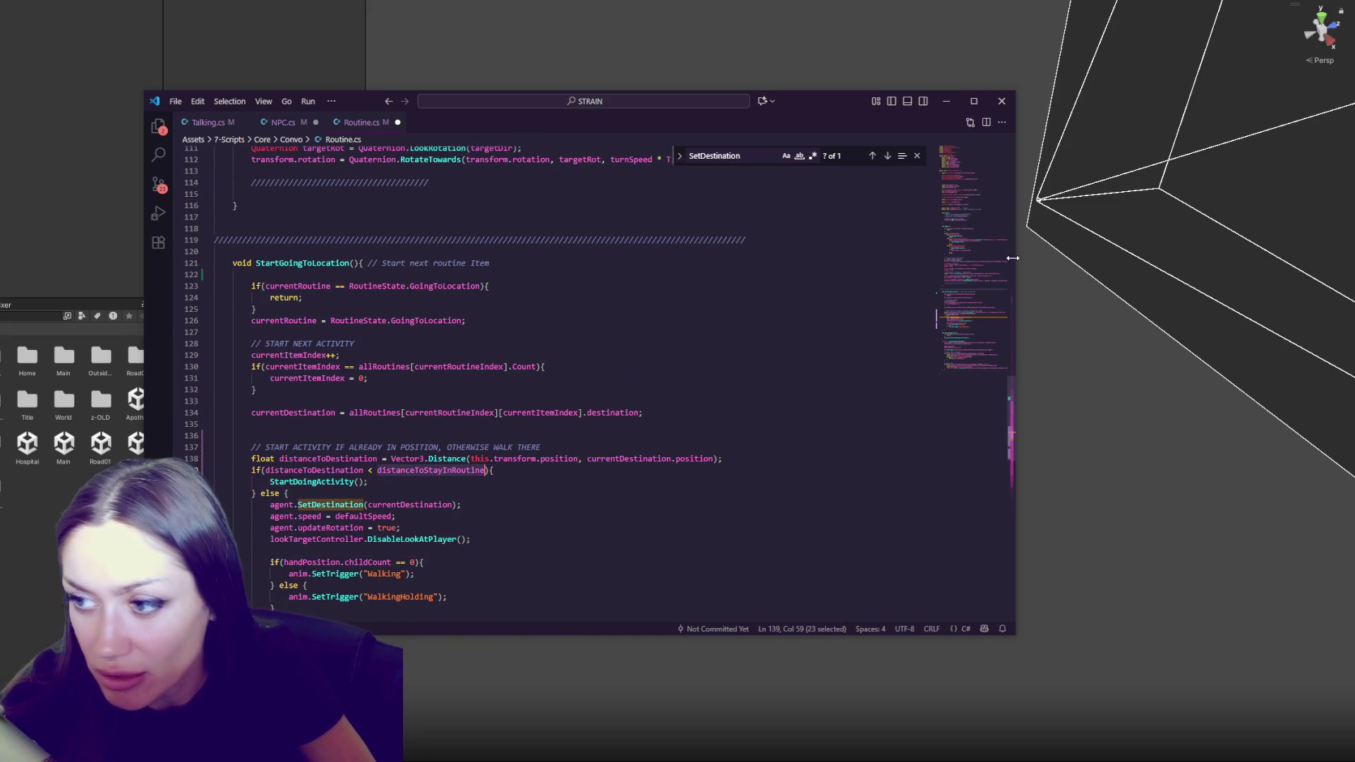
left_click(985, 176)
Declare 'float distanceToStayInRoutine = 0.3f;' among the class fields and save Routine.cs
left_click(387, 377)
key("Return")
key("Return")
type("float")
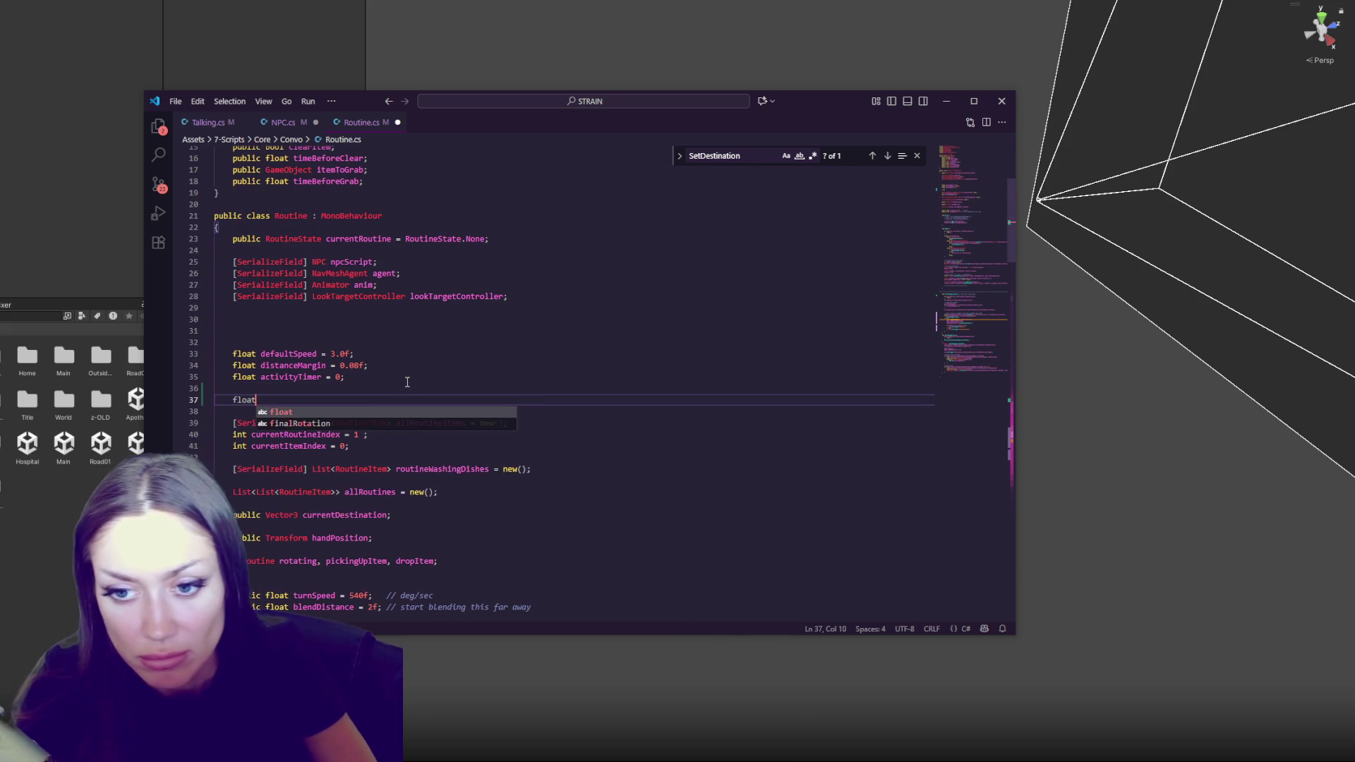
key("ctrl+v")
type("=")
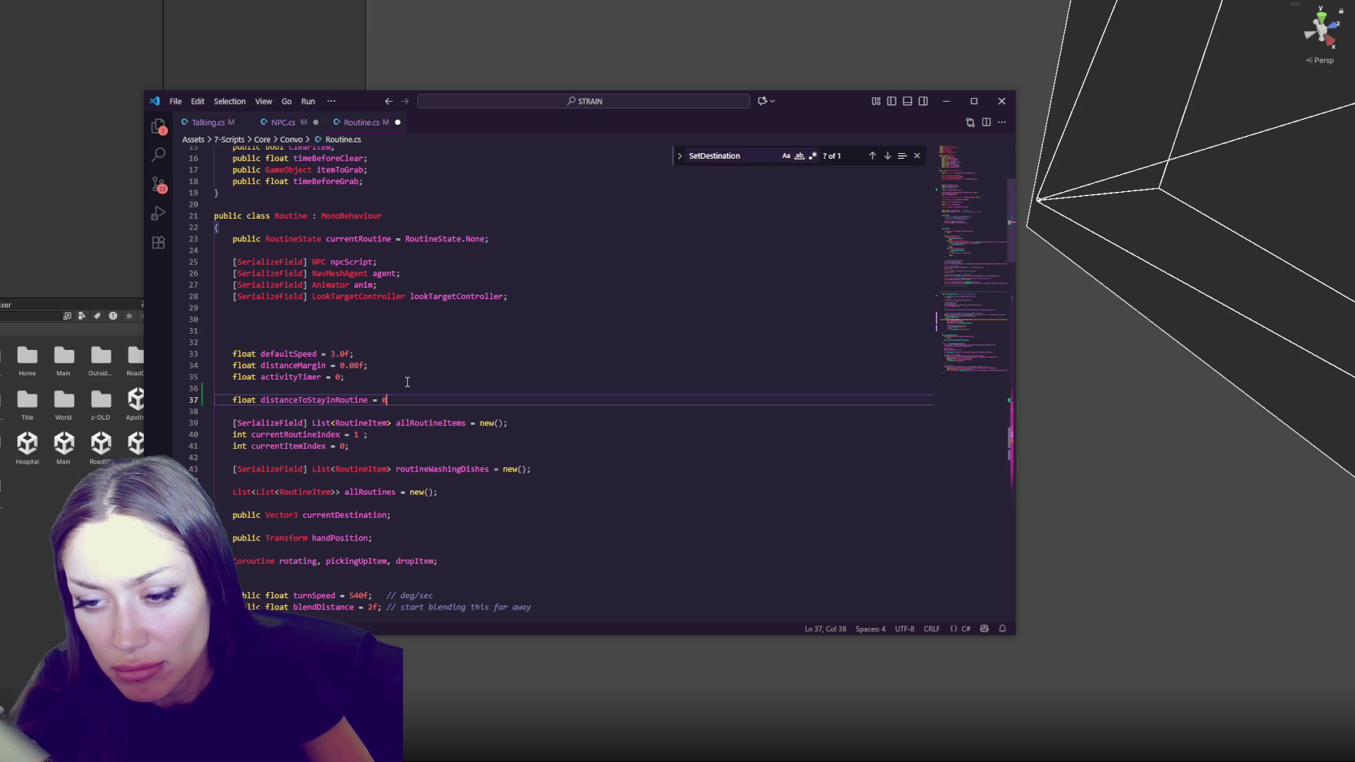
type(";")
key("ctrl+s")
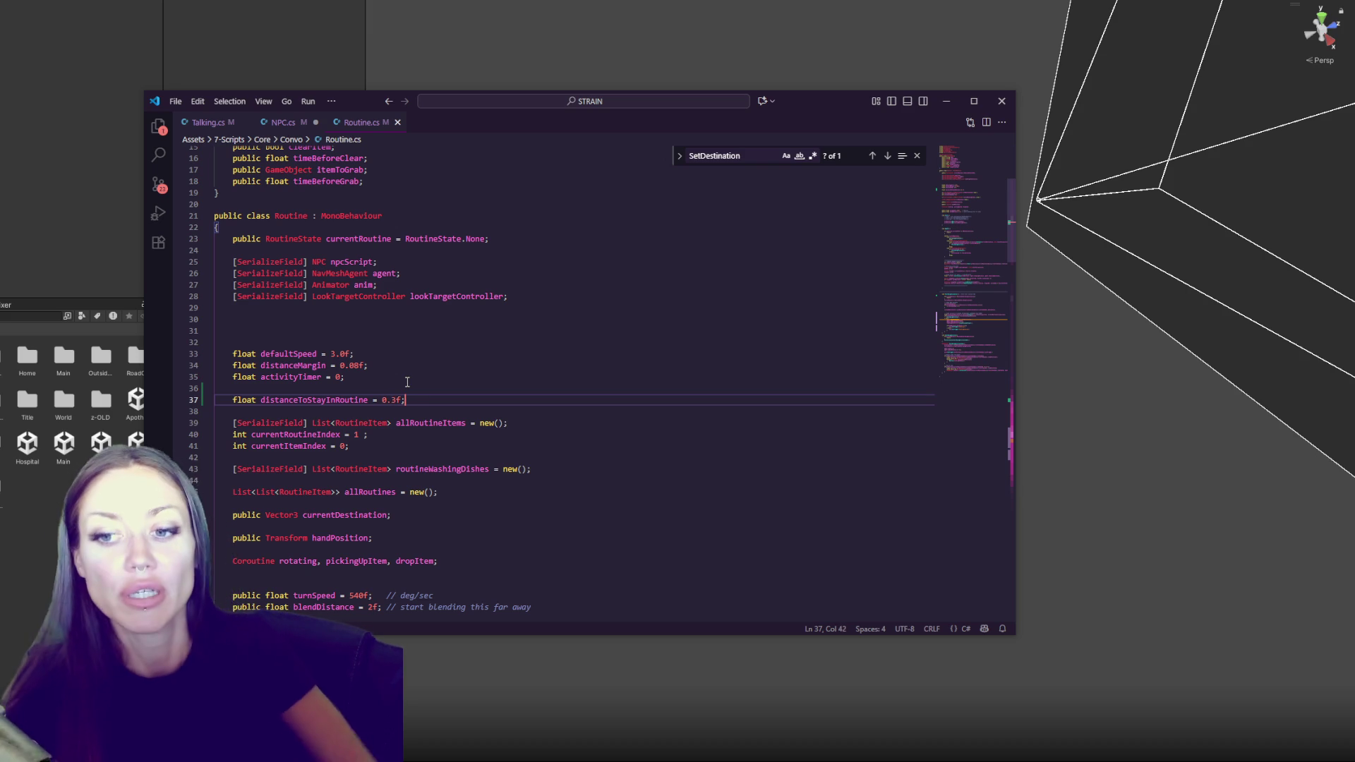
Let Unity recompile the scripts, then return to the code editor
left_click(77, 102)
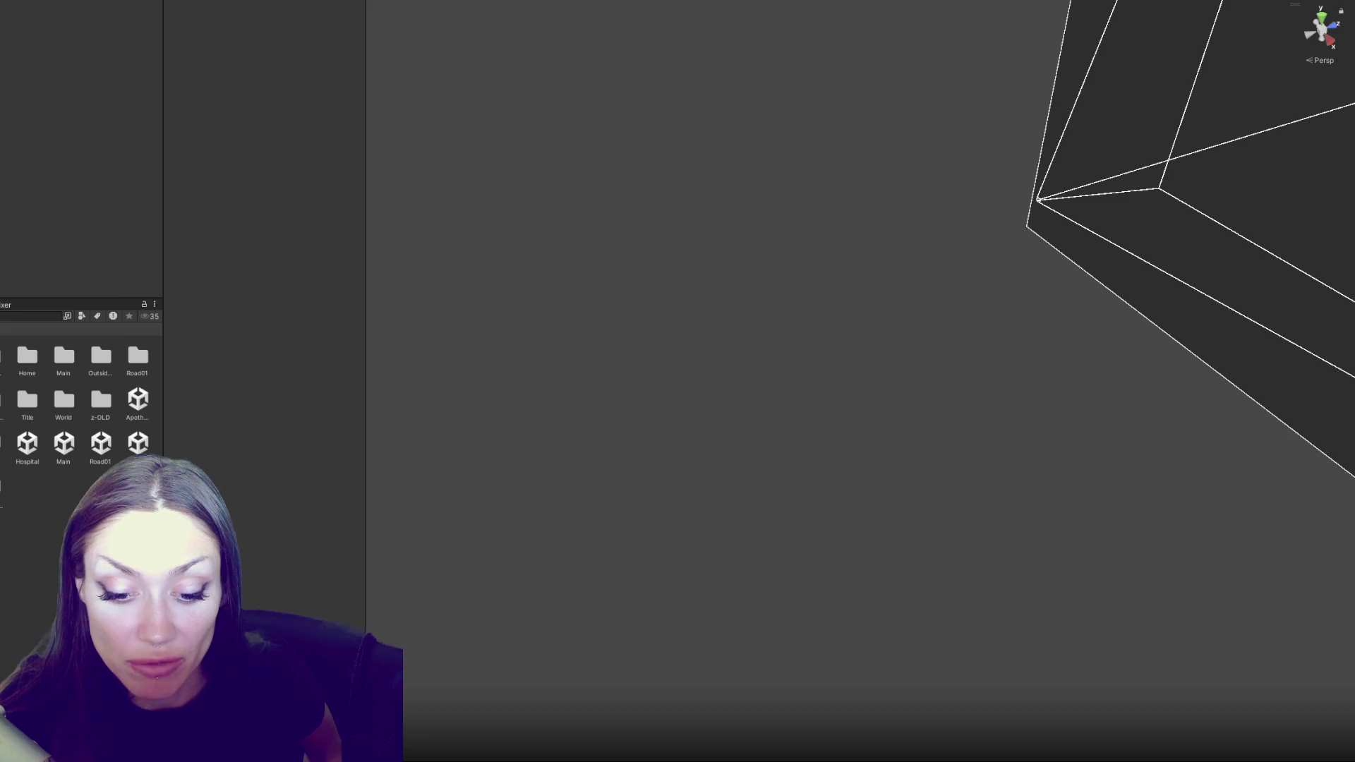
key("alt+Tab")
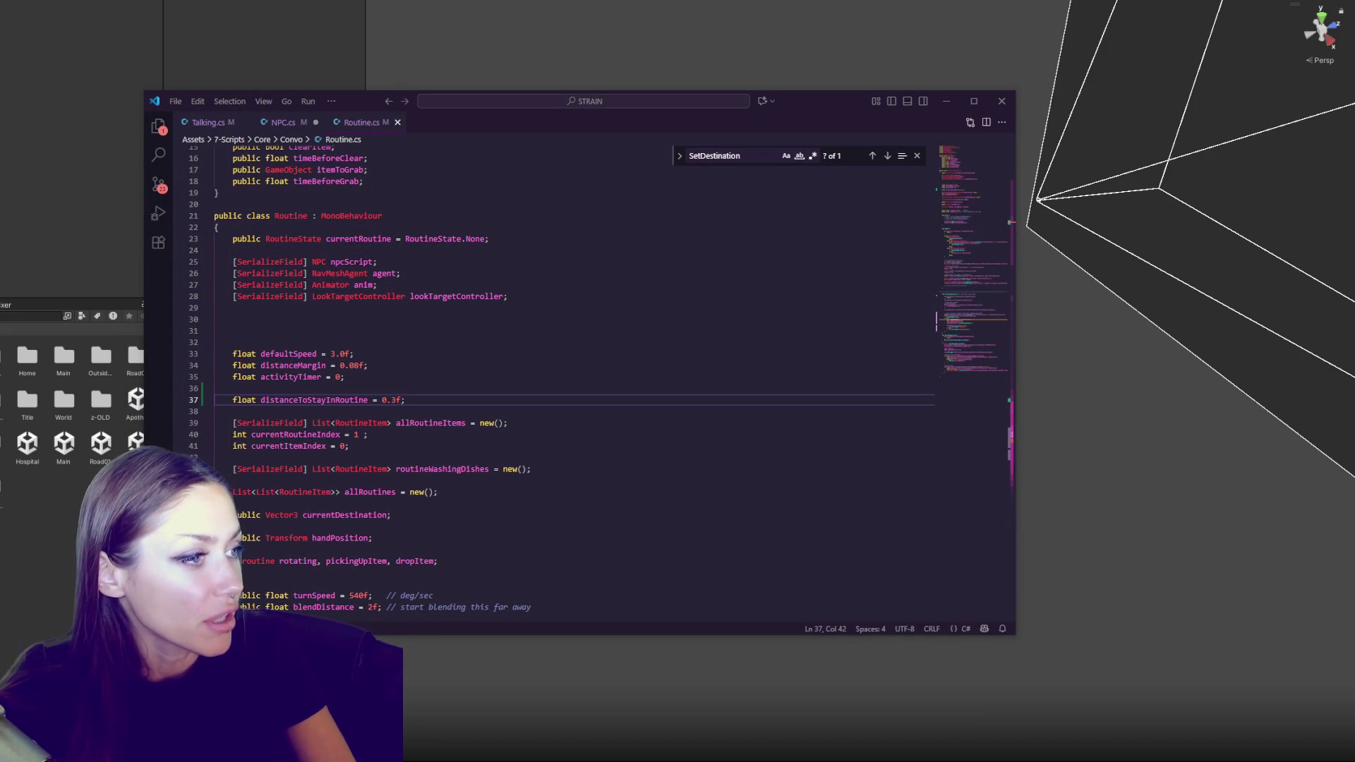
left_click(432, 422)
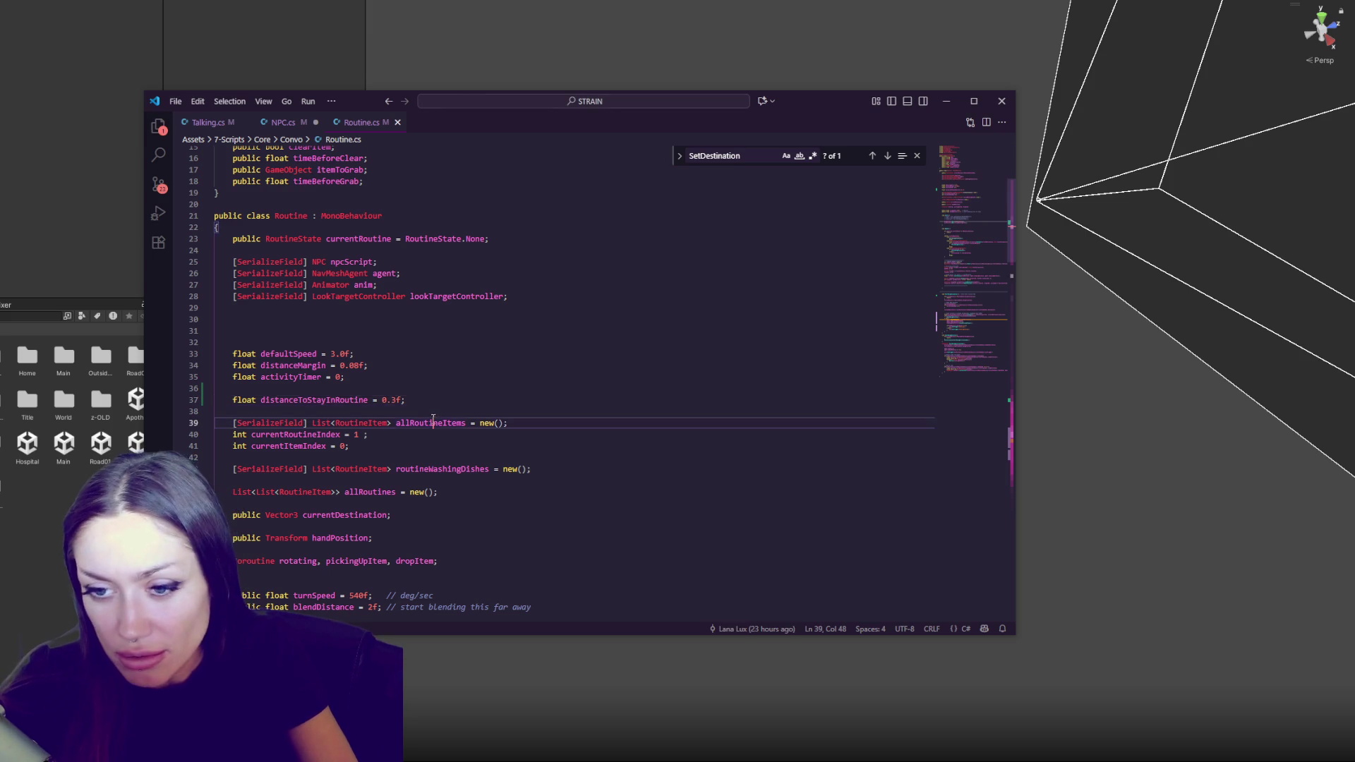
Search the file for Vector3.Distance and currentDestination uses to find the distance line
scroll(434, 405, "down", 8)
key("ctrl+f")
type("vector3")
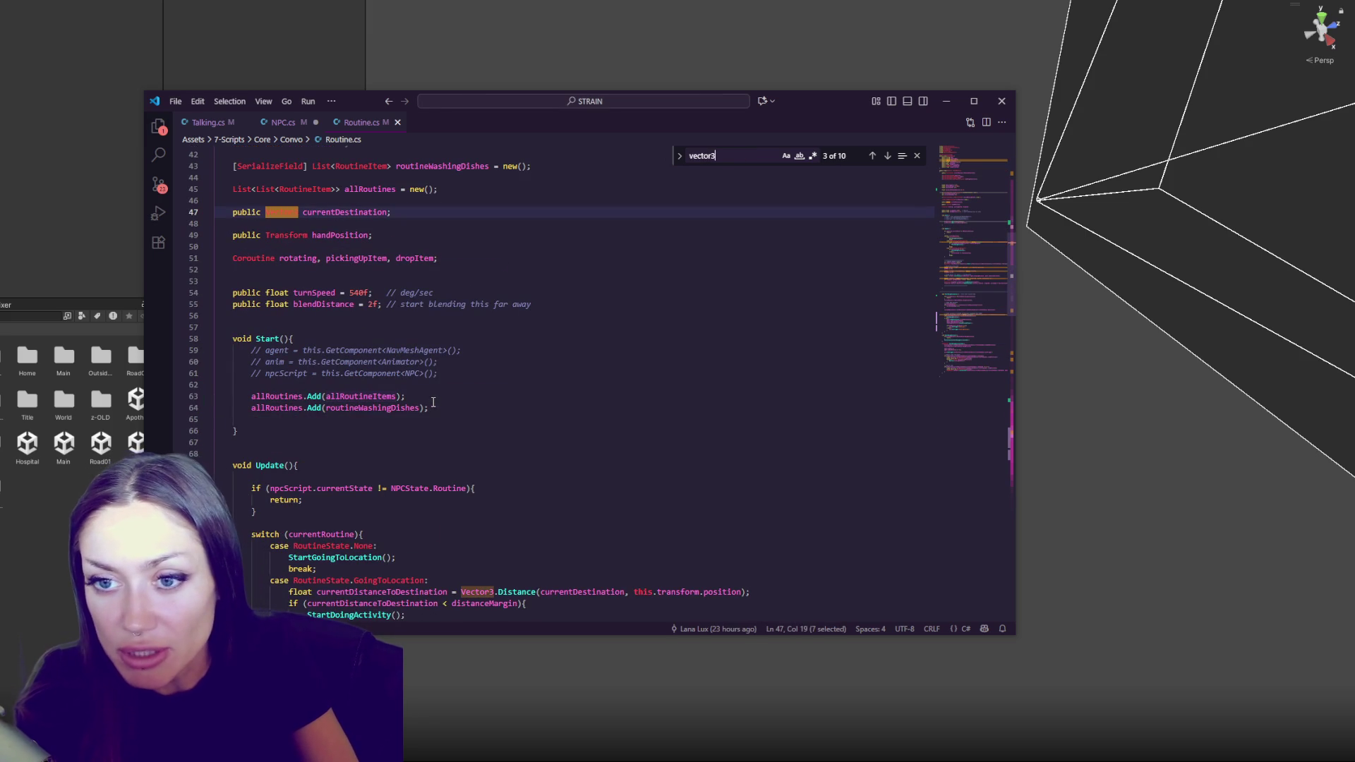
type(".dita")
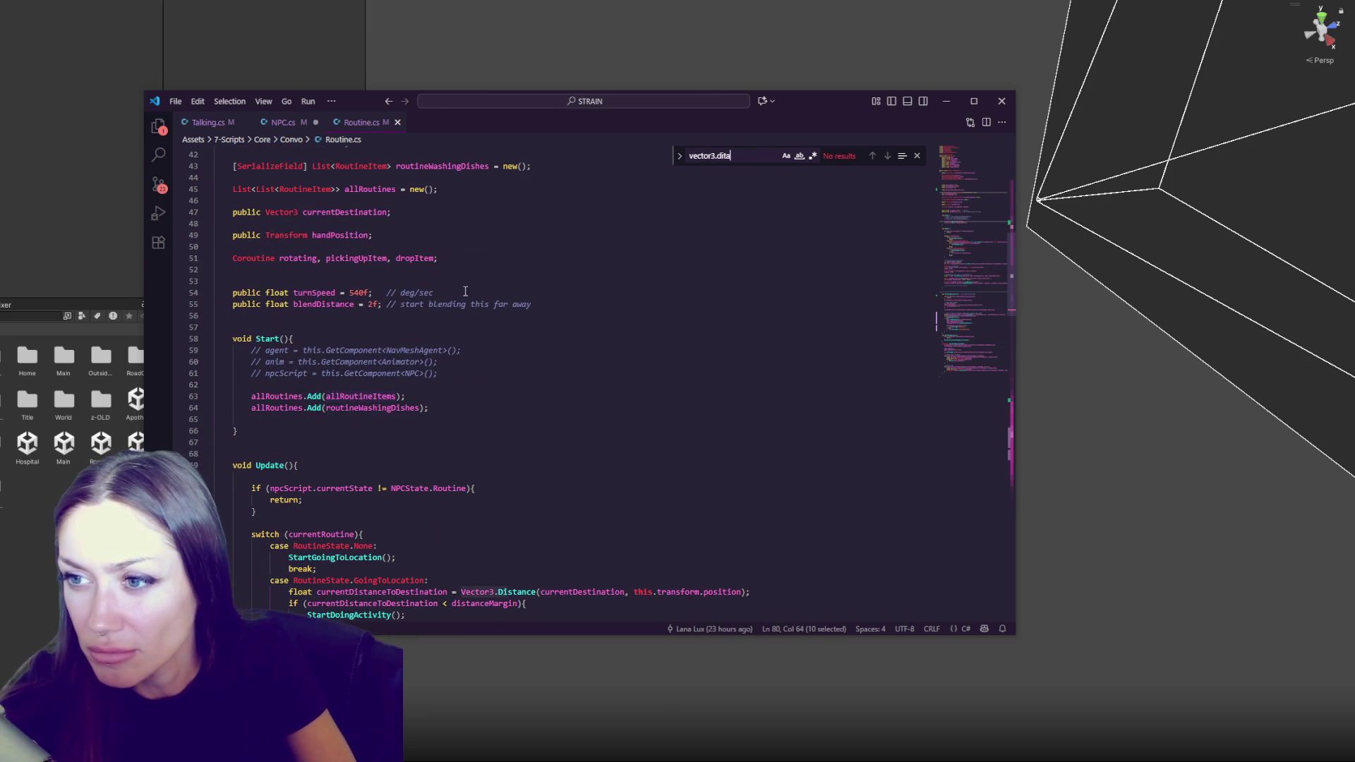
key("BackSpace")
key("BackSpace")
type("st")
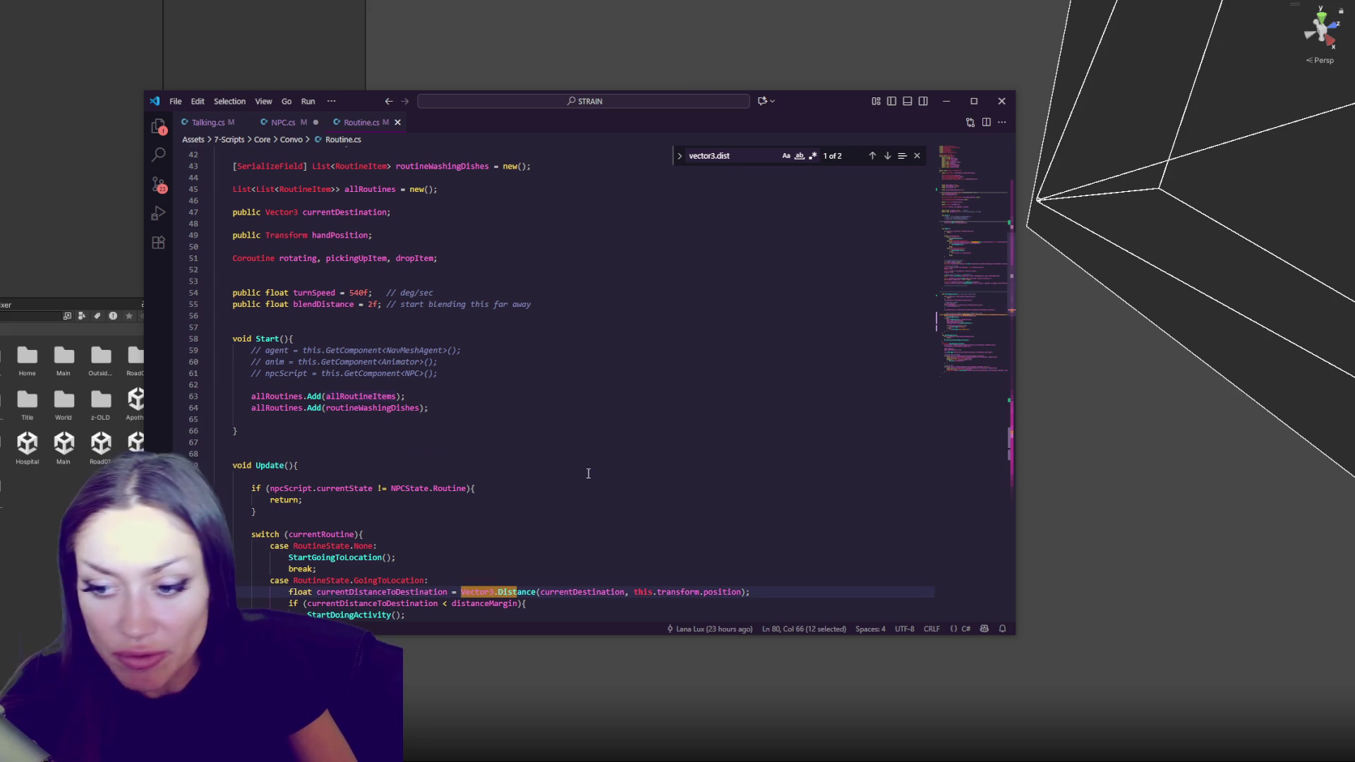
scroll(599, 451, "down", 3)
left_click(625, 382)
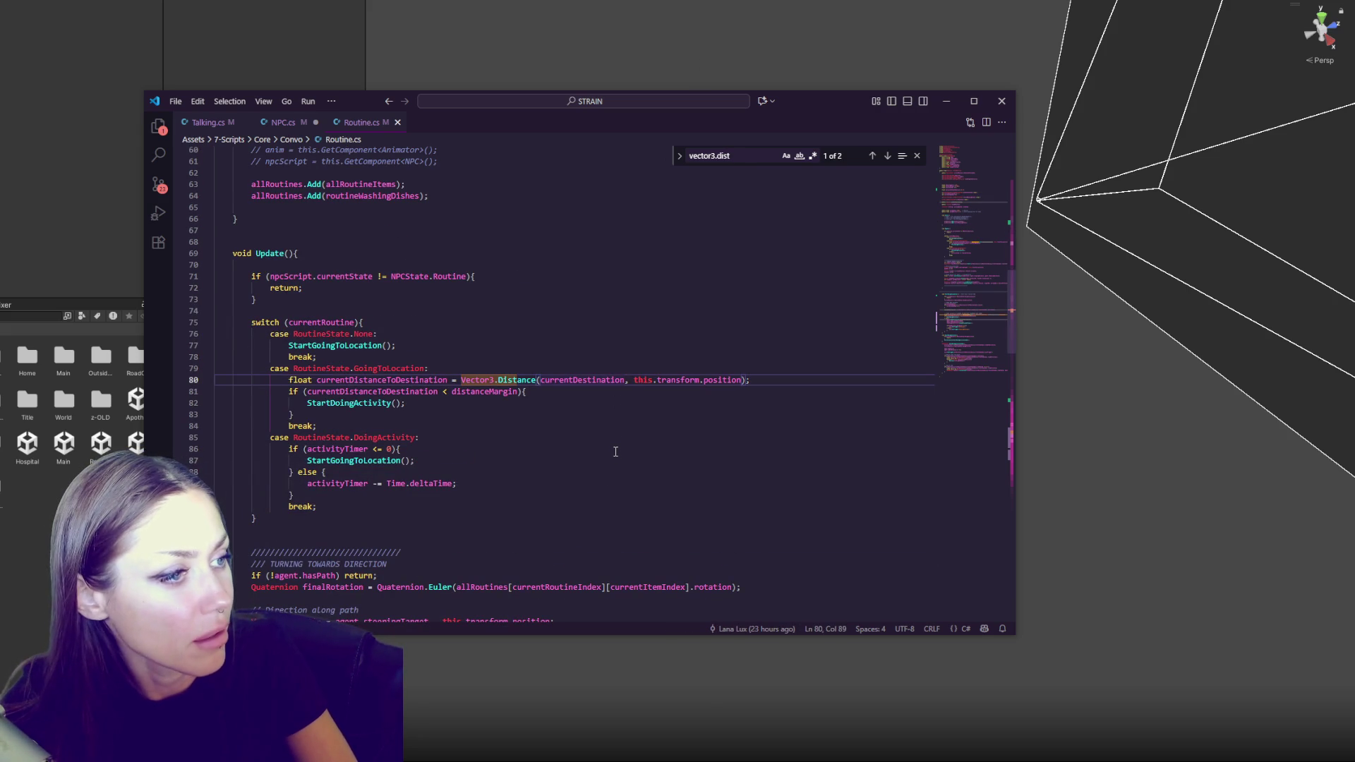
scroll(501, 344, "up", 3)
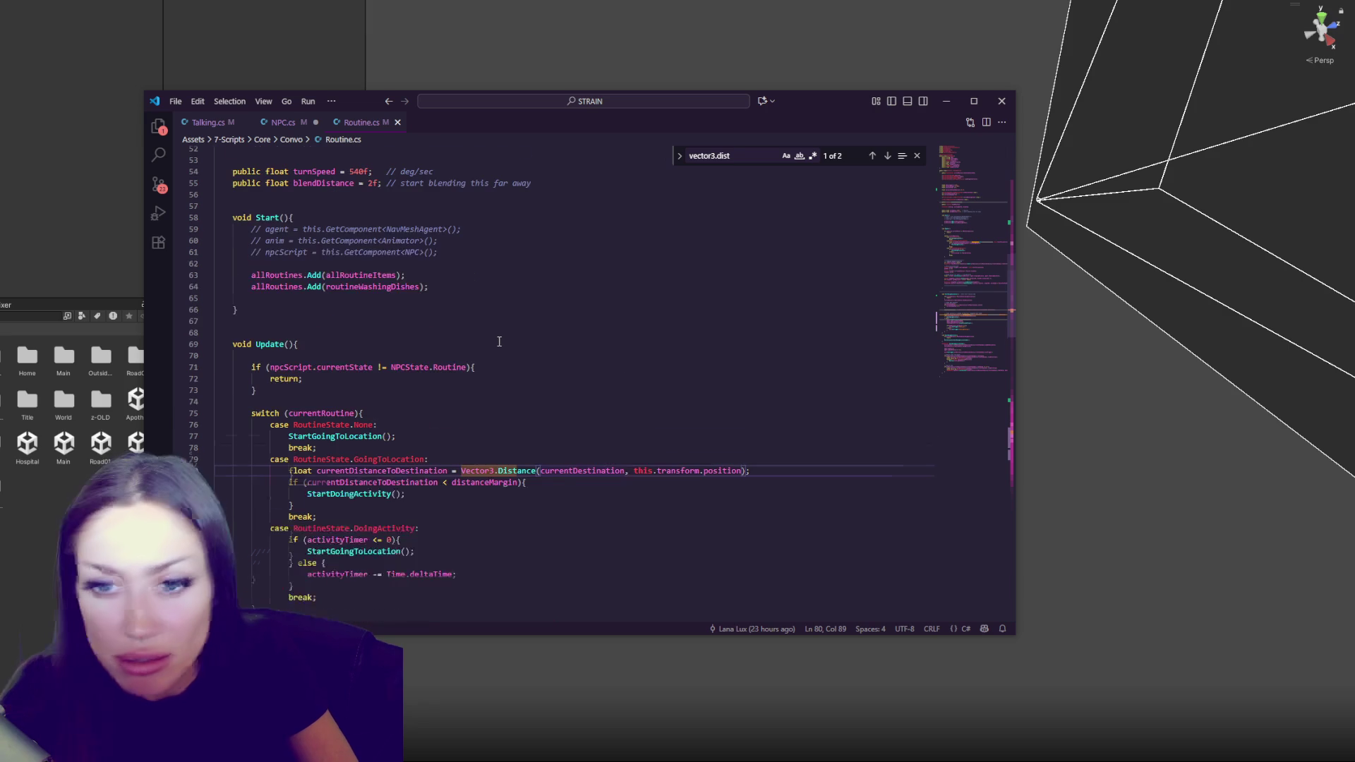
double_click(598, 470)
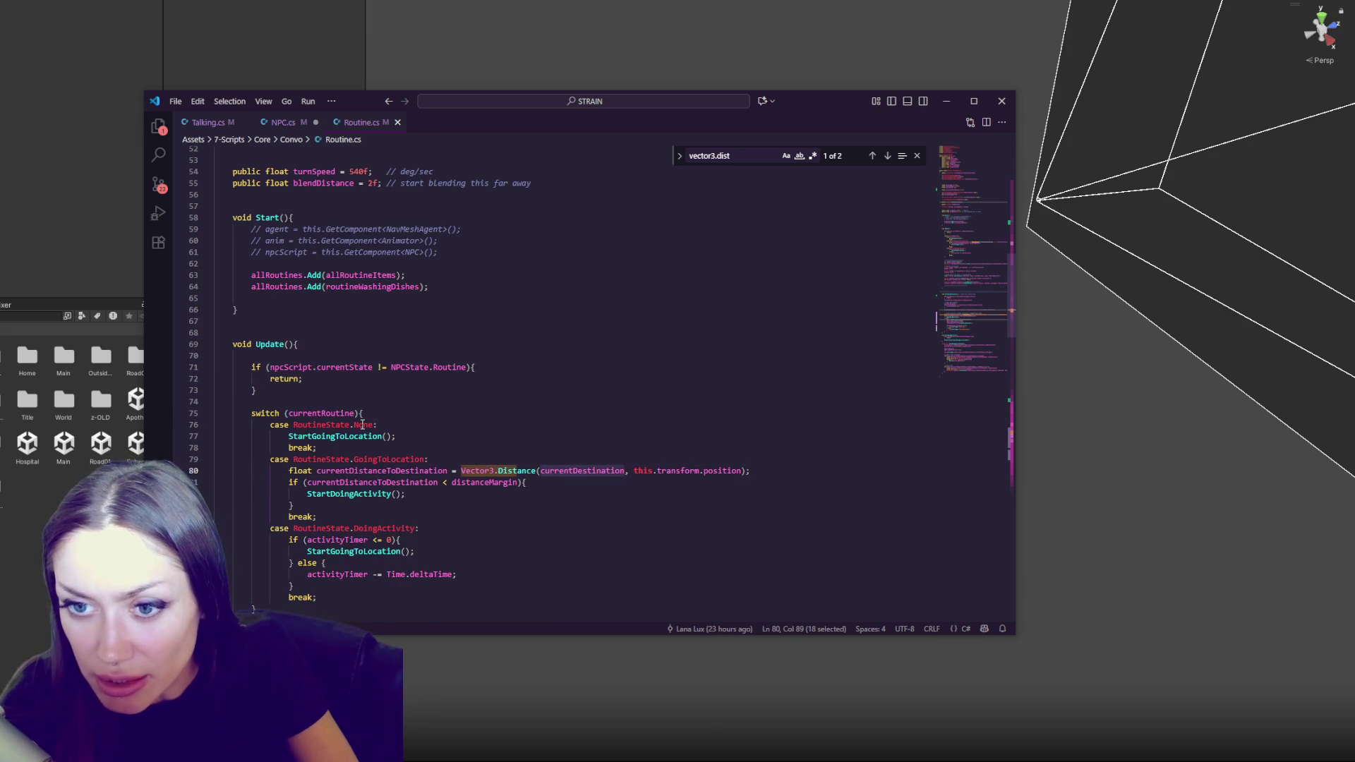
key("ctrl+f")
left_click(873, 156)
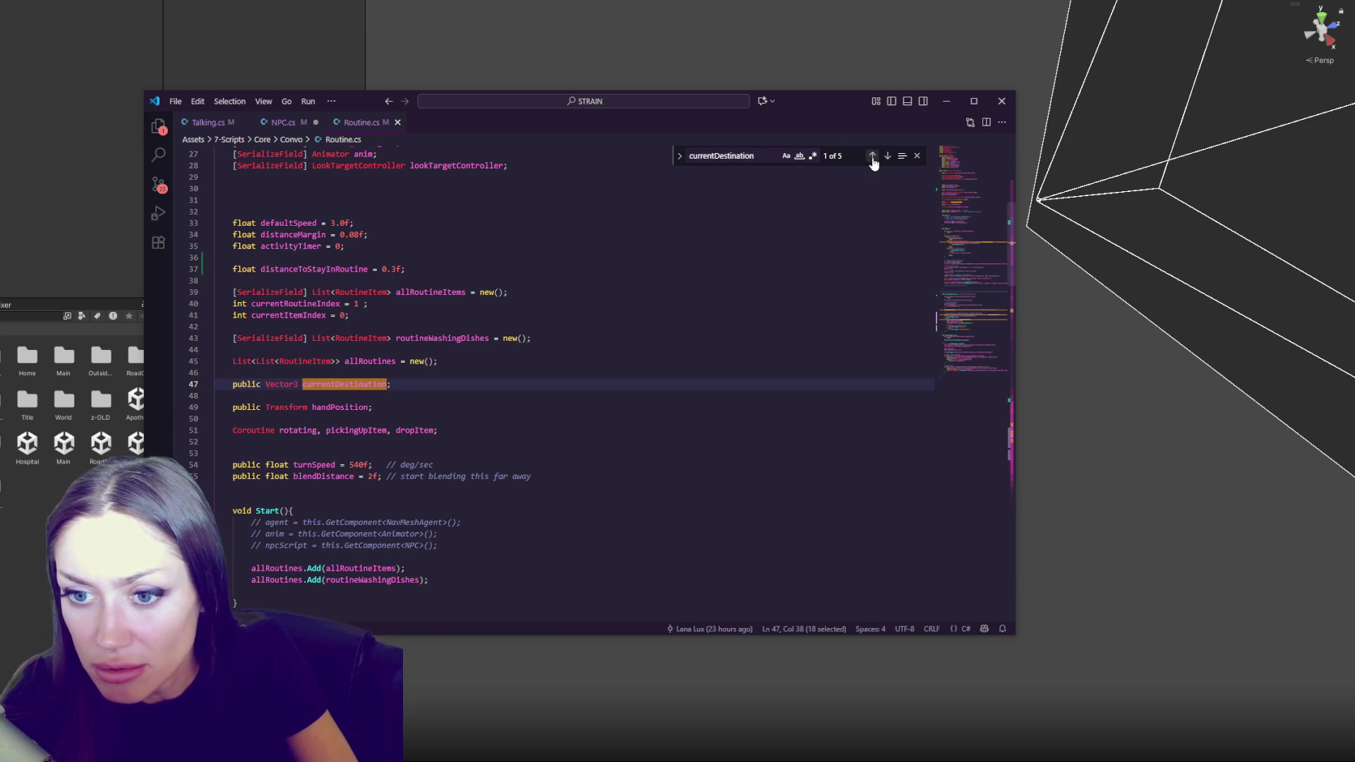
left_click(888, 156)
left_click(888, 156)
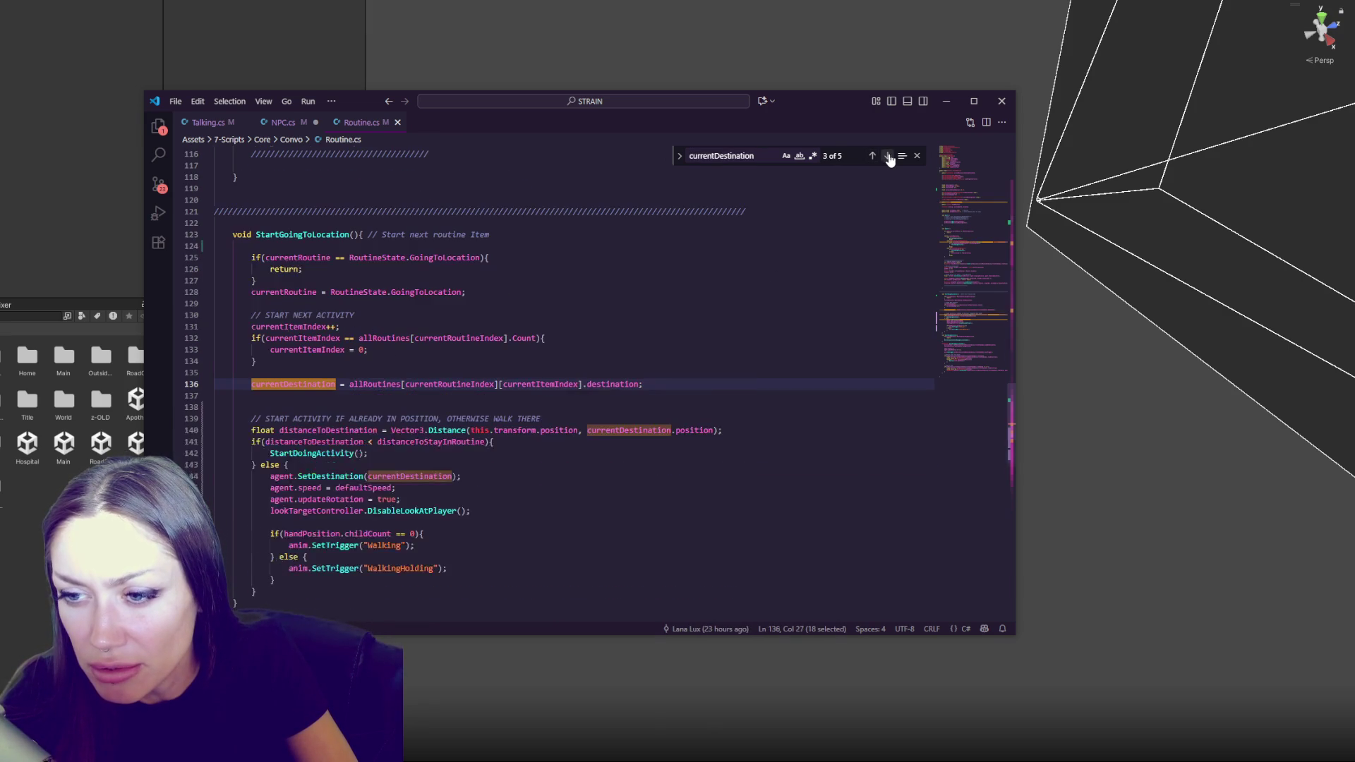
Remove '.position' after currentDestination in the line 140 Vector3.Distance call and save
double_click(483, 430)
left_click_drag(672, 430, 712, 429)
key("BackSpace")
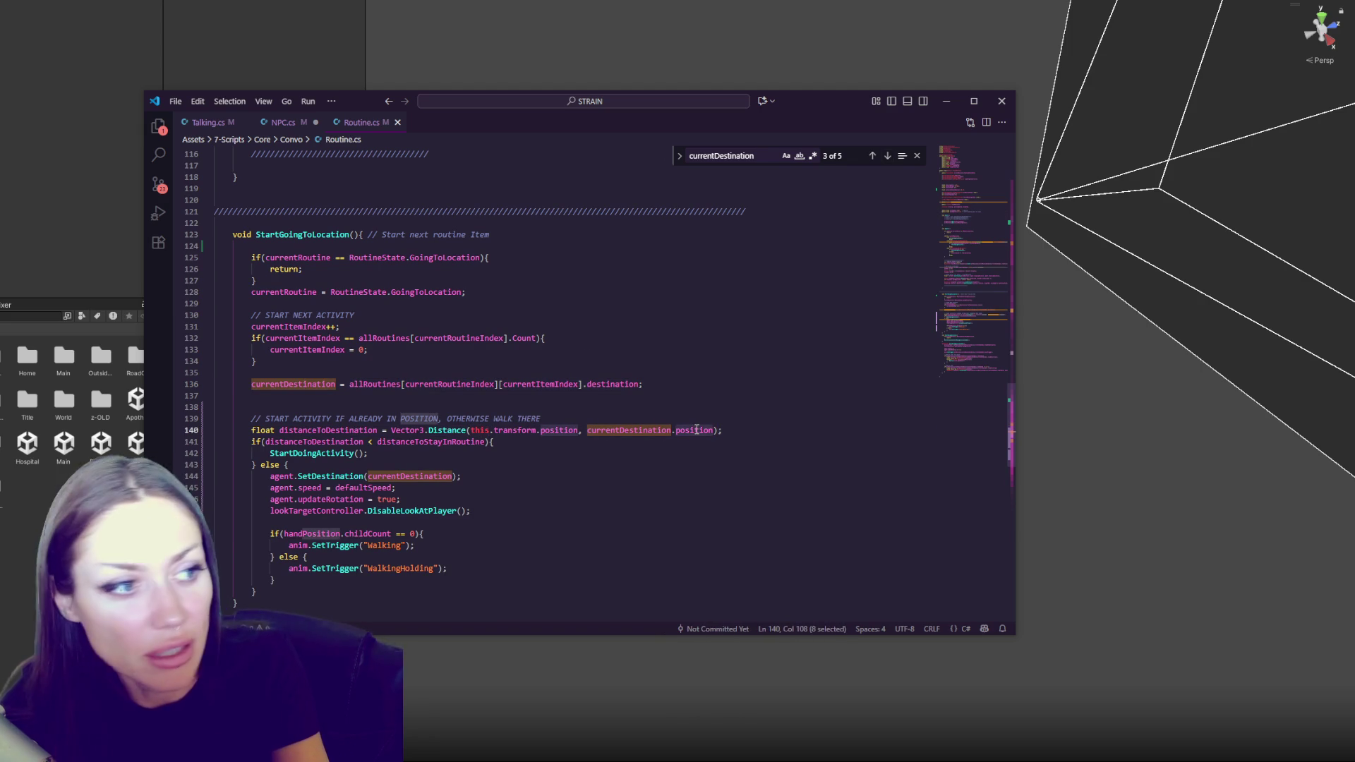
left_click(696, 430)
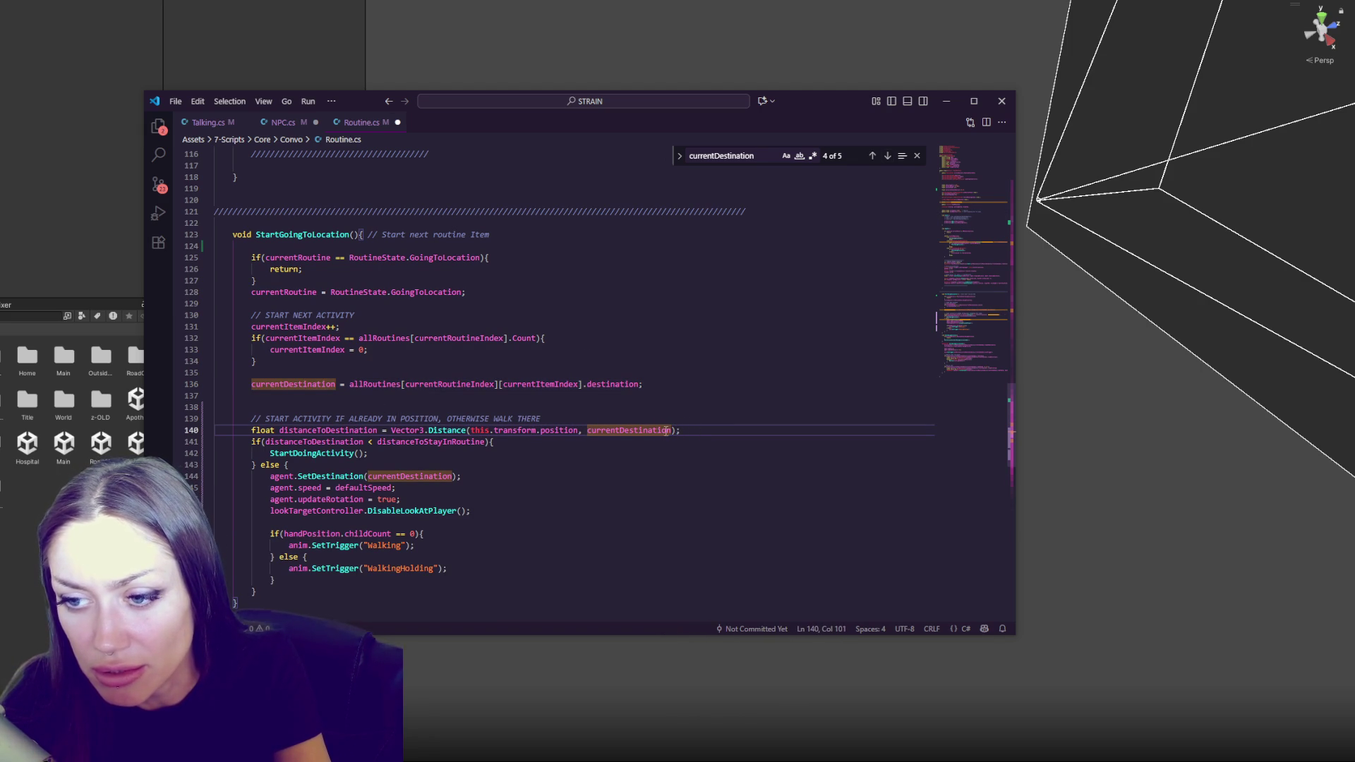
key("ctrl+s")
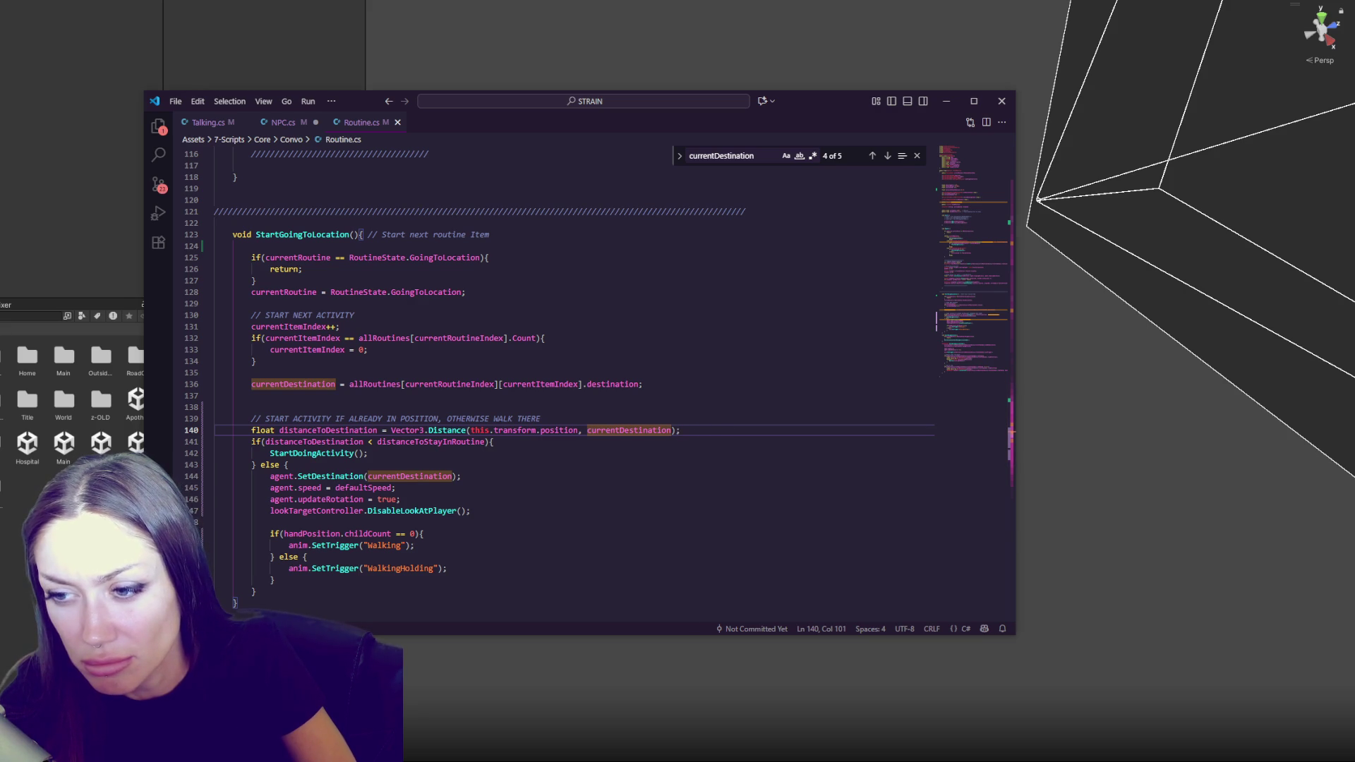
key("alt+Tab")
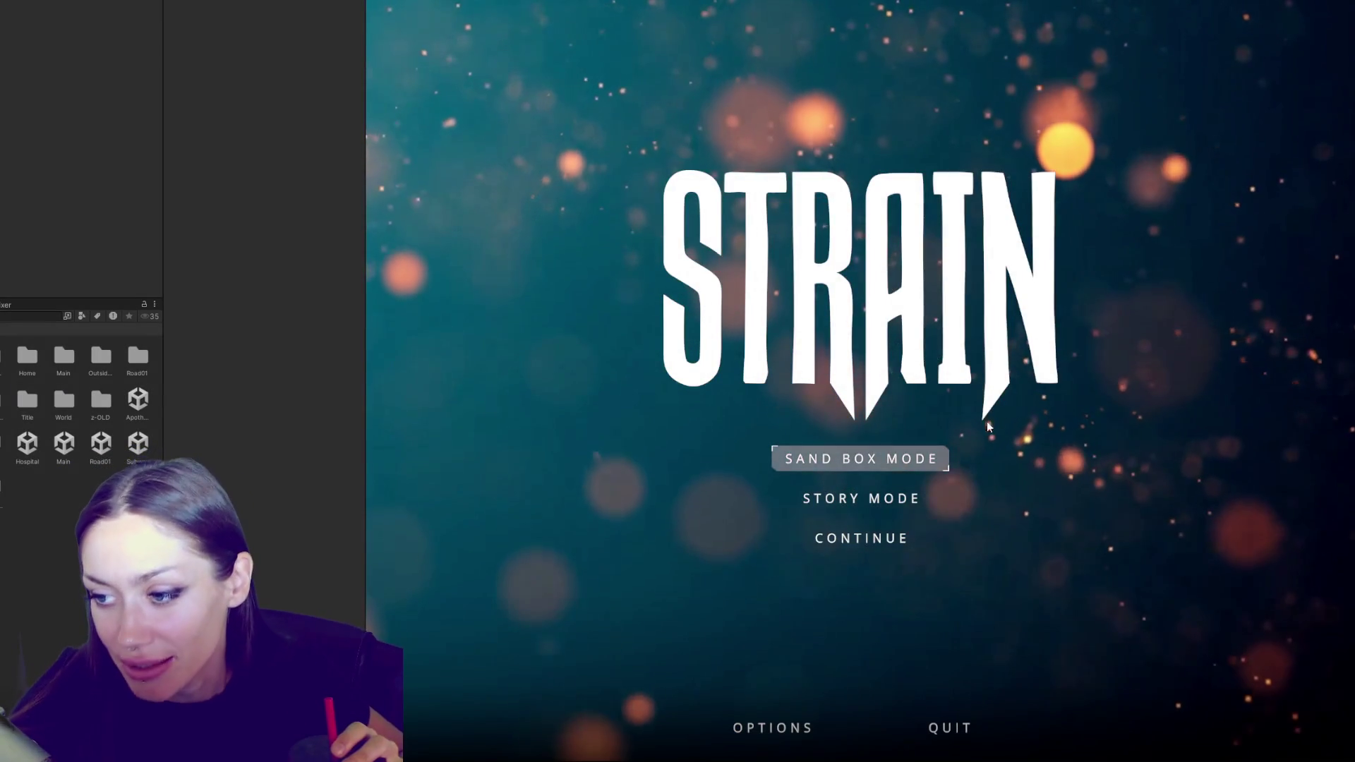
Play Sand Box Mode, walk to the gate, and check the NPC's Going To Location state and Console
left_click(931, 459)
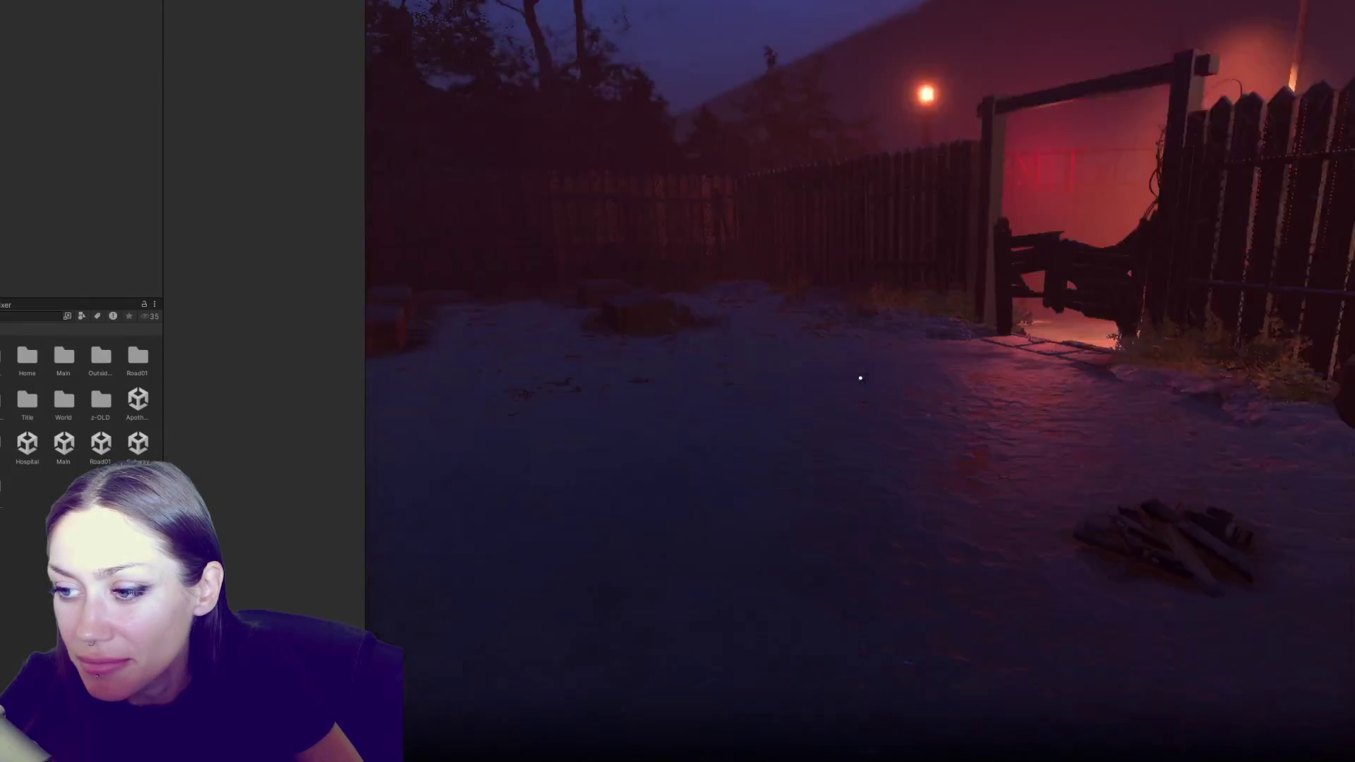
key("w")
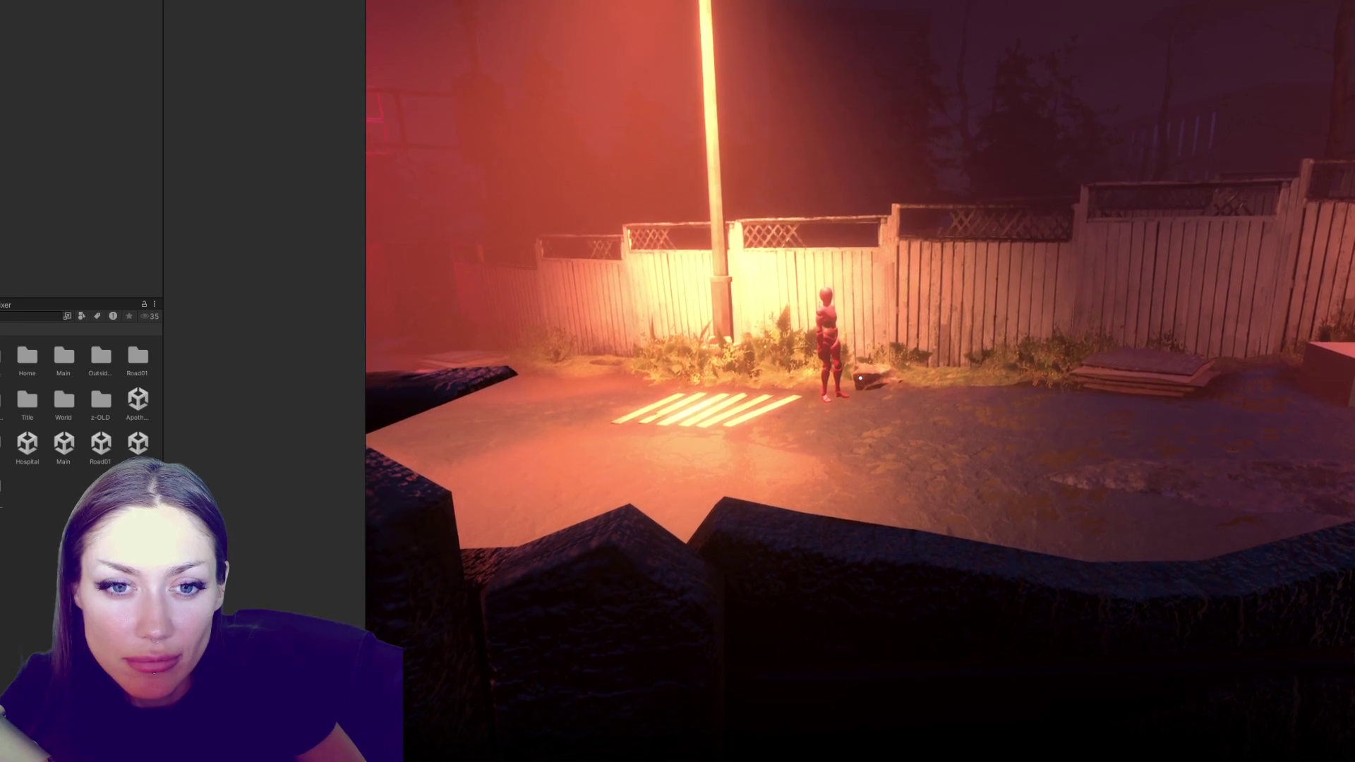
left_click(95, 197)
scroll(88, 140, "down", 3)
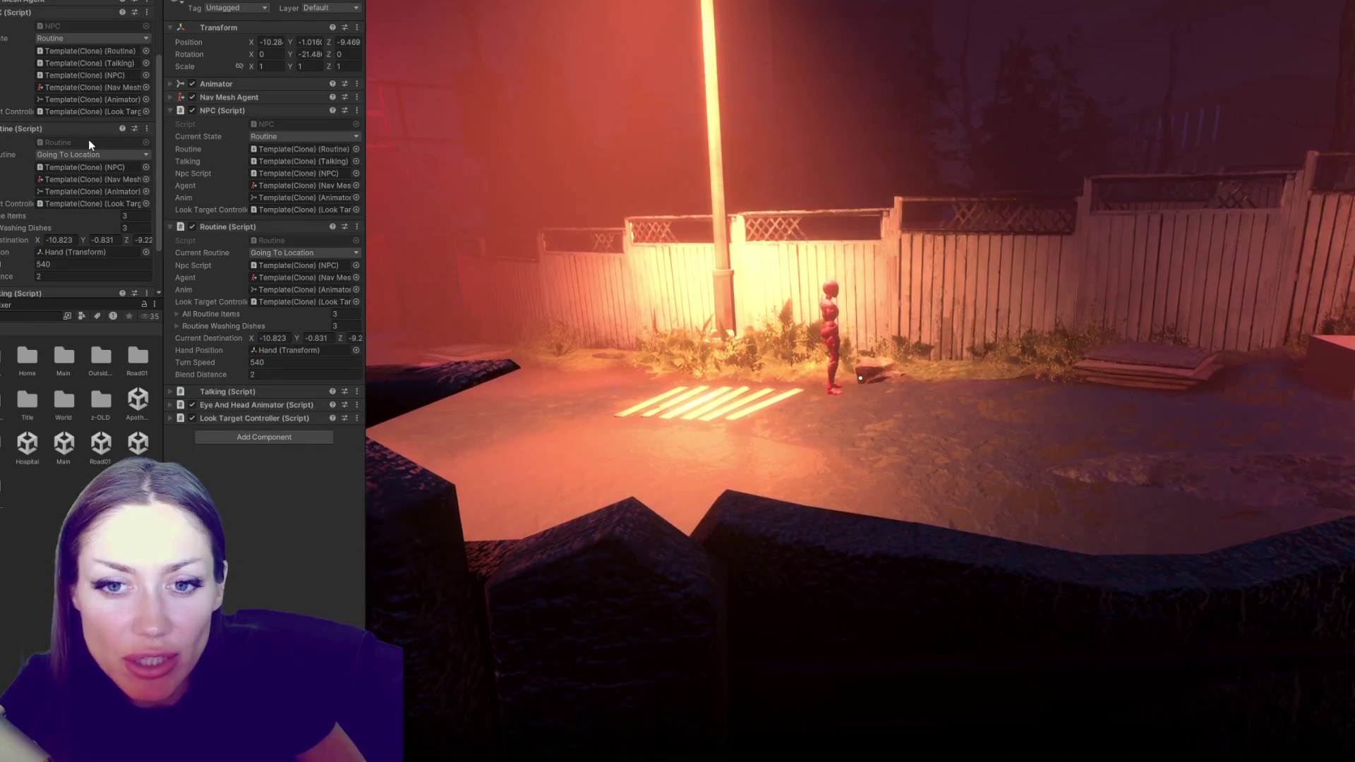
scroll(88, 138, "down", 2)
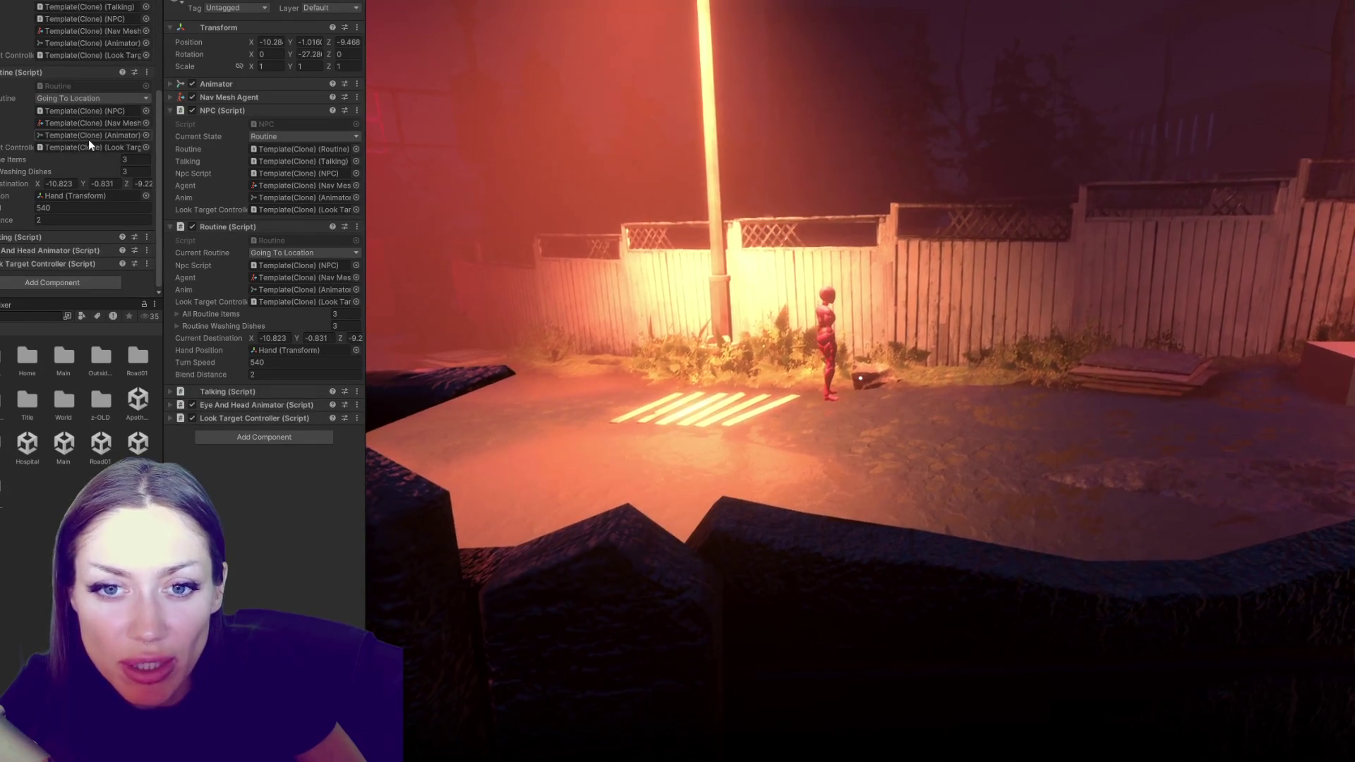
key("ctrl+shift+c")
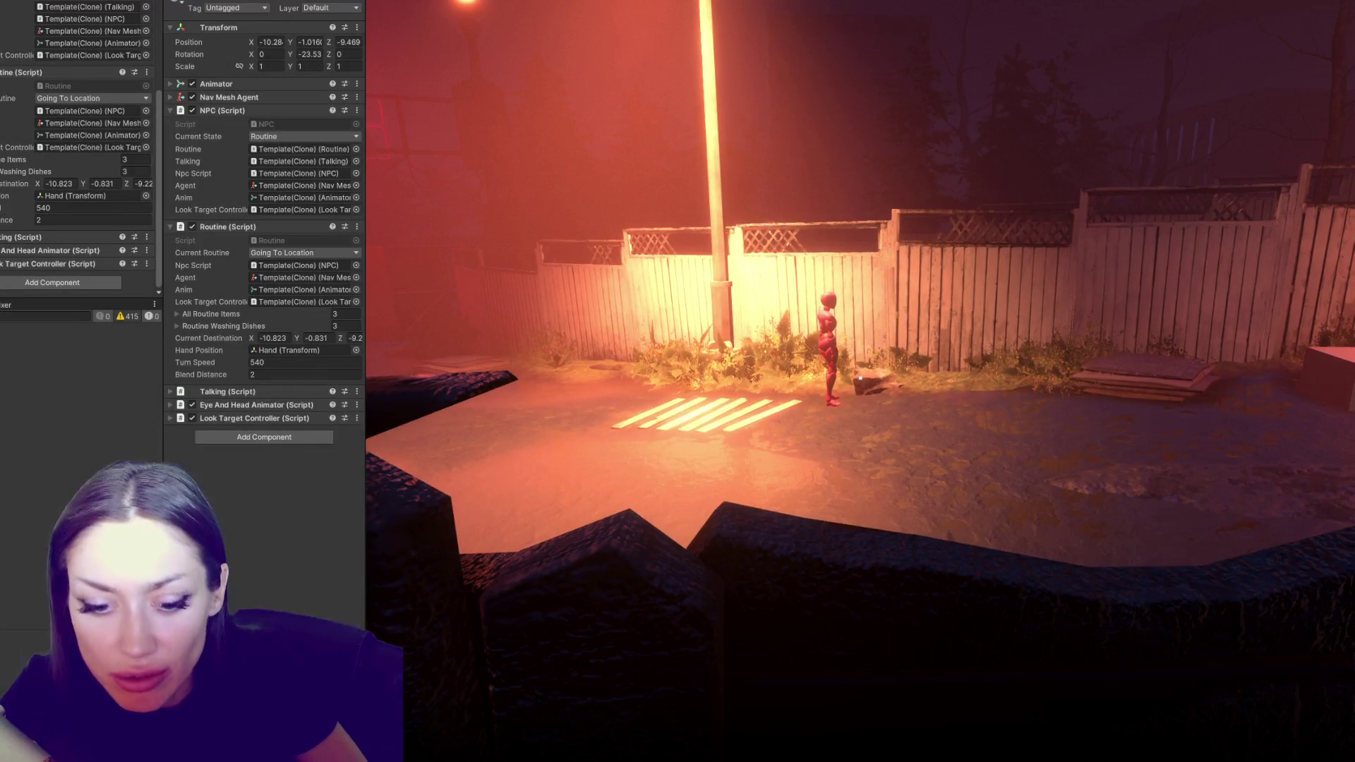
Return to Routine.cs at StartGoingToLocation in the code editor
key("alt+Tab")
left_click(424, 407)
scroll(452, 374, "down", 2)
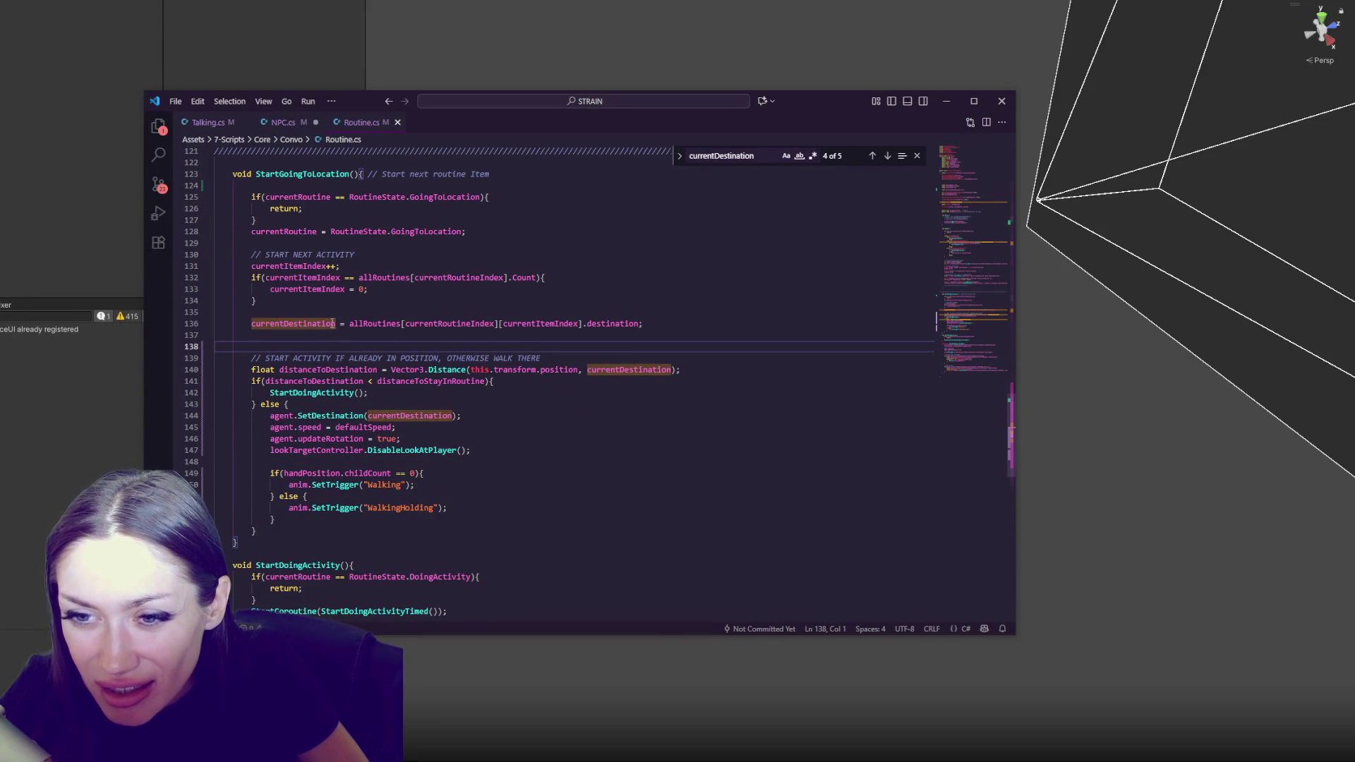
Add Debug.Log lines for 'Char positiong: ' position, currentDestination and 'Distance: ' after line 140, then save
left_click_drag(698, 371, 698, 361)
left_click_drag(471, 370, 579, 372)
key("End")
key("Return")
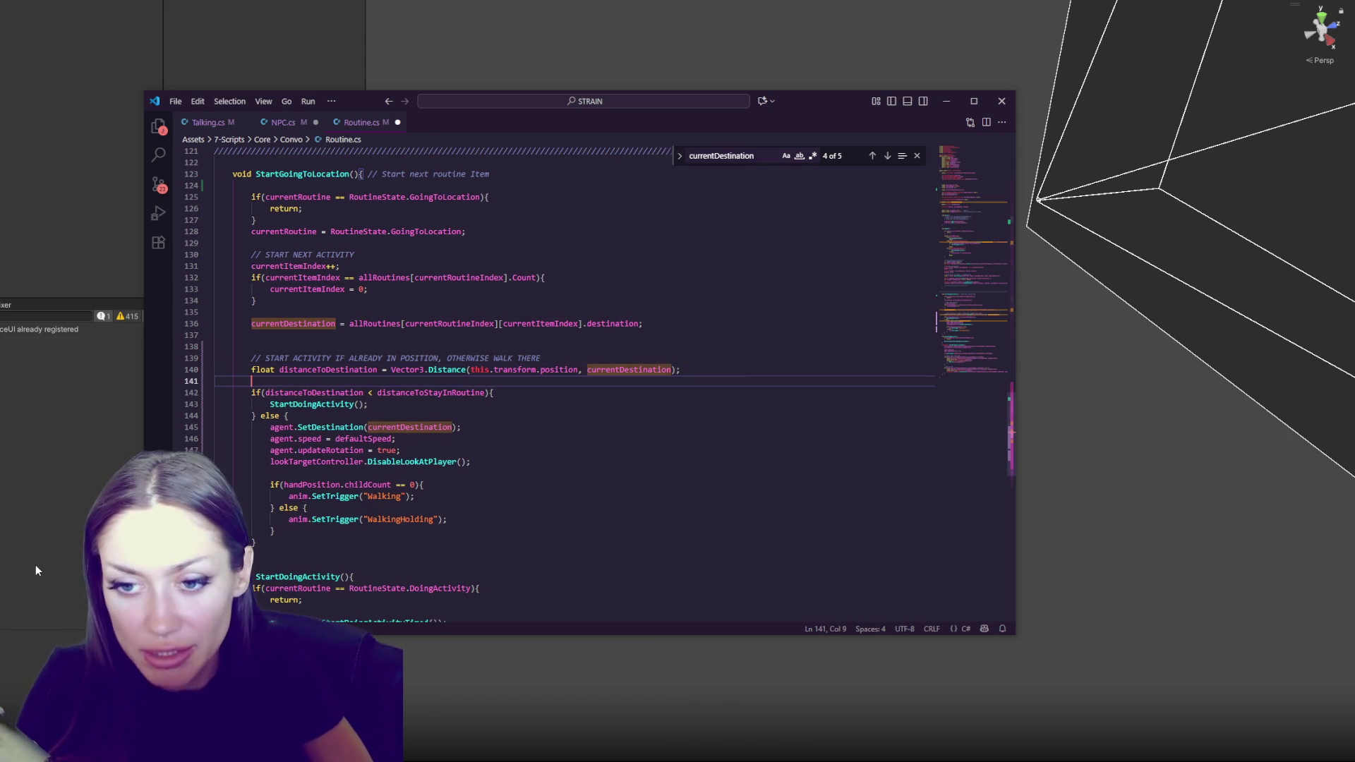
type("Debug.Log(\"")
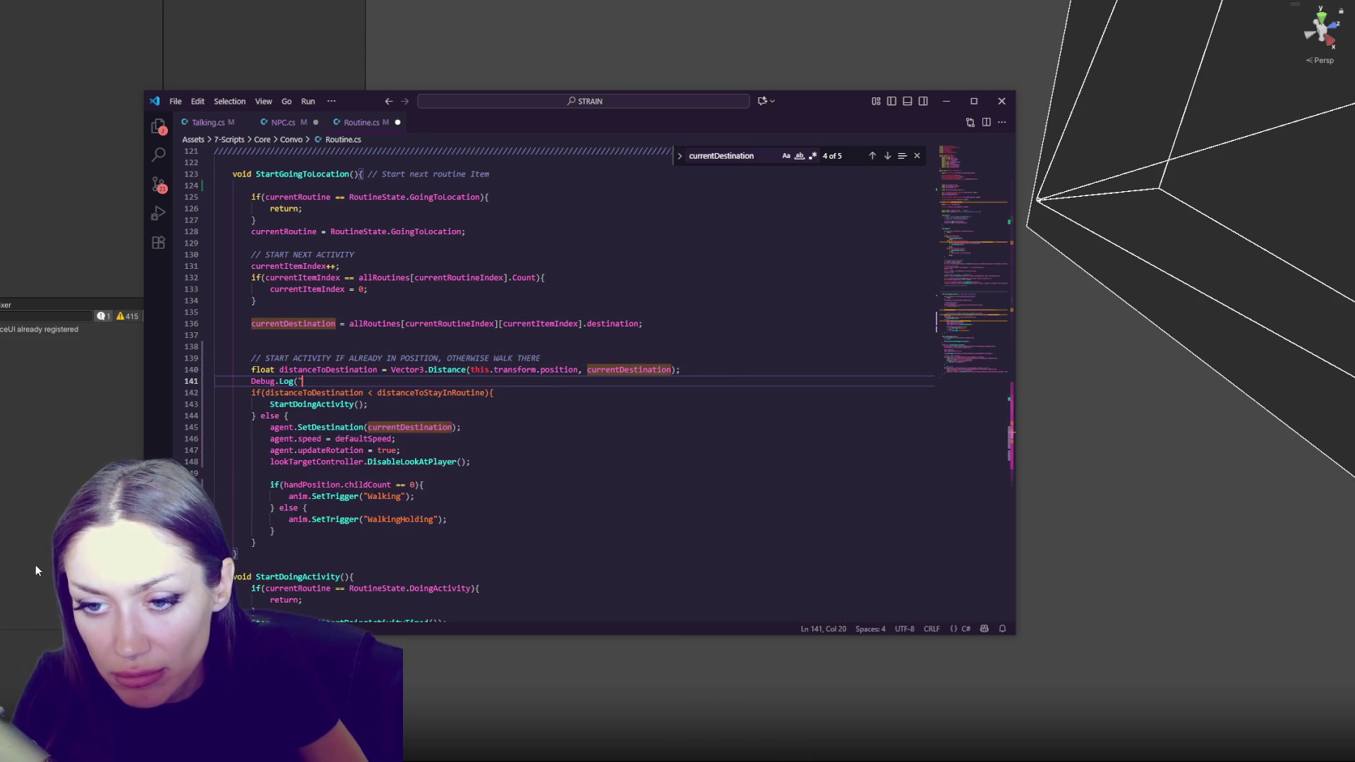
type("Char positiong:")
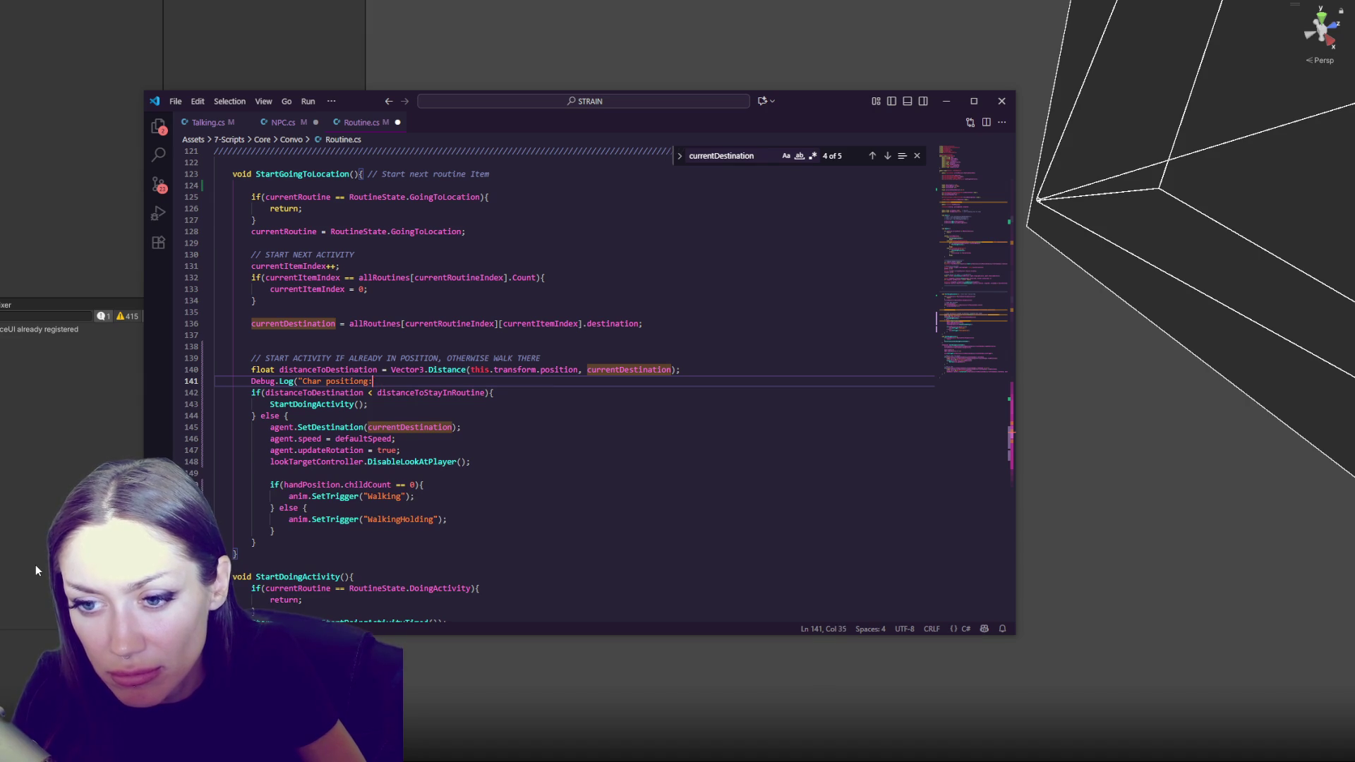
type(" \" + this.transform.position);")
key("Return")
type("Debug.Log(\"")
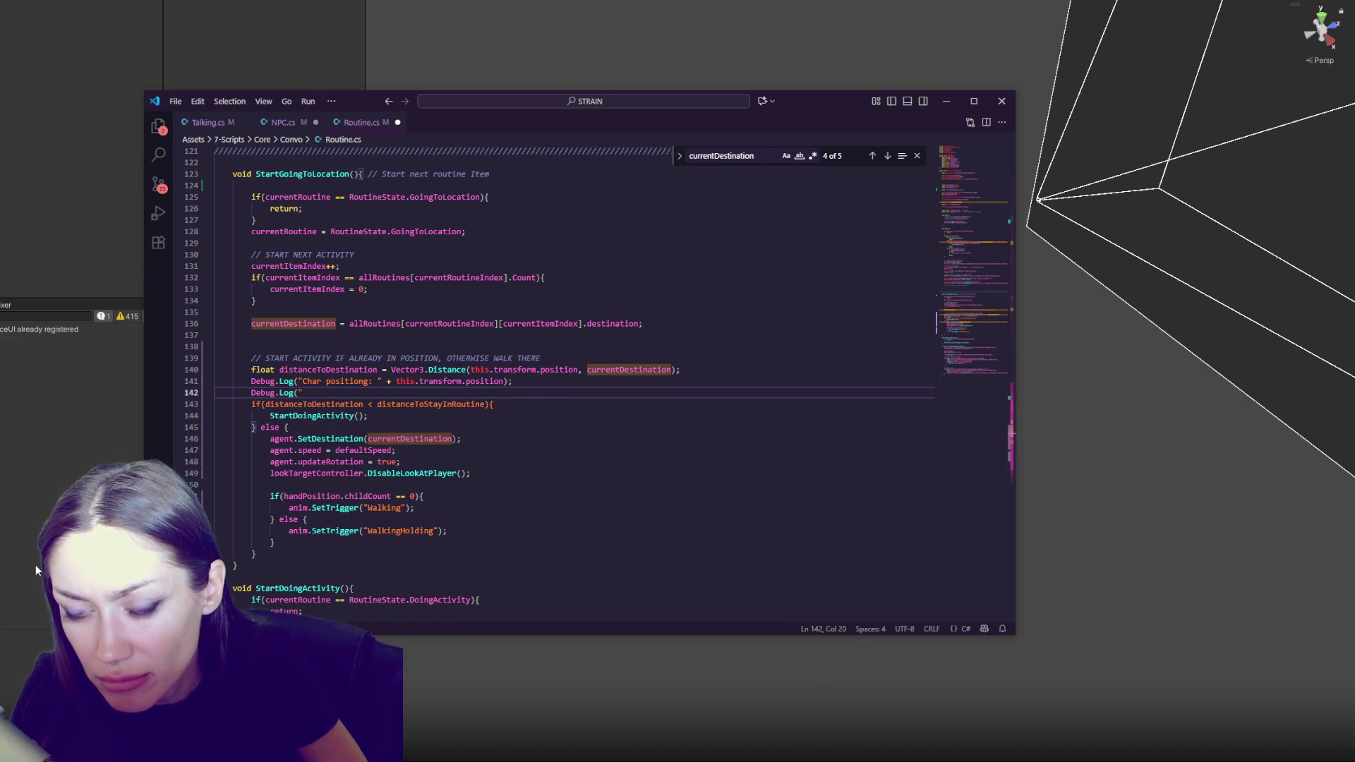
type("current")
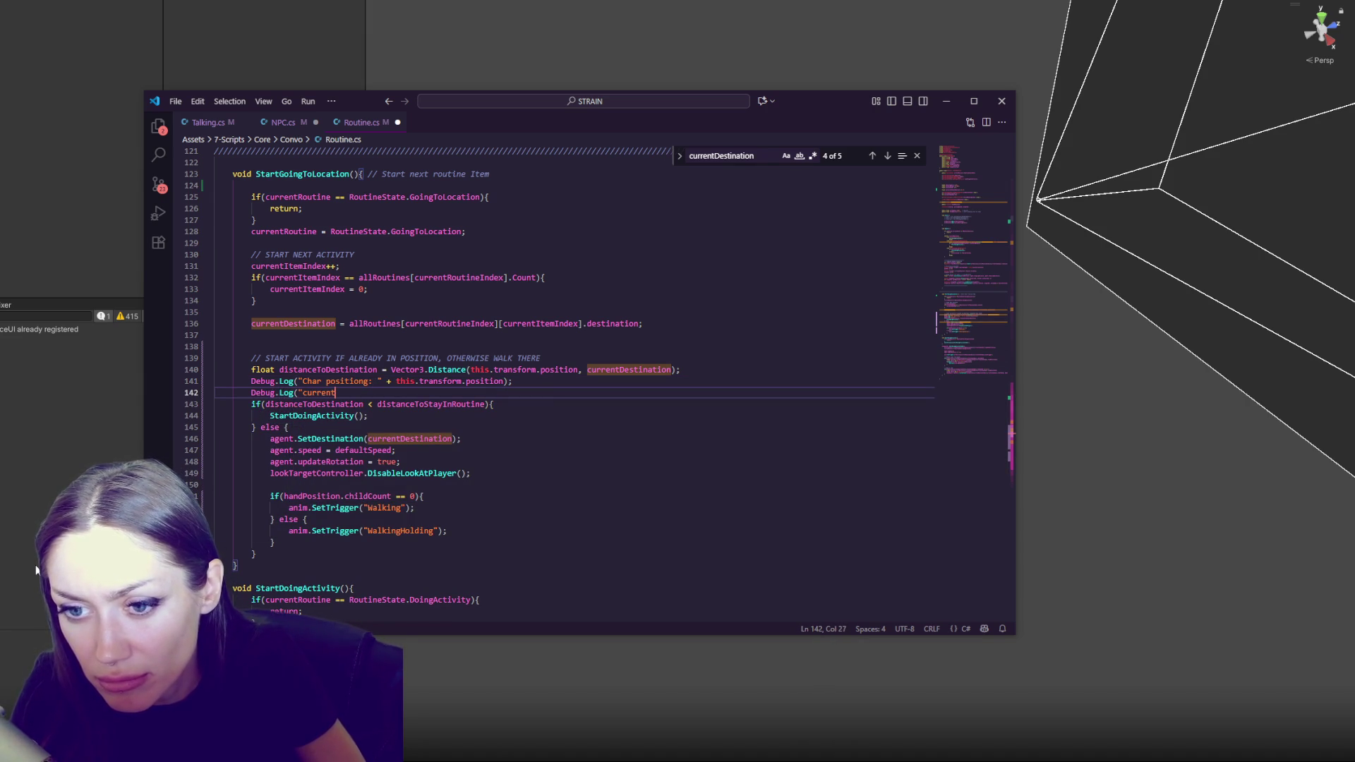
type("Destination: \" + ")
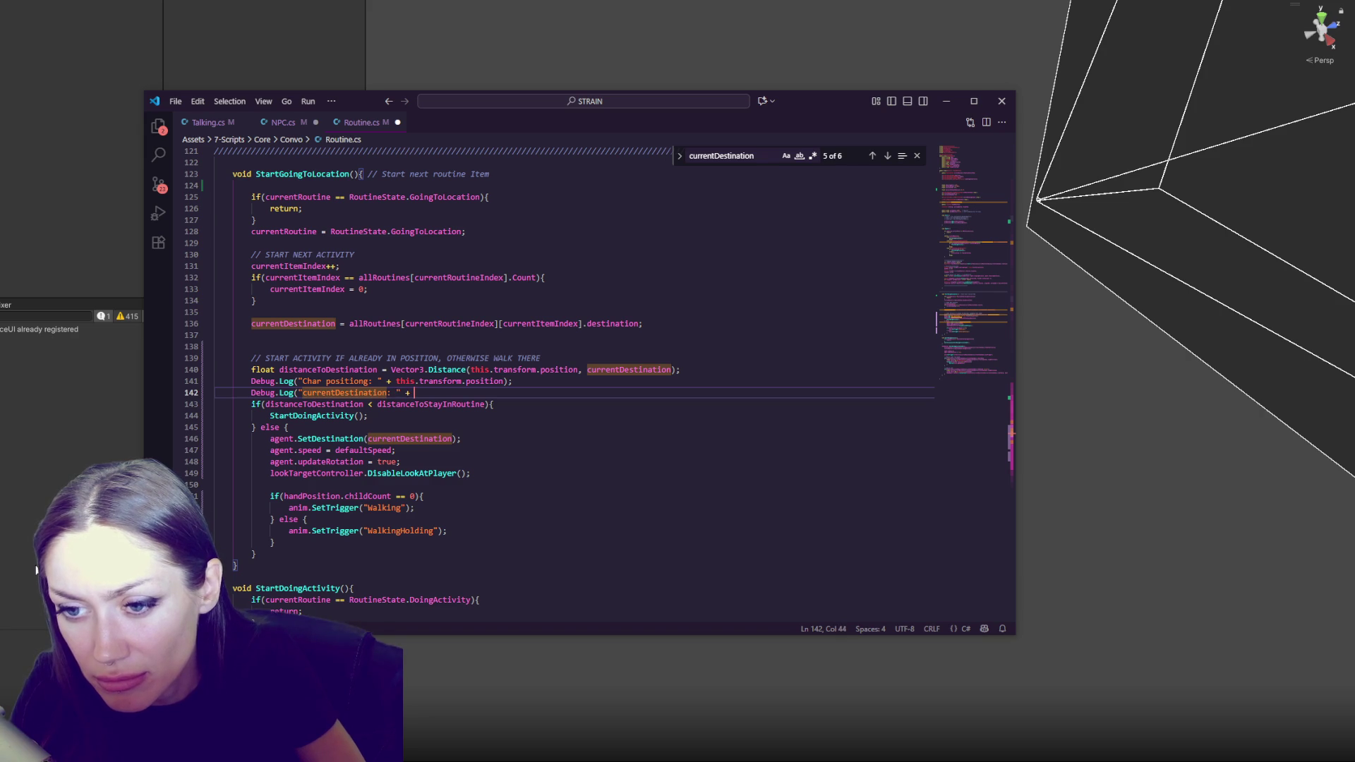
type("currentDest")
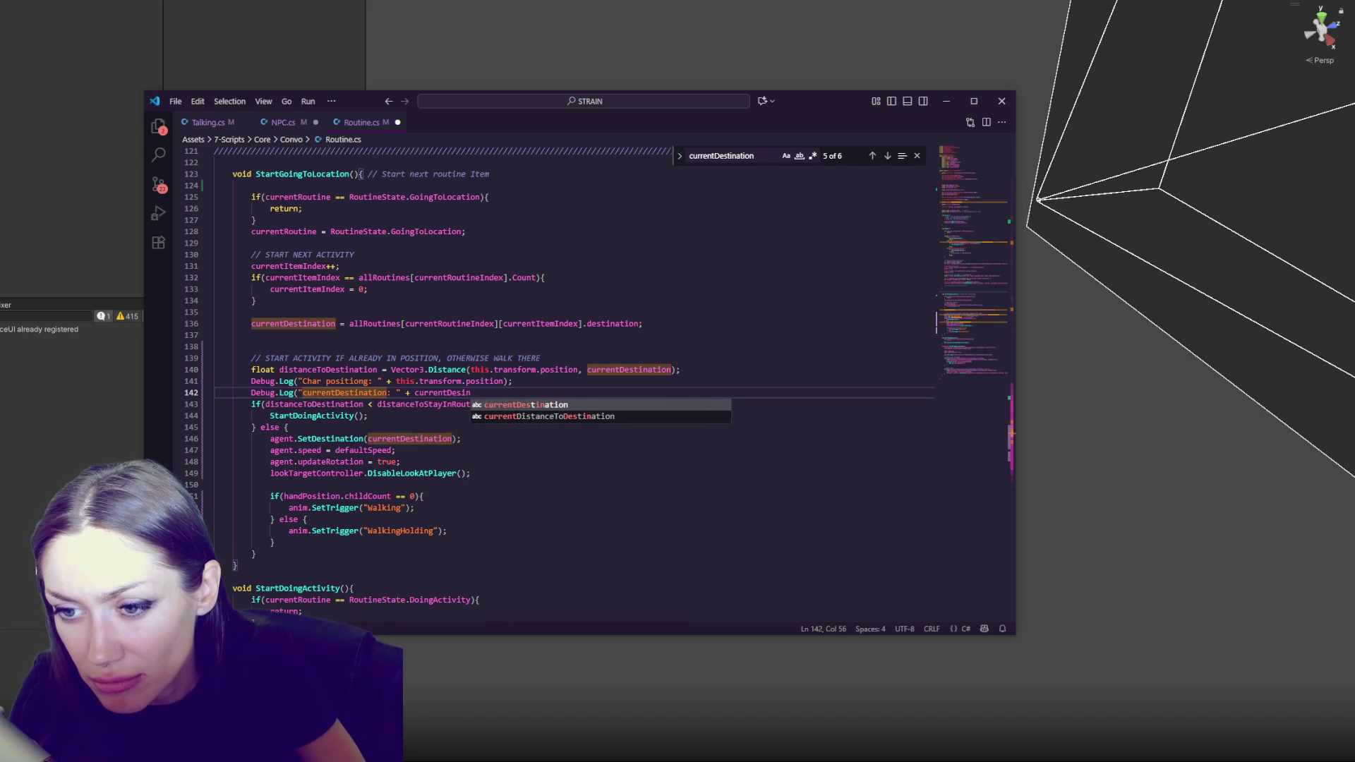
type("ination);")
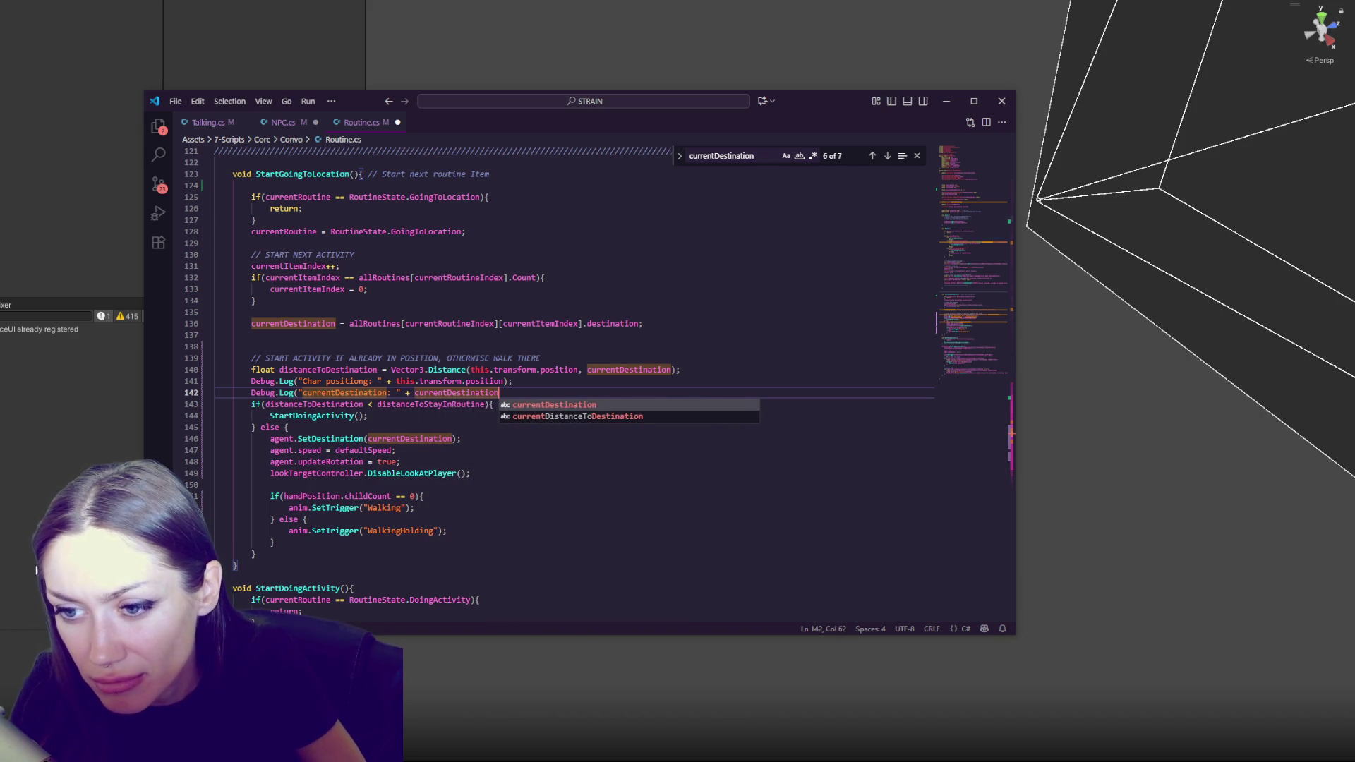
key("Return")
type("Debug.Log(")
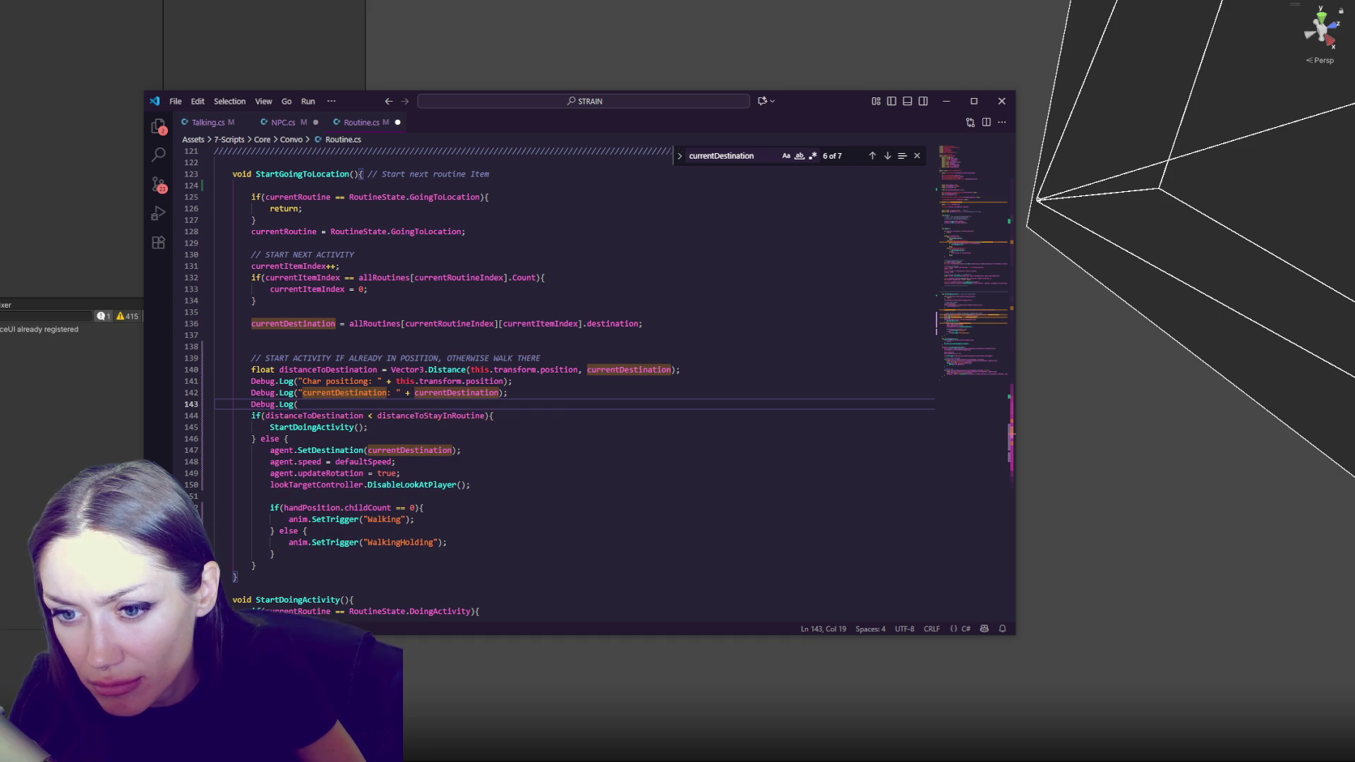
type("\"Distance")
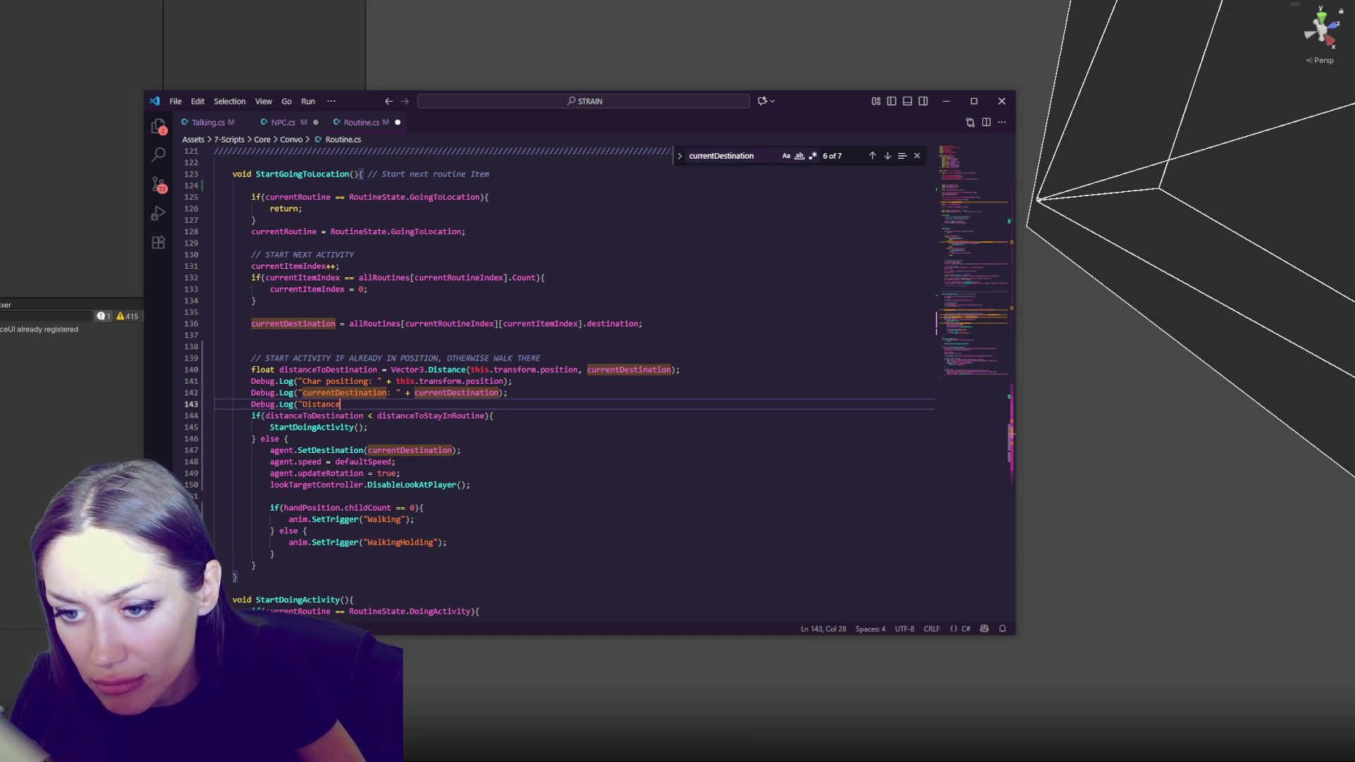
type(": \" + dista")
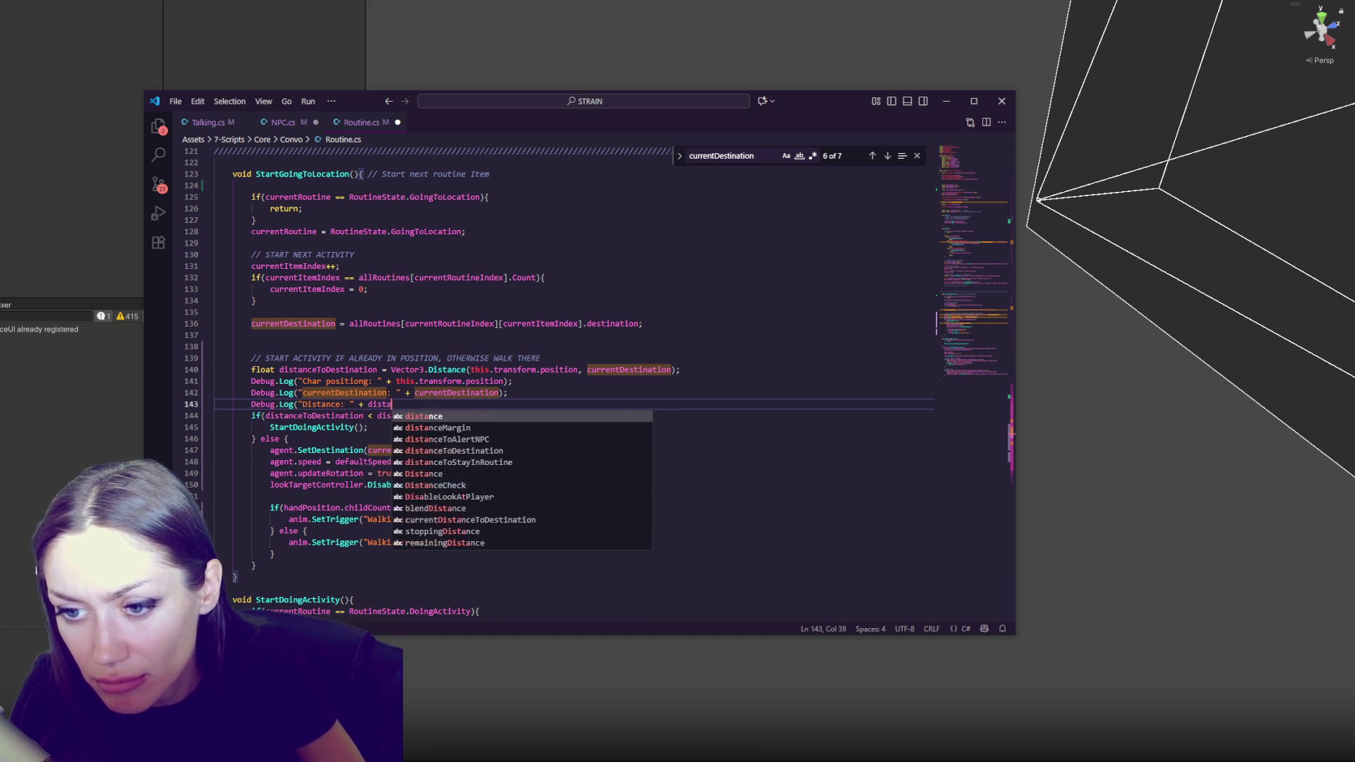
type("nceToDesti")
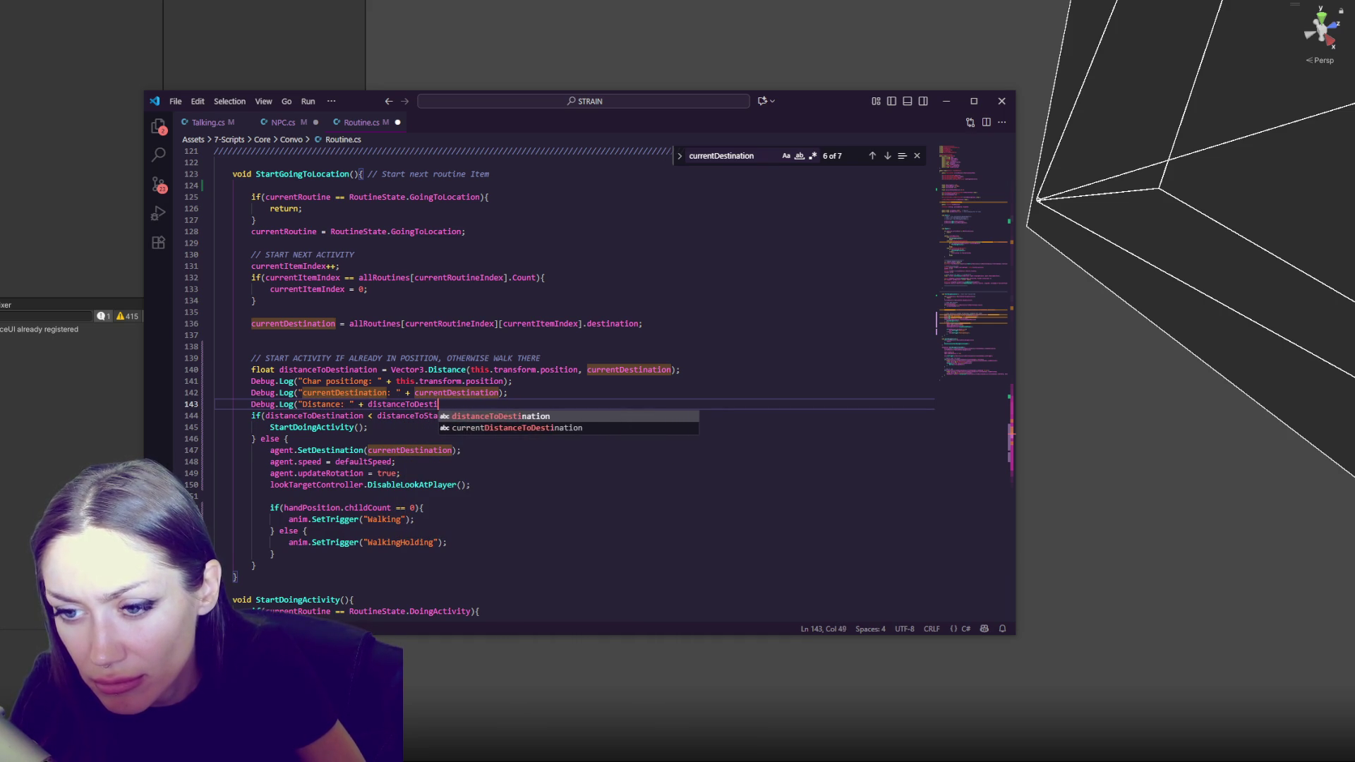
type("nation);")
key("ctrl+s")
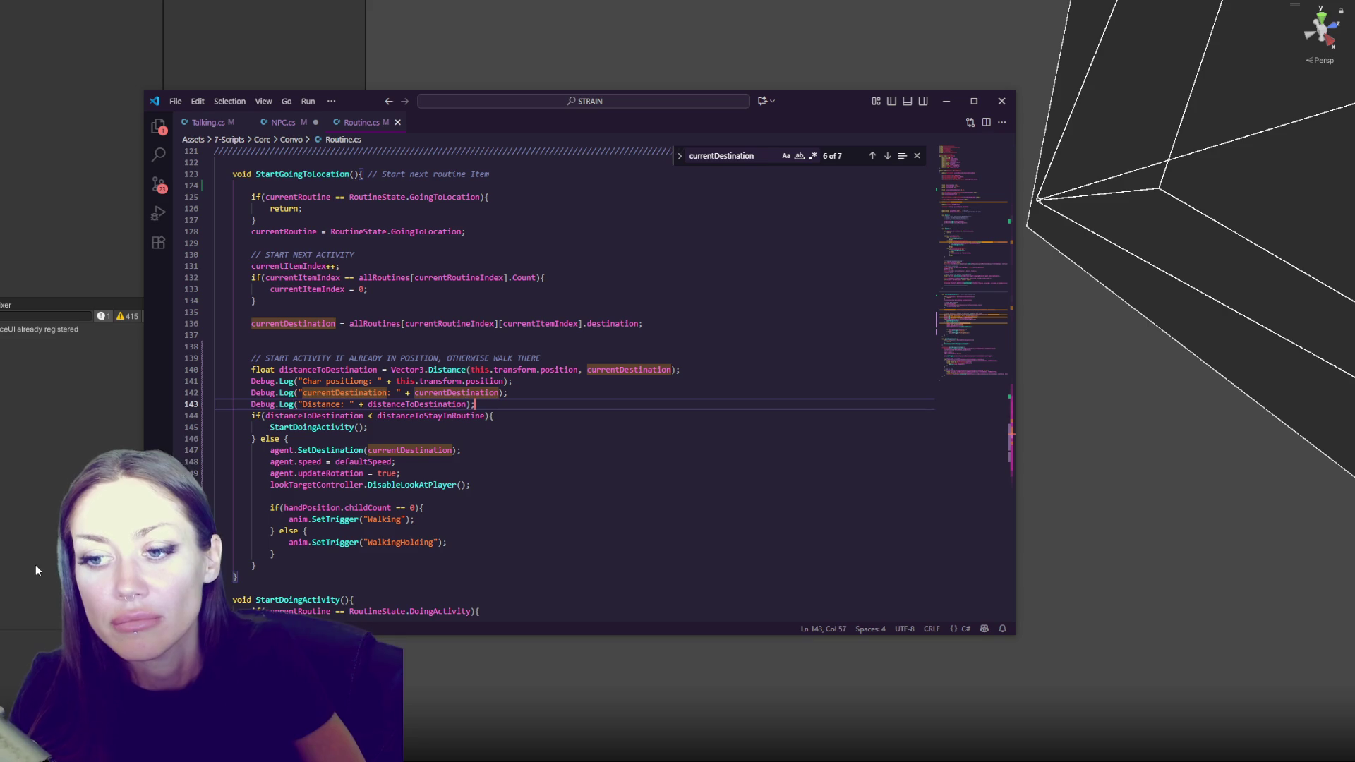
left_click(35, 569)
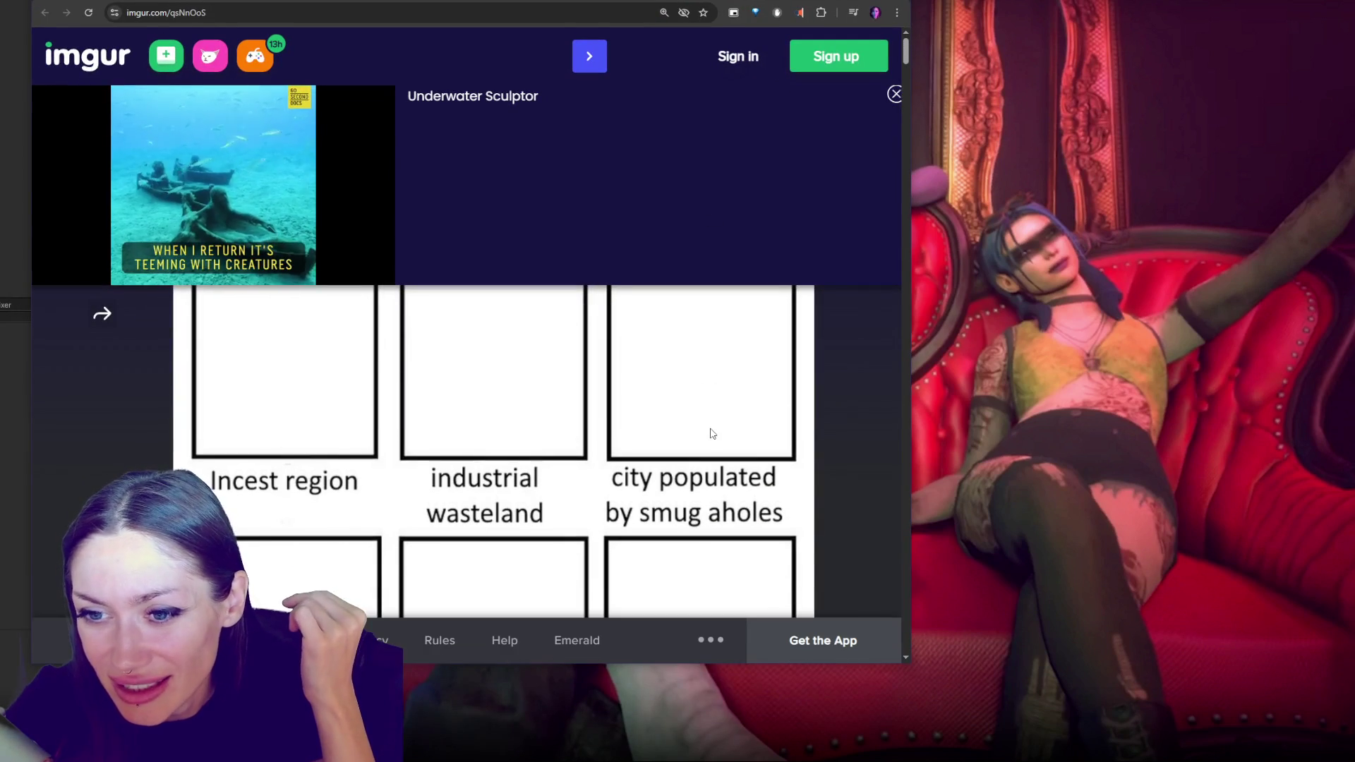
Read the map meme on the Imgur post, then return to the running game
scroll(712, 434, "down", 2)
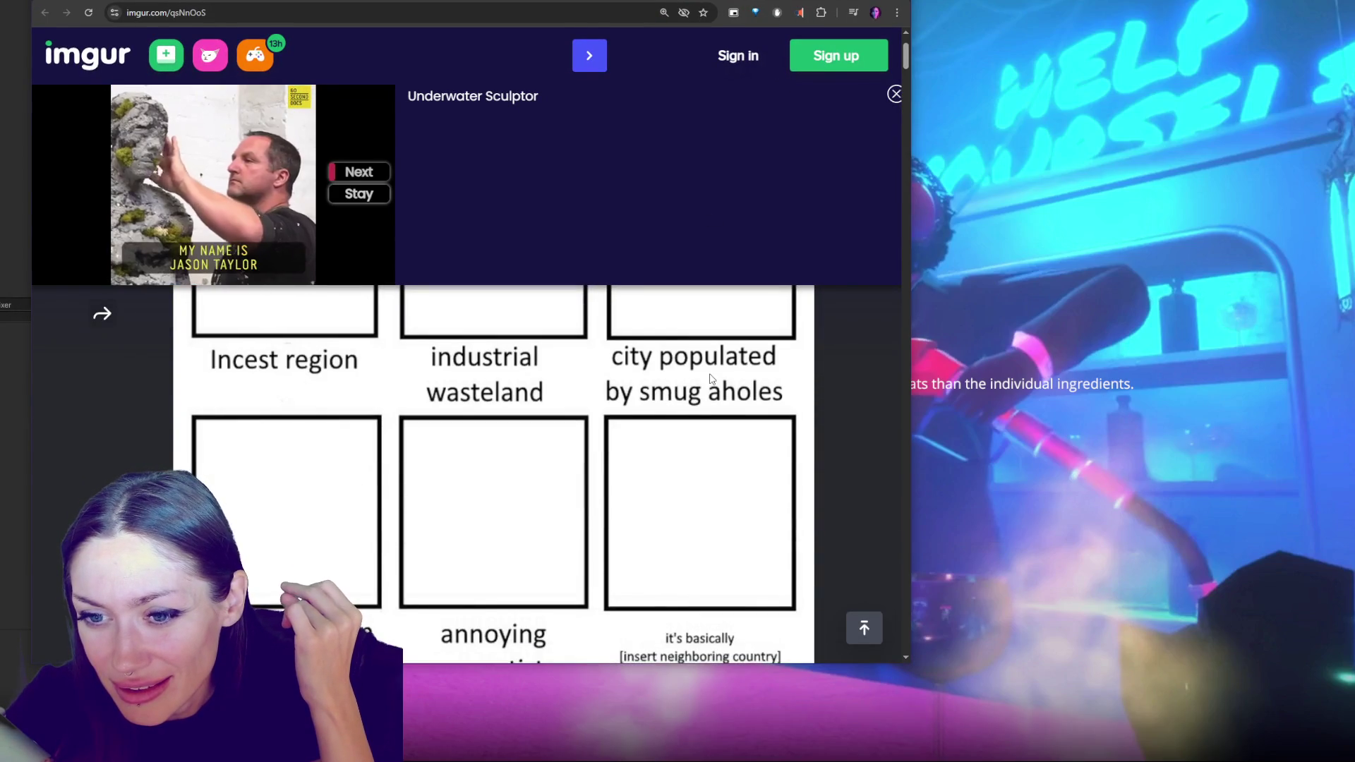
scroll(711, 379, "down", 1)
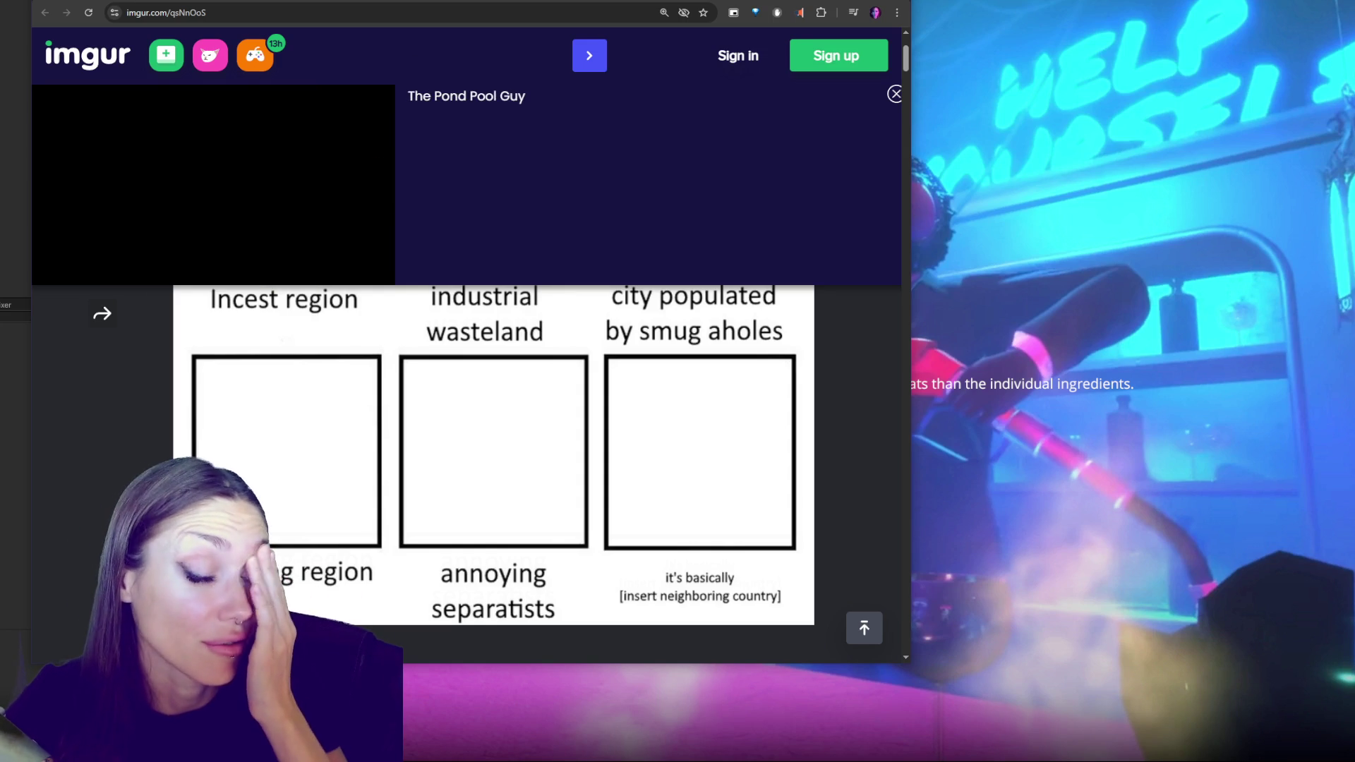
key("alt+Tab")
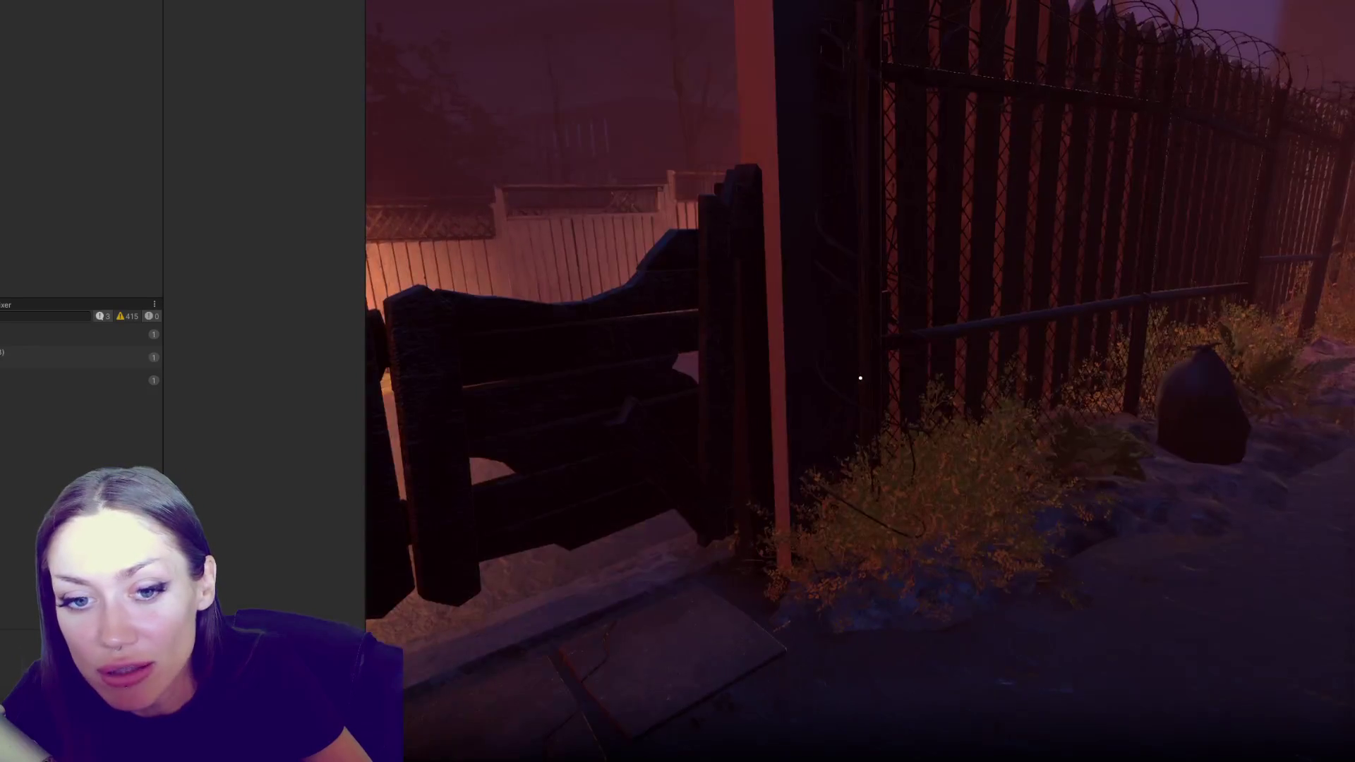
Dismiss the in-game menus, set the object's position to -10, -0.8, -9.23, and return to the Scene view
key("Escape")
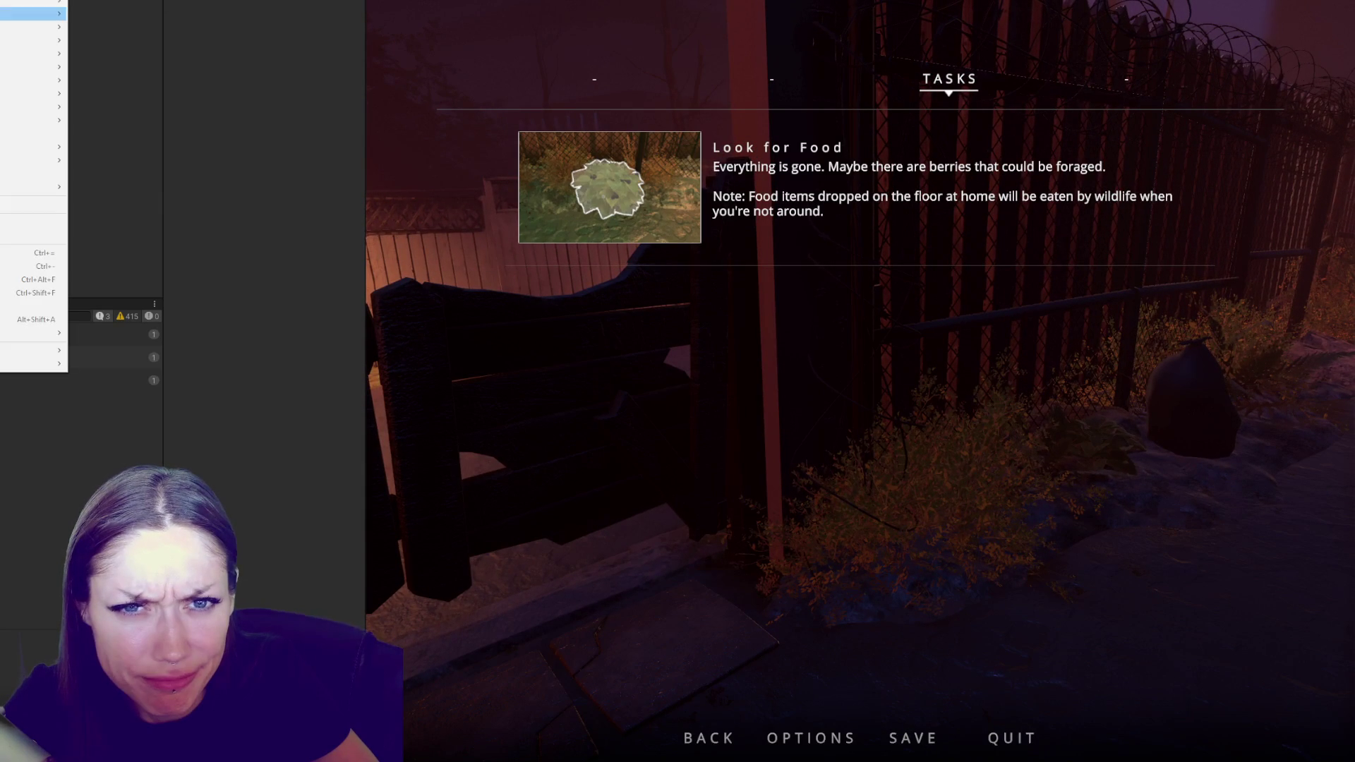
key("Escape")
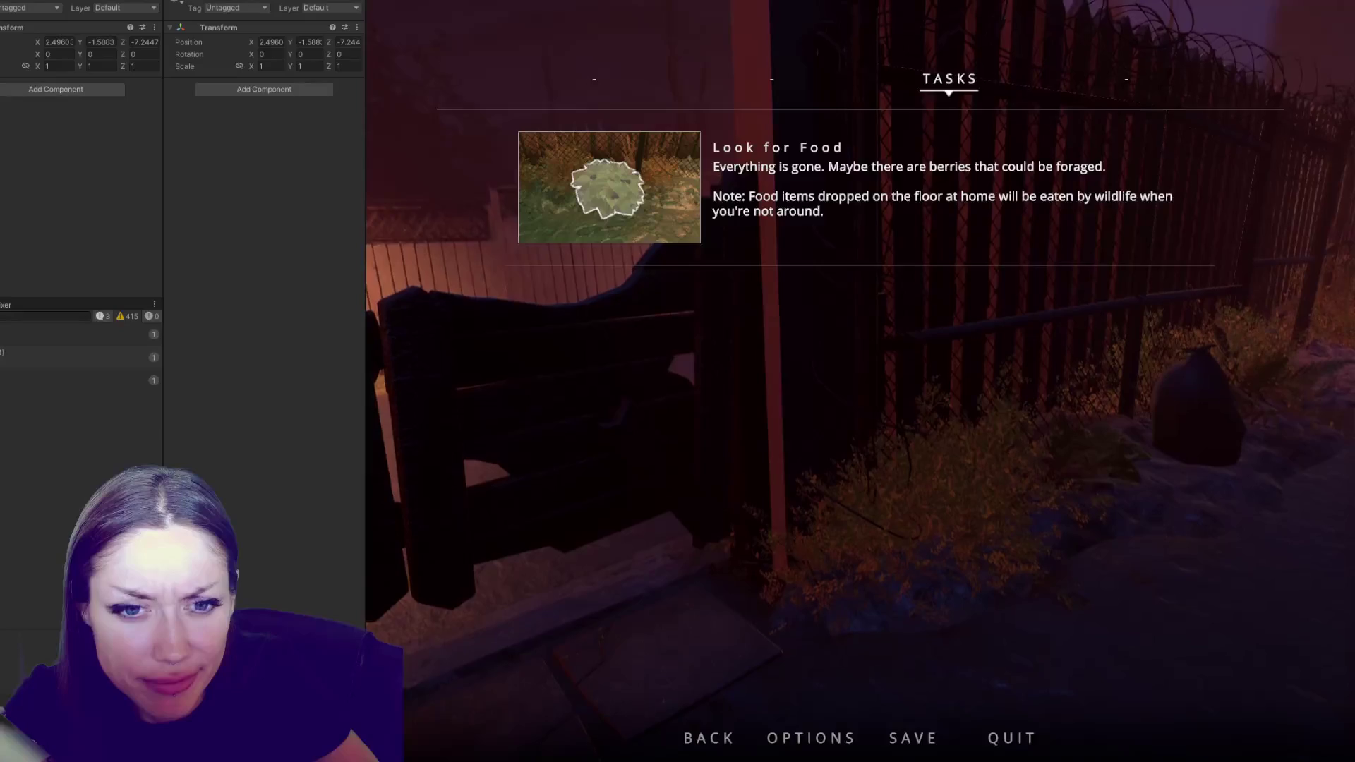
double_click(62, 45)
type("-10")
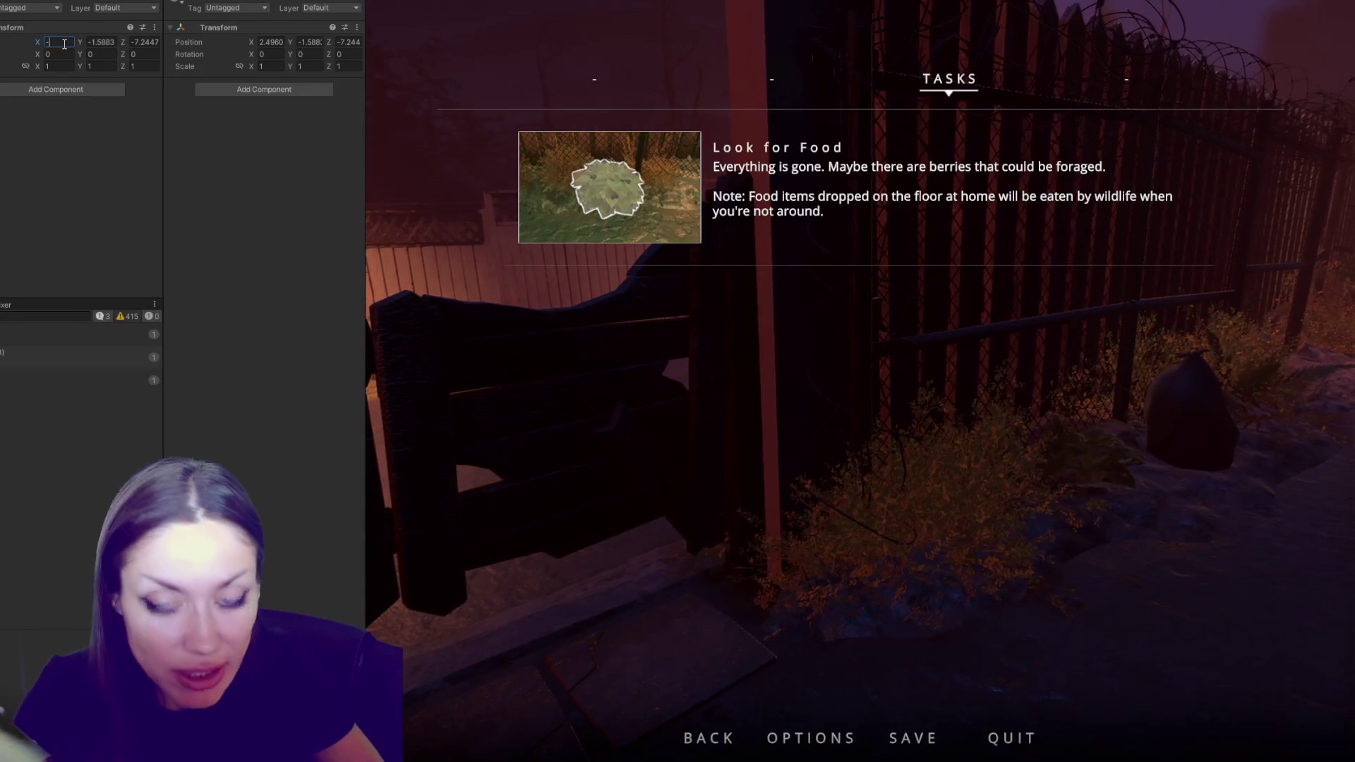
key("Tab")
type("-.7")
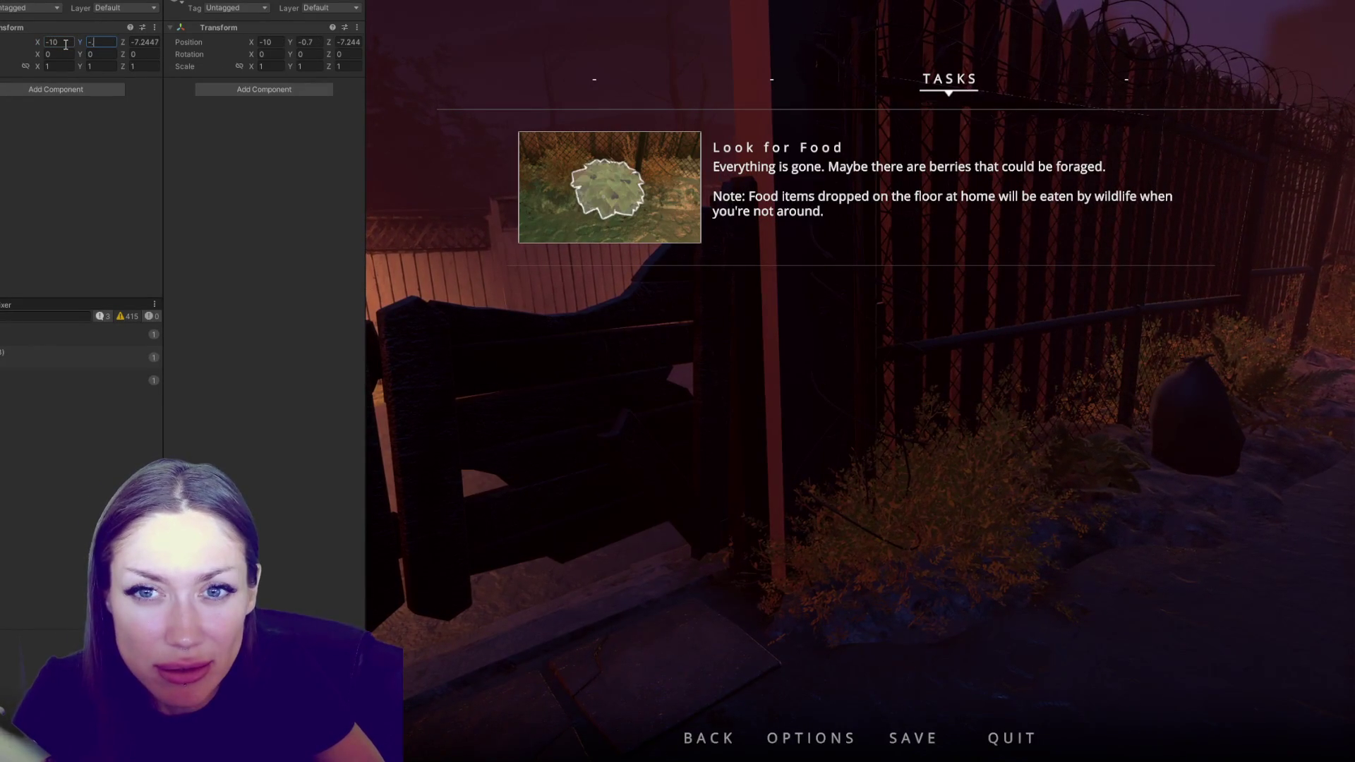
key("BackSpace")
type("8")
key("Tab")
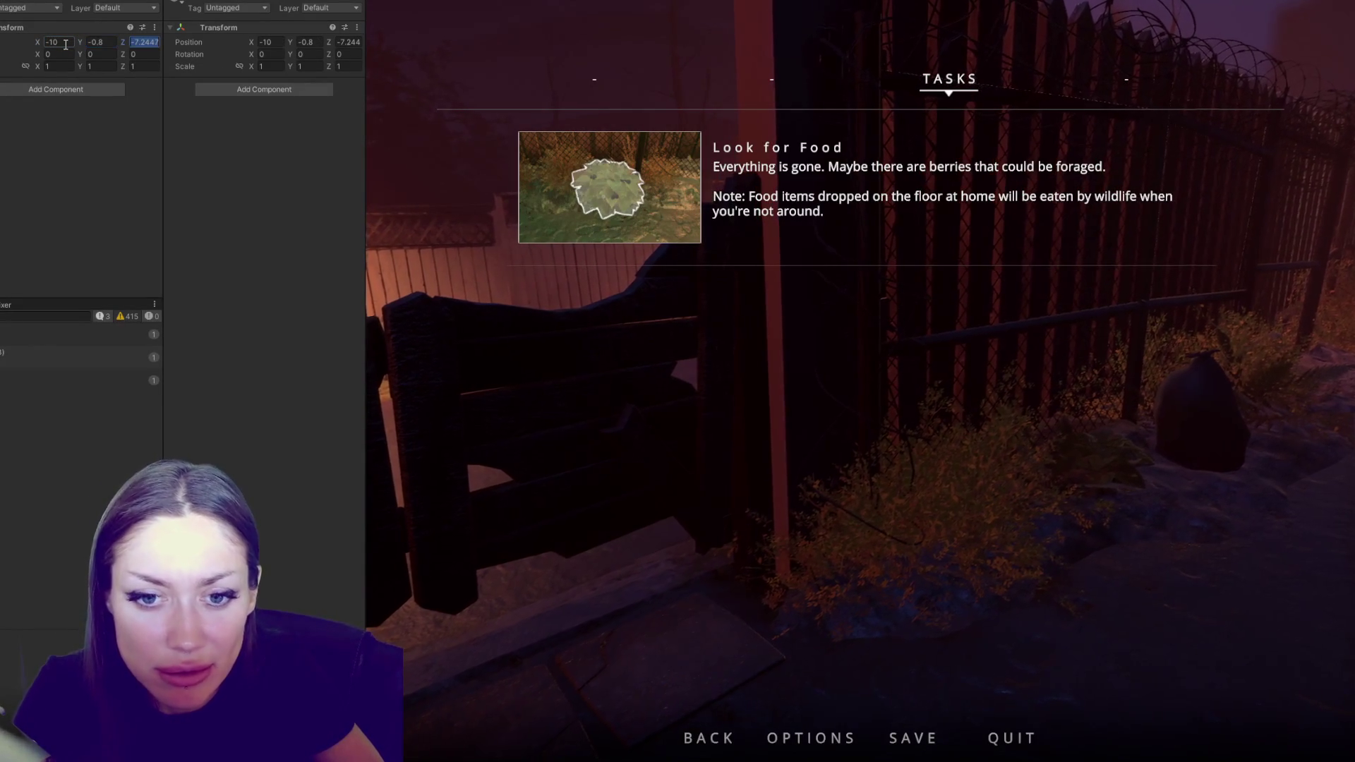
type("-")
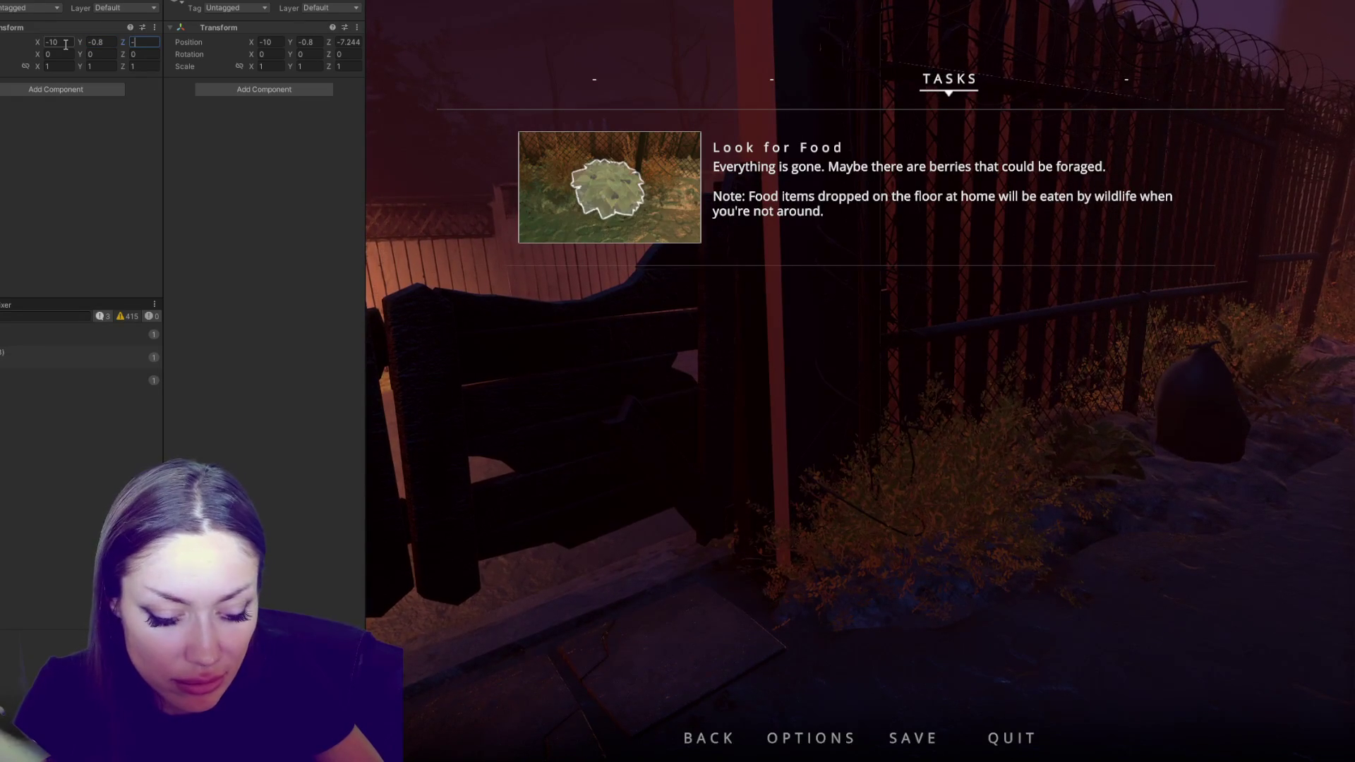
type("9")
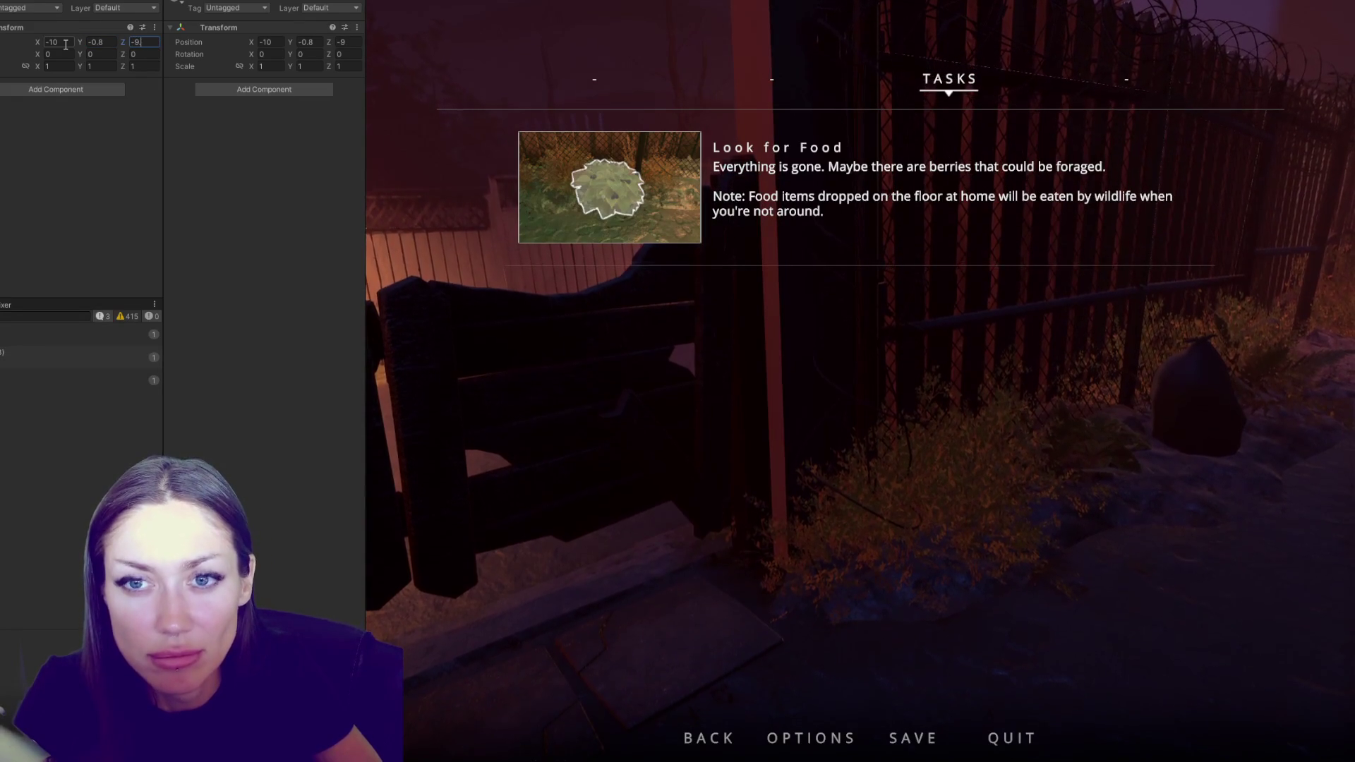
type(".23")
key("Return")
key("ctrl+1")
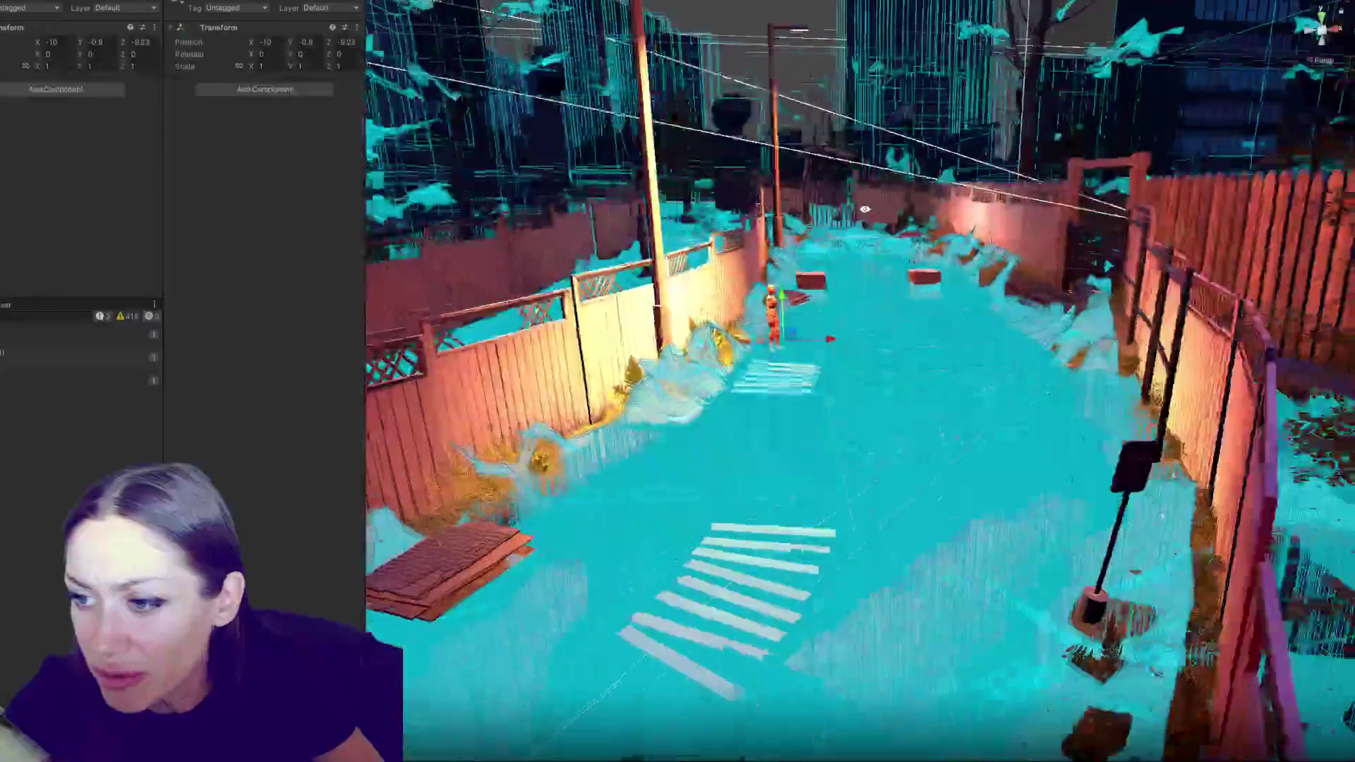
Move the box to position X -8.71, Y -0.27, Z -2.42
mouse_move(864, 209)
left_mouse_down()
mouse_move(676, 305)
mouse_move(856, 286)
left_mouse_up()
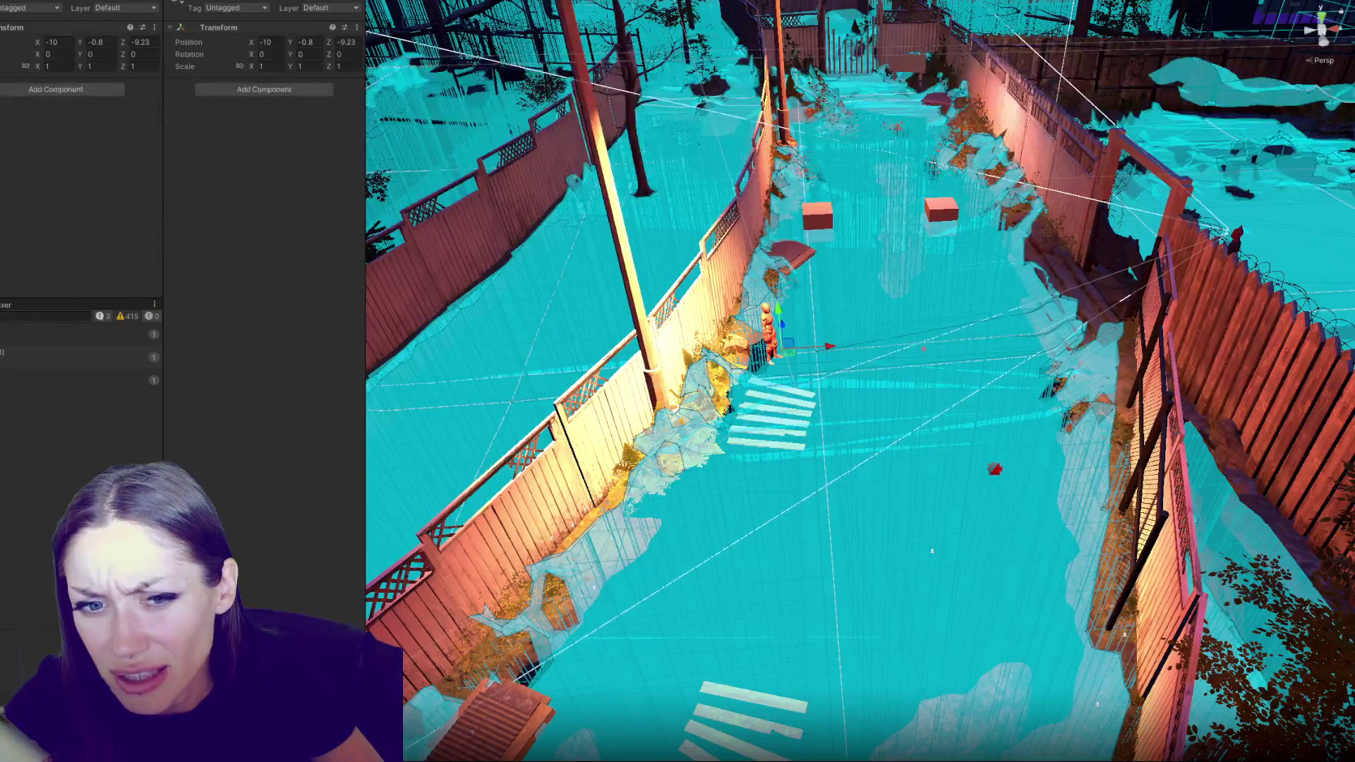
left_click(62, 42)
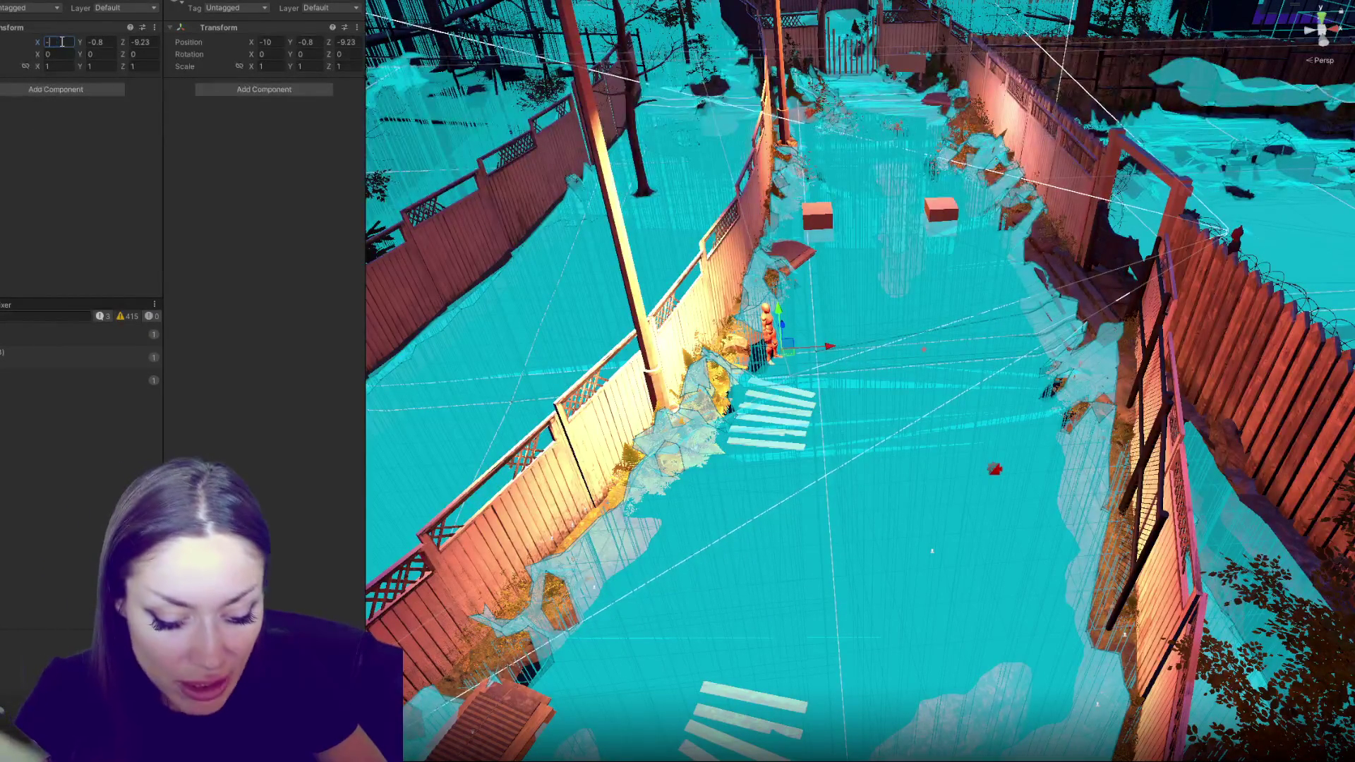
type("8.71")
key("Tab")
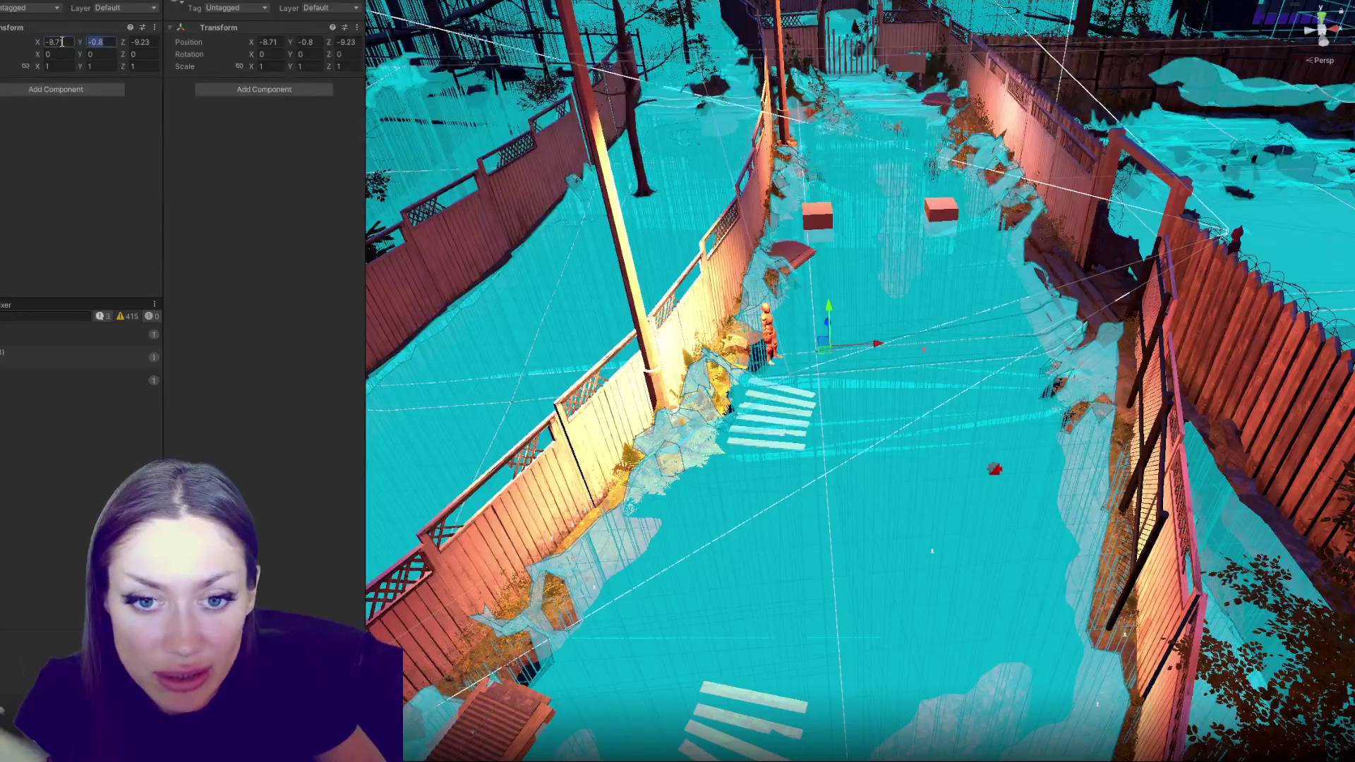
type("-0.2")
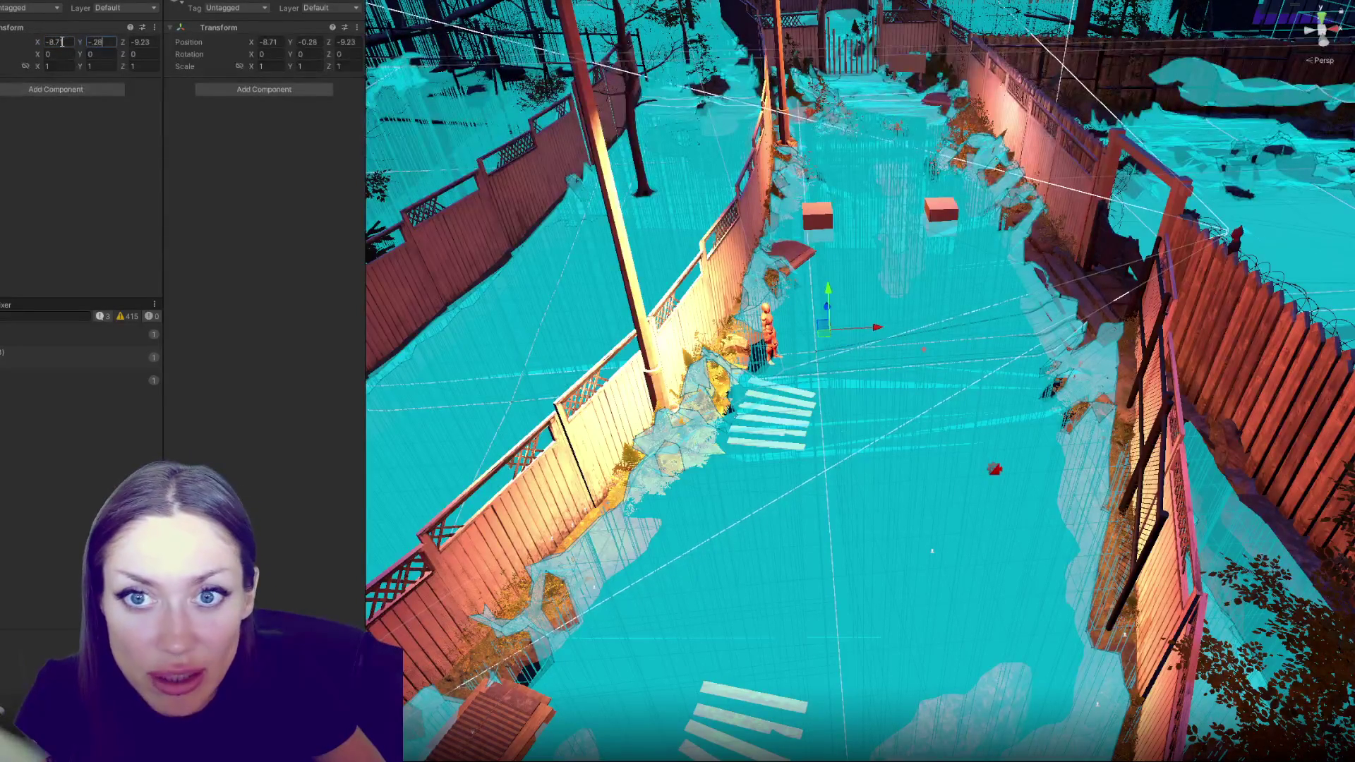
type("7")
key("Tab")
type("-")
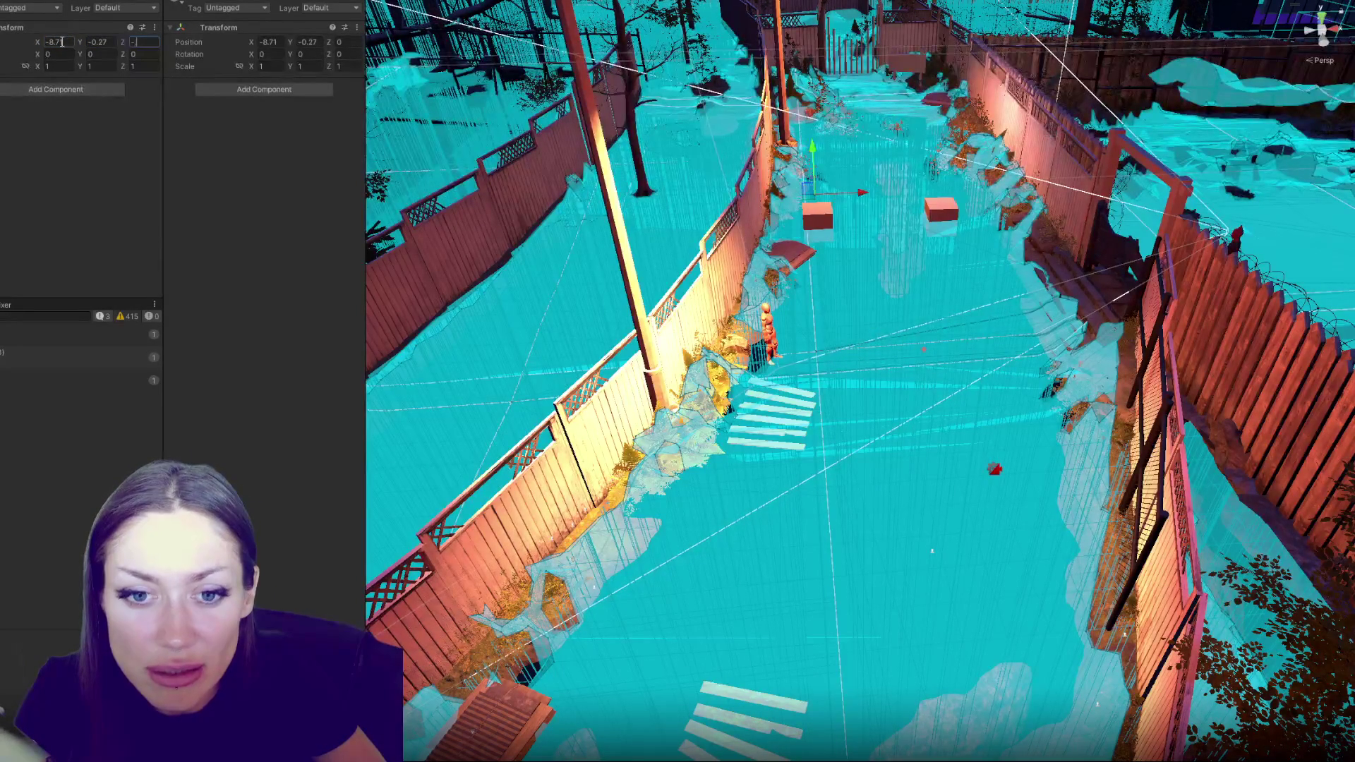
type("2.42")
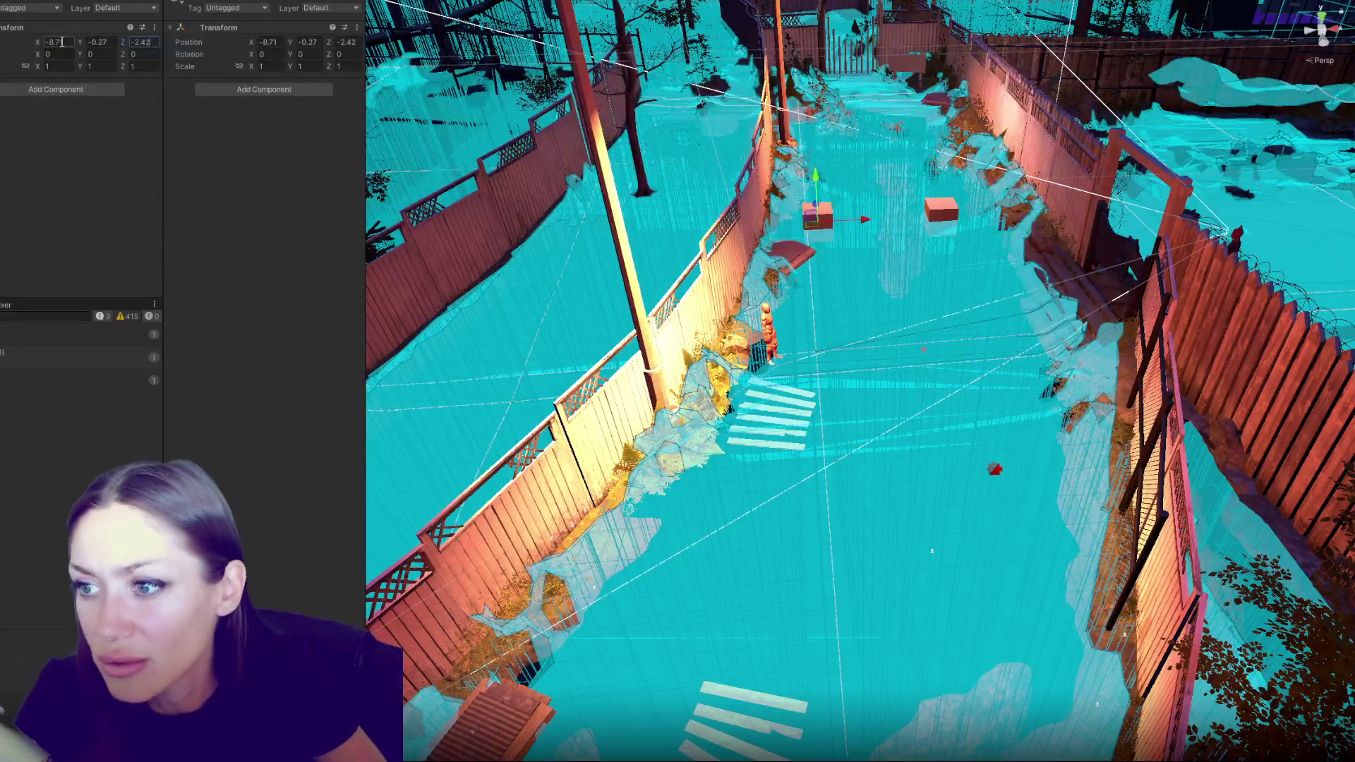
Select the NPC in the Scene view to check its routine state
left_click_drag(847, 268, 989, 263)
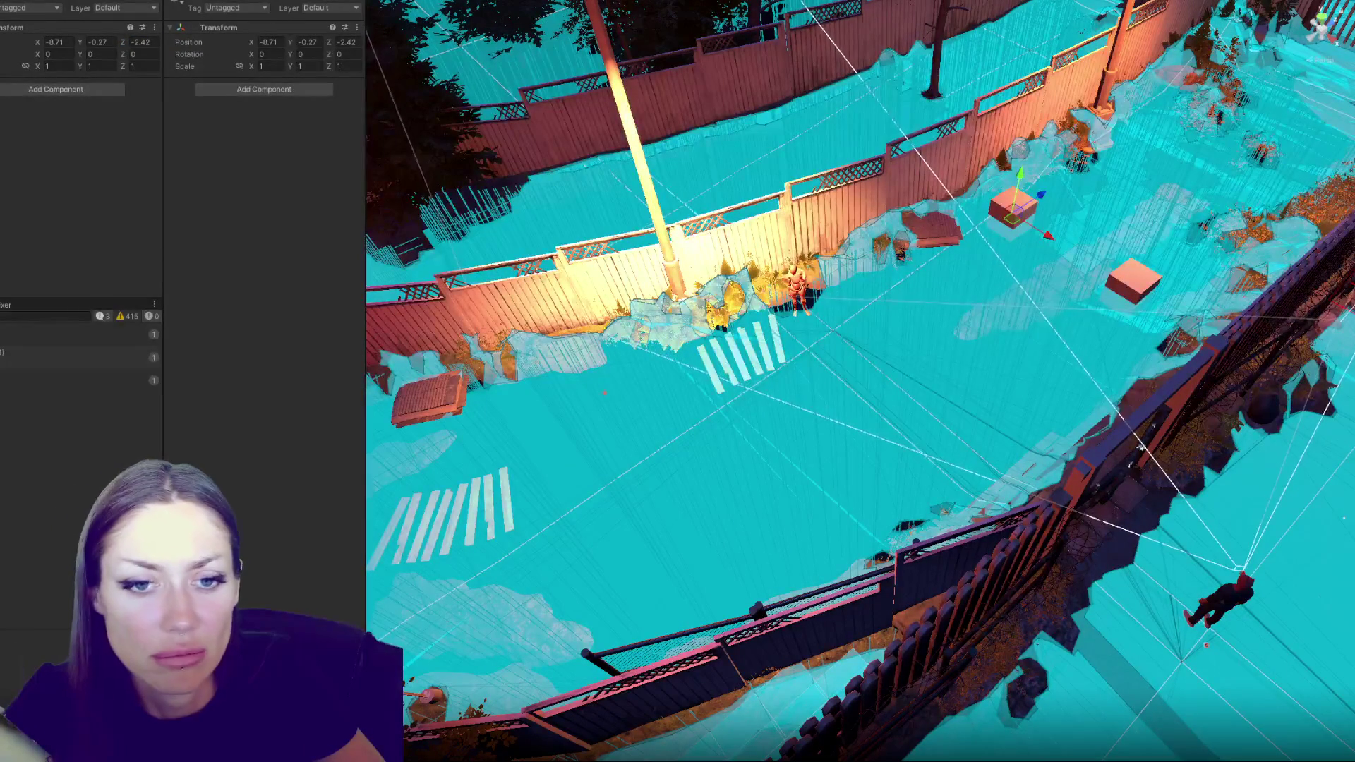
left_click(796, 290)
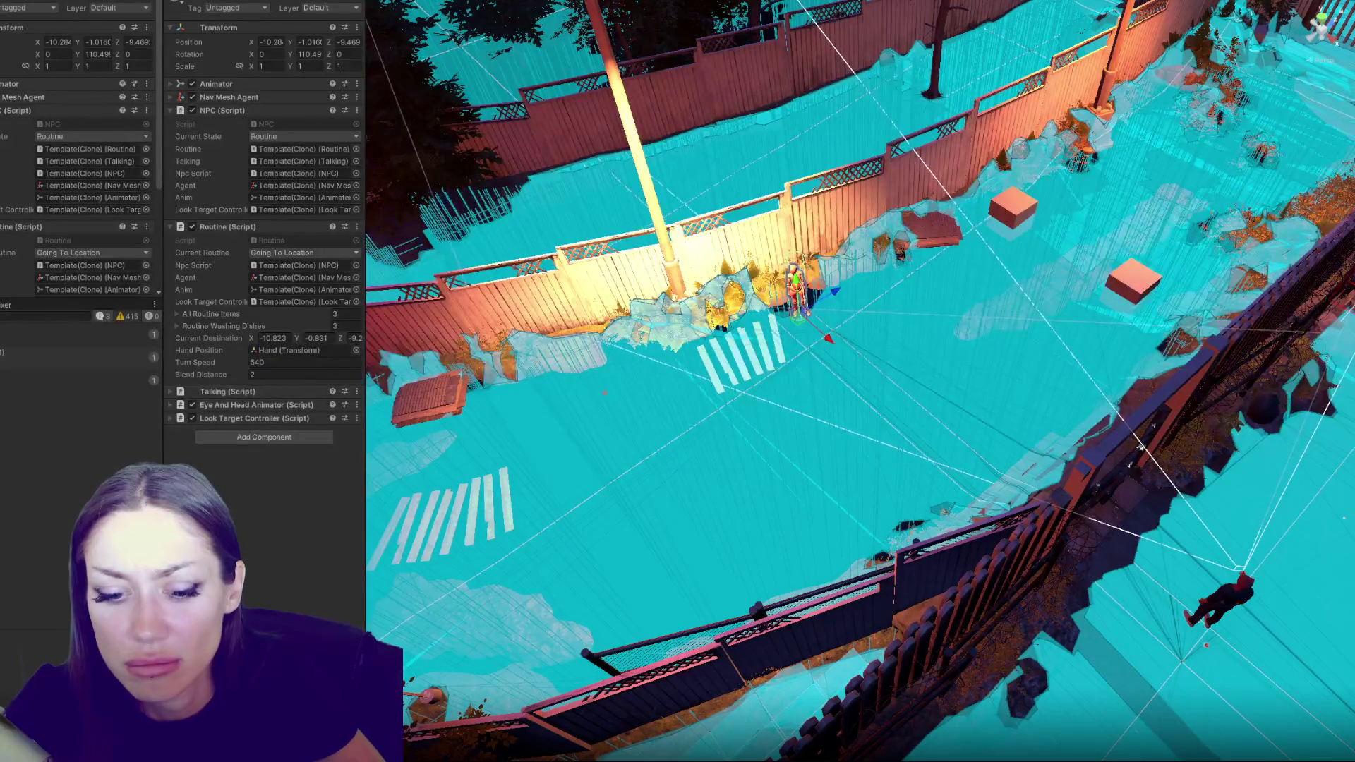
key("alt+Tab")
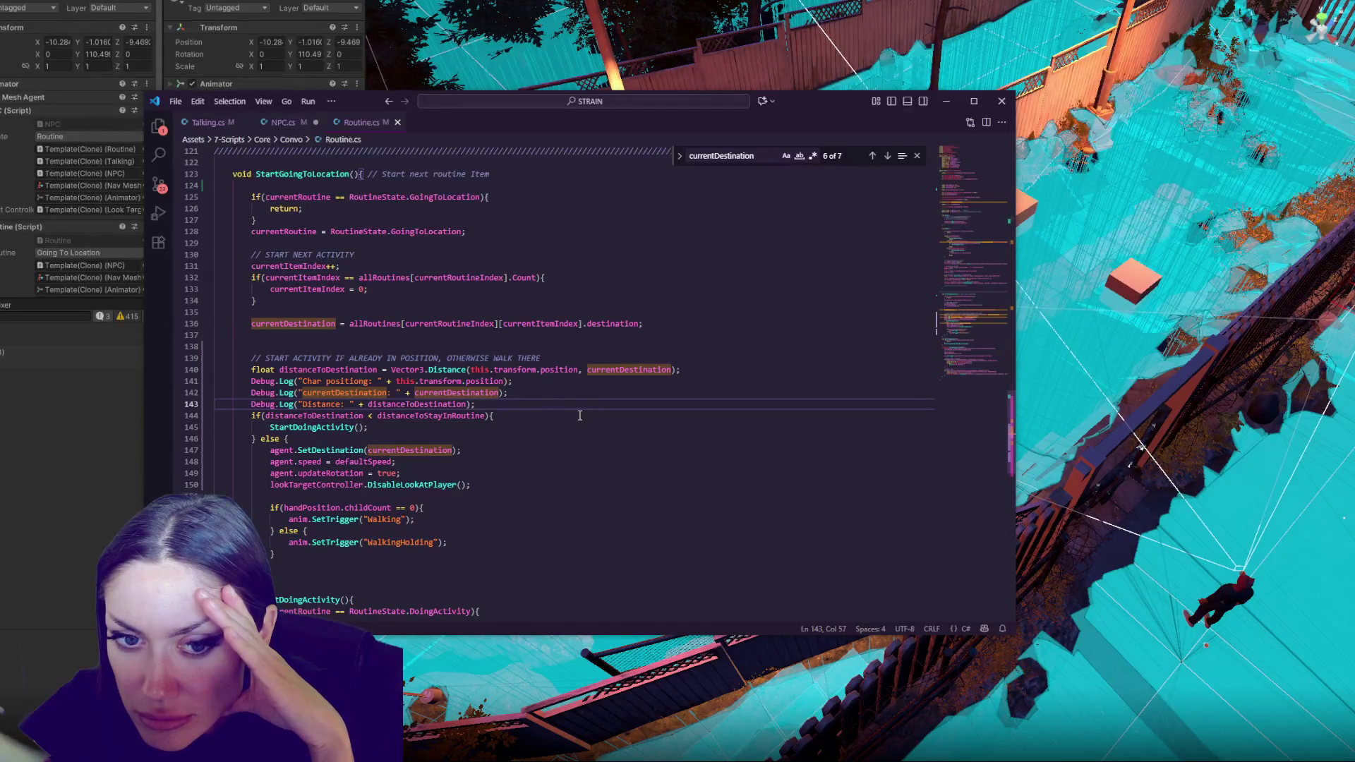
Compare the first Console log entry with this.transform.position on line 141 of Routine.cs
key("alt+Tab")
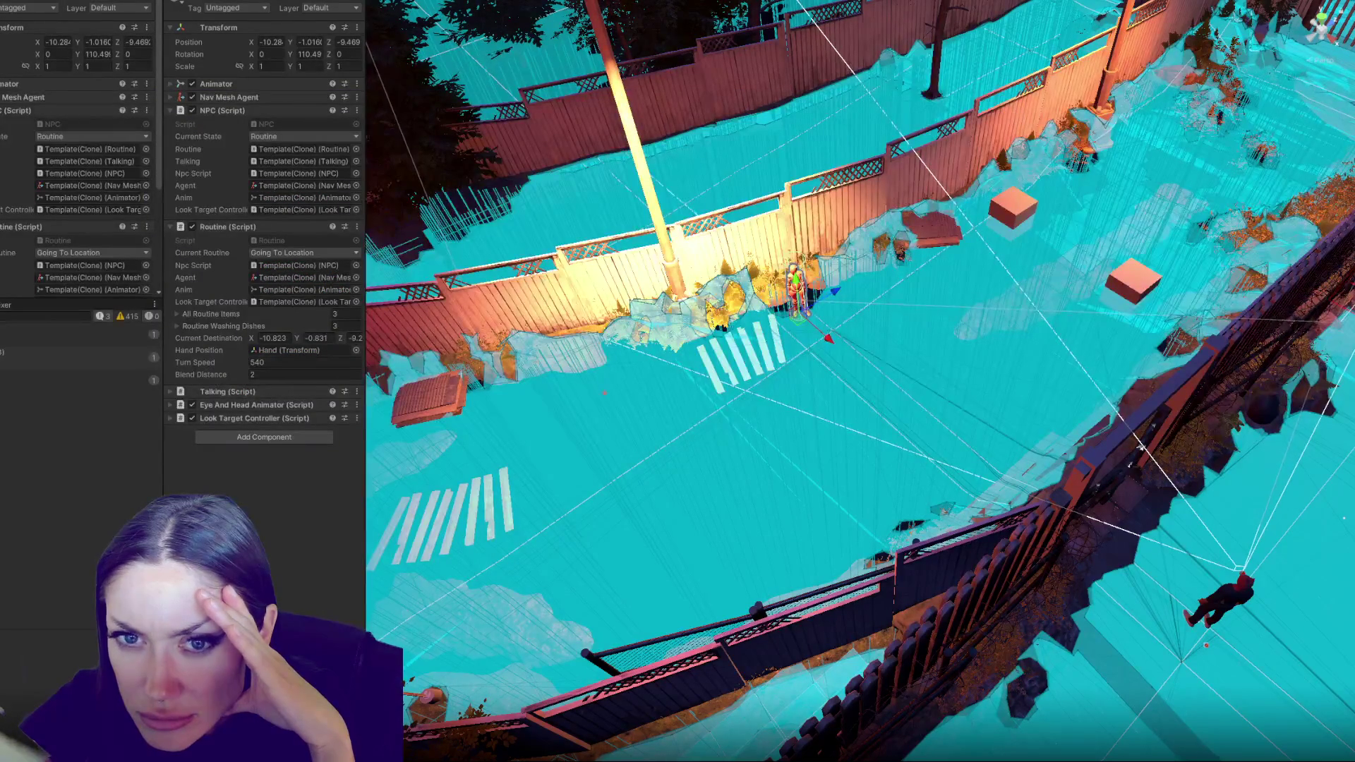
left_click(71, 334)
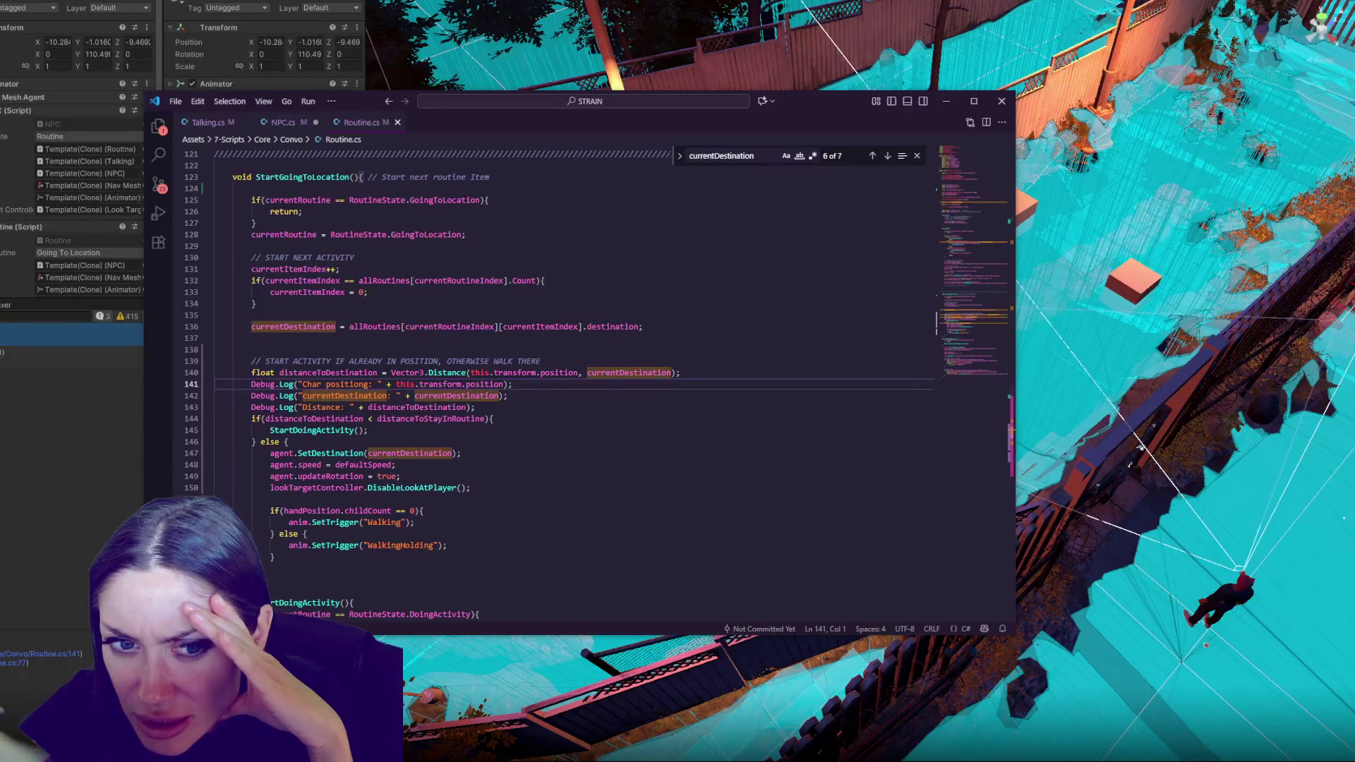
key("alt+Tab")
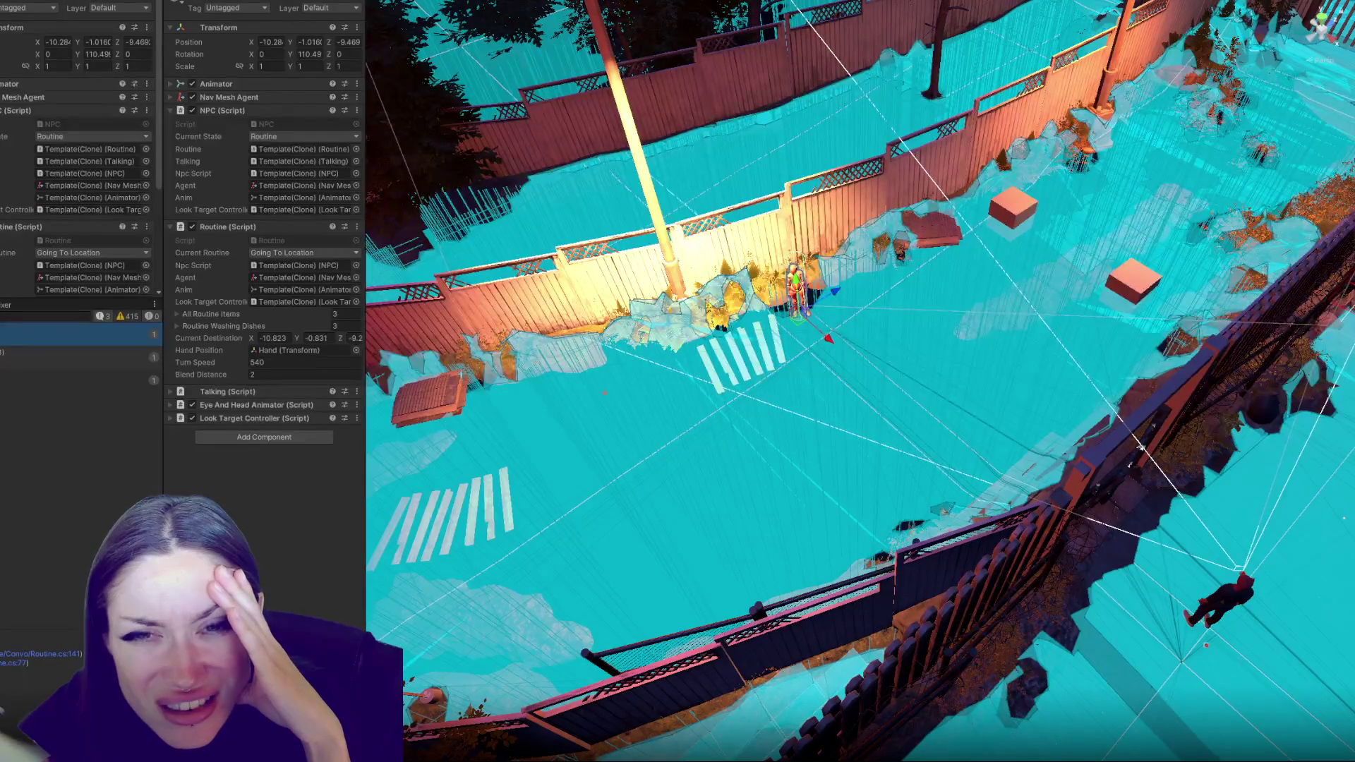
key("alt+Tab")
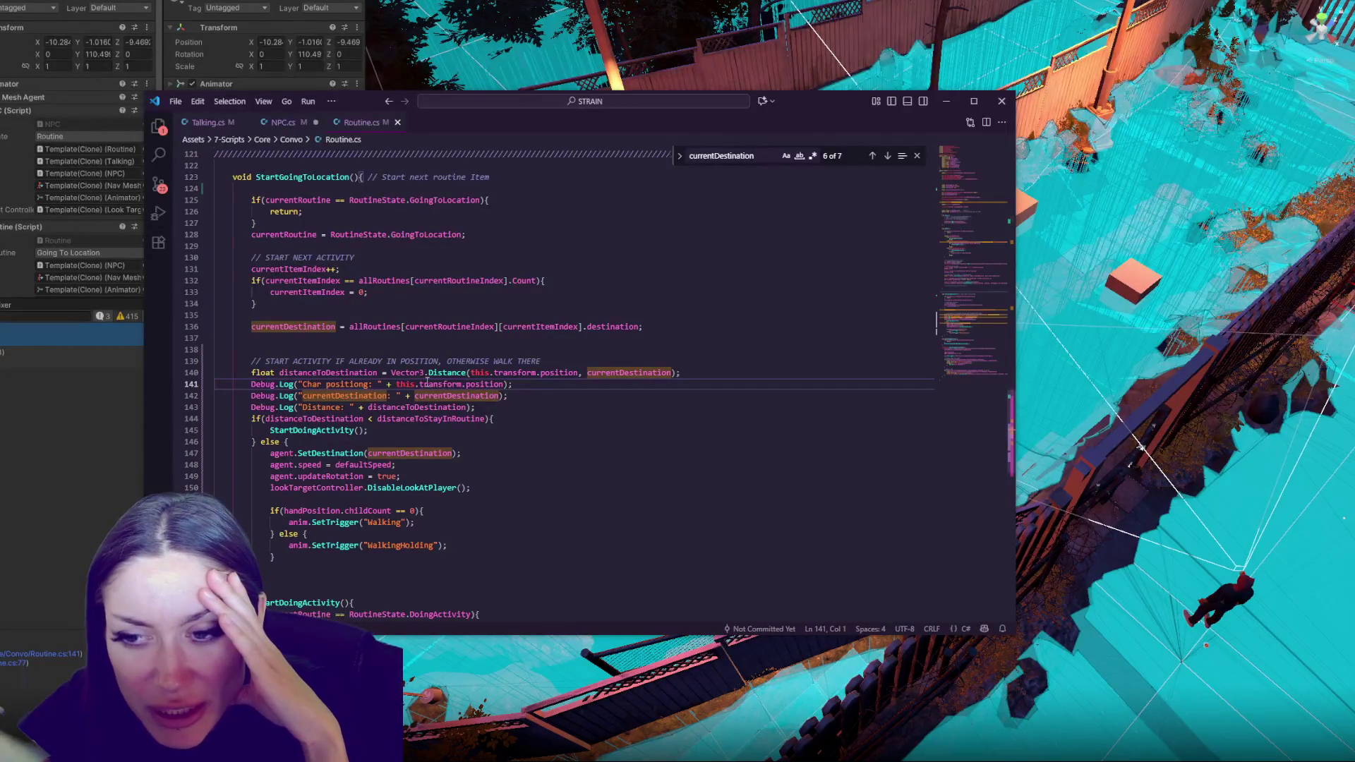
left_click_drag(397, 385, 505, 385)
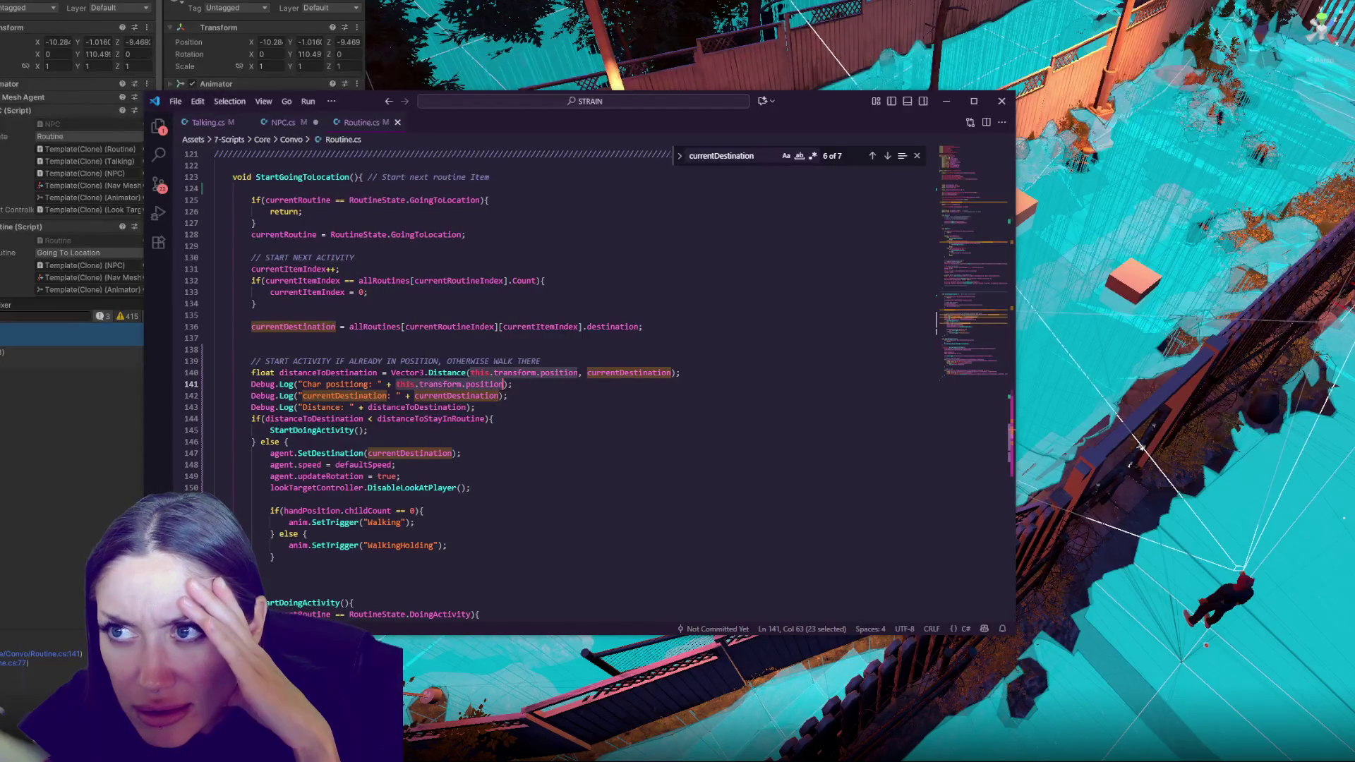
left_click(1024, 215)
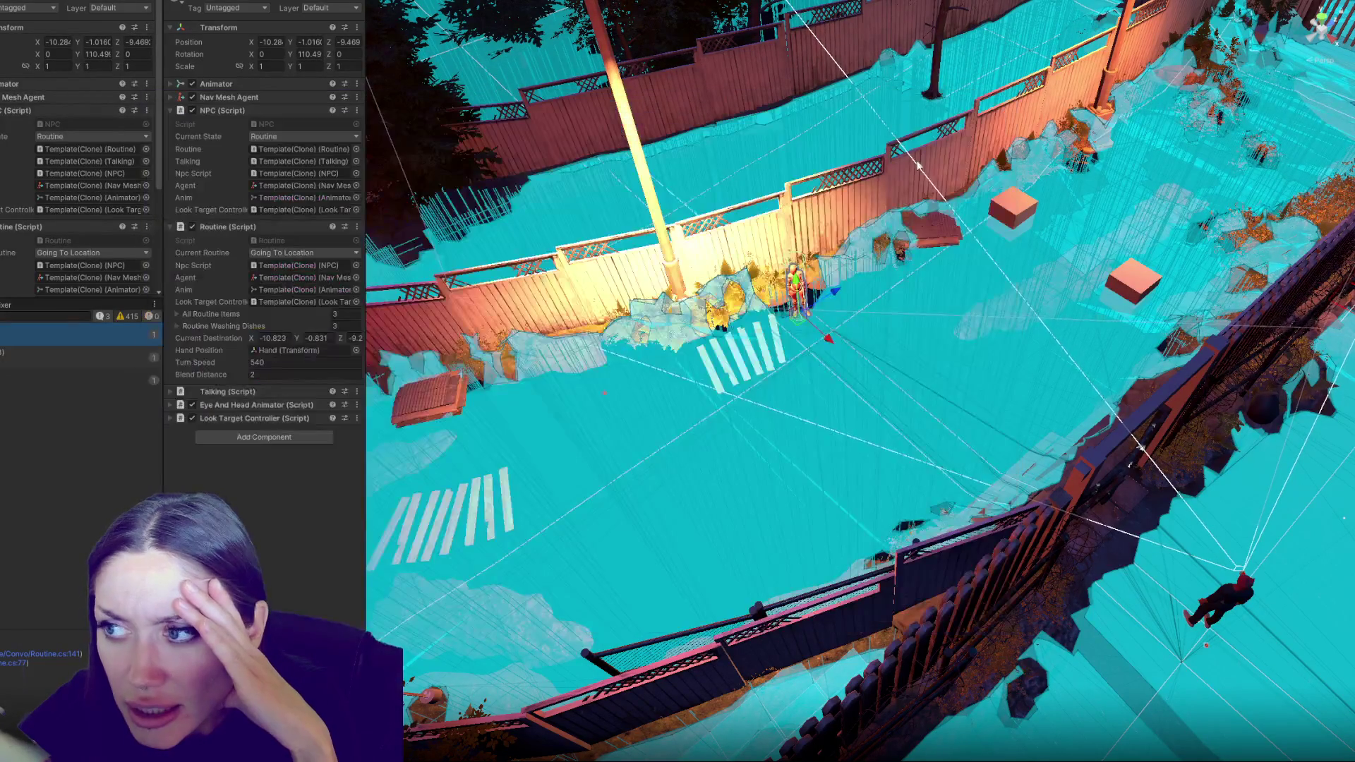
Select the cube in the Scene view to check its position values
left_click(1021, 213)
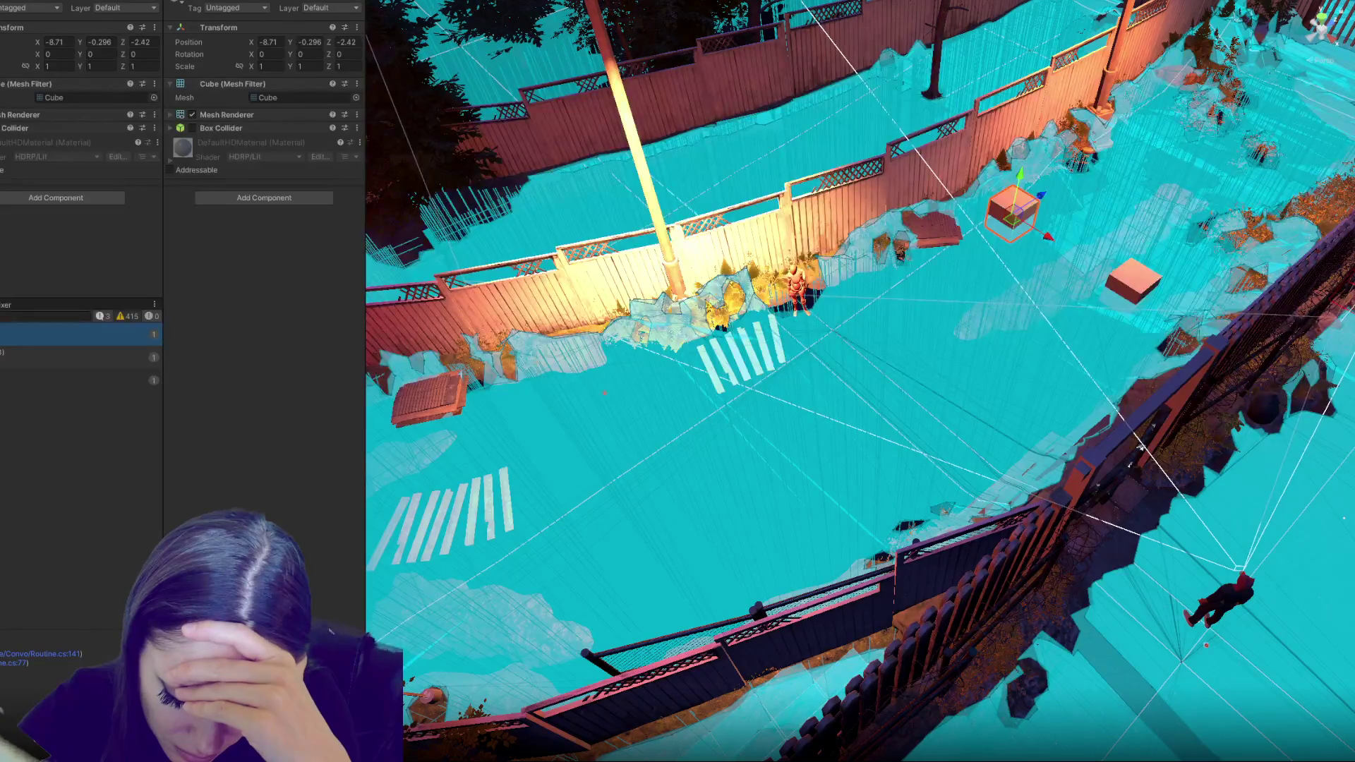
key("alt+Tab")
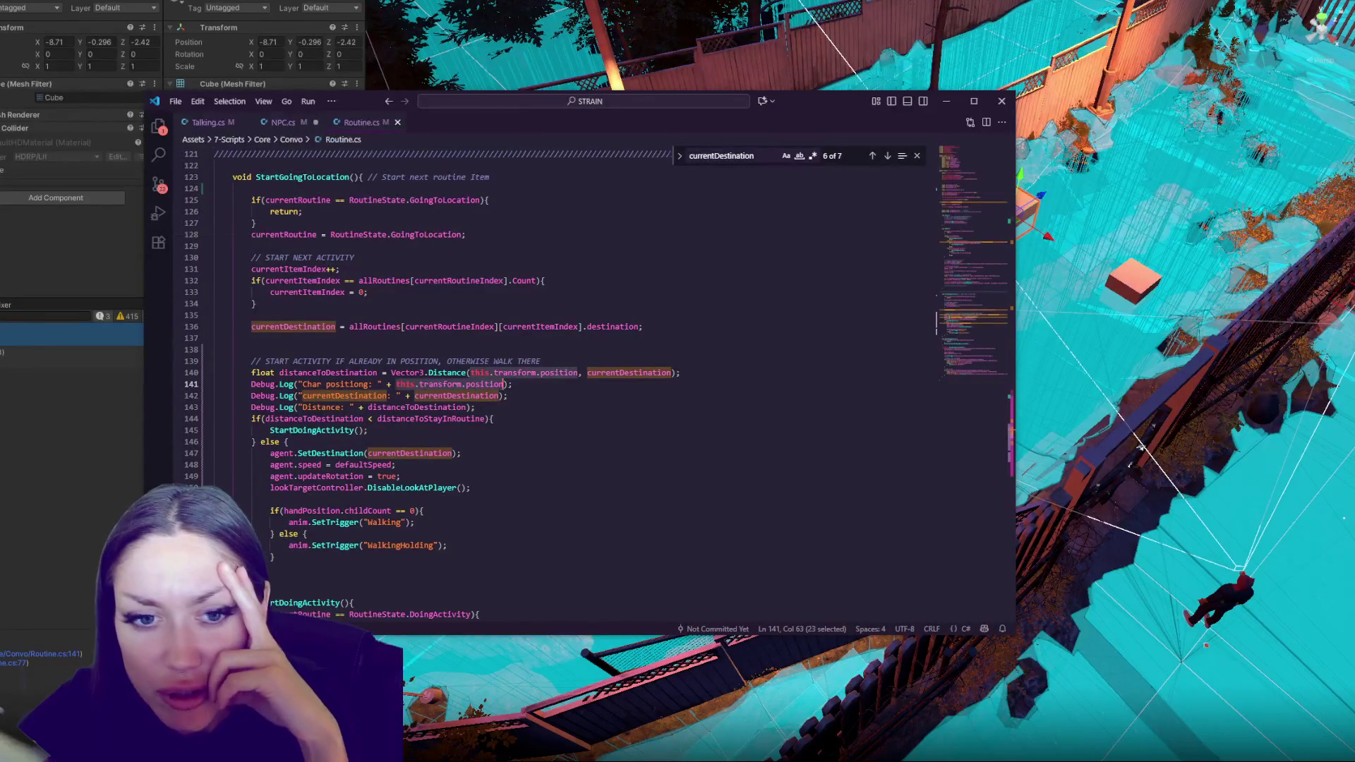
key("alt+Tab")
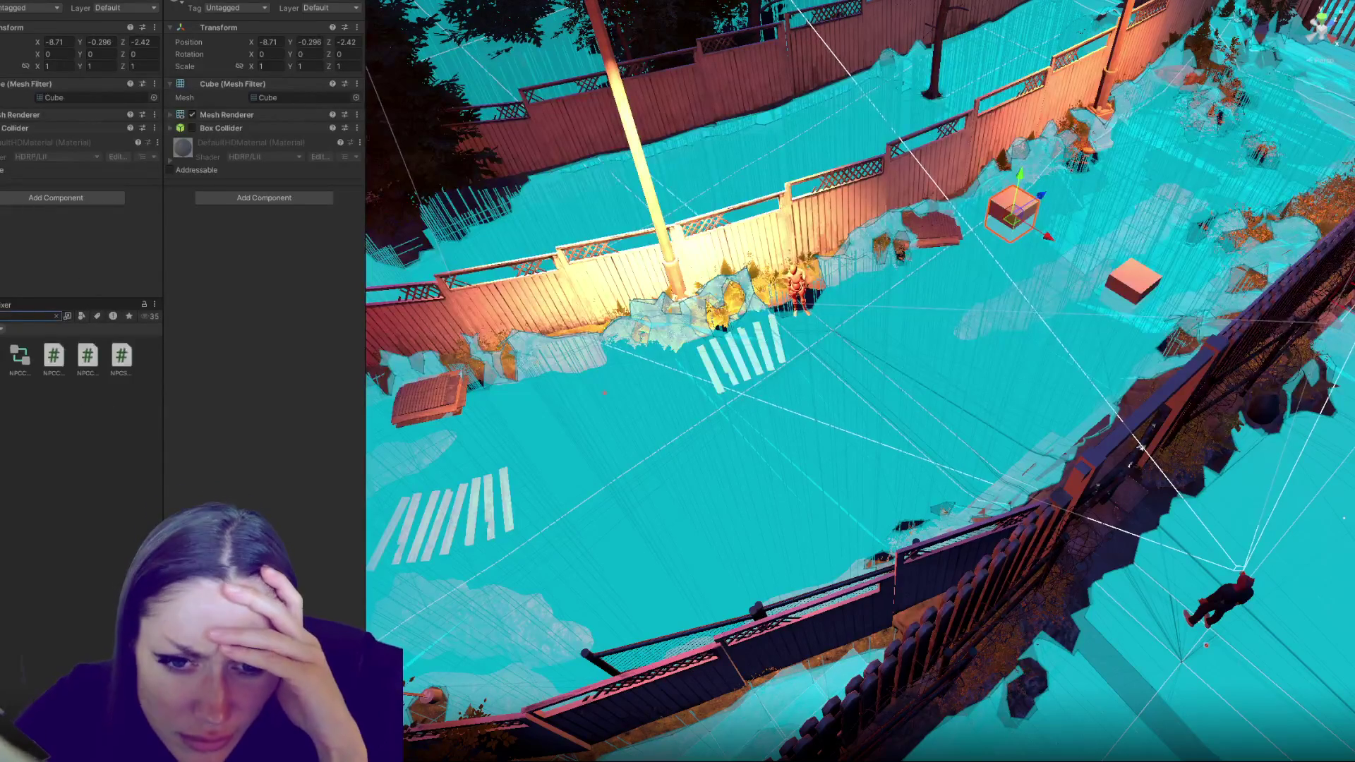
Browse the NPC scripts in the Project panel and open NPCControls.cs in VS Code
left_click(93, 359)
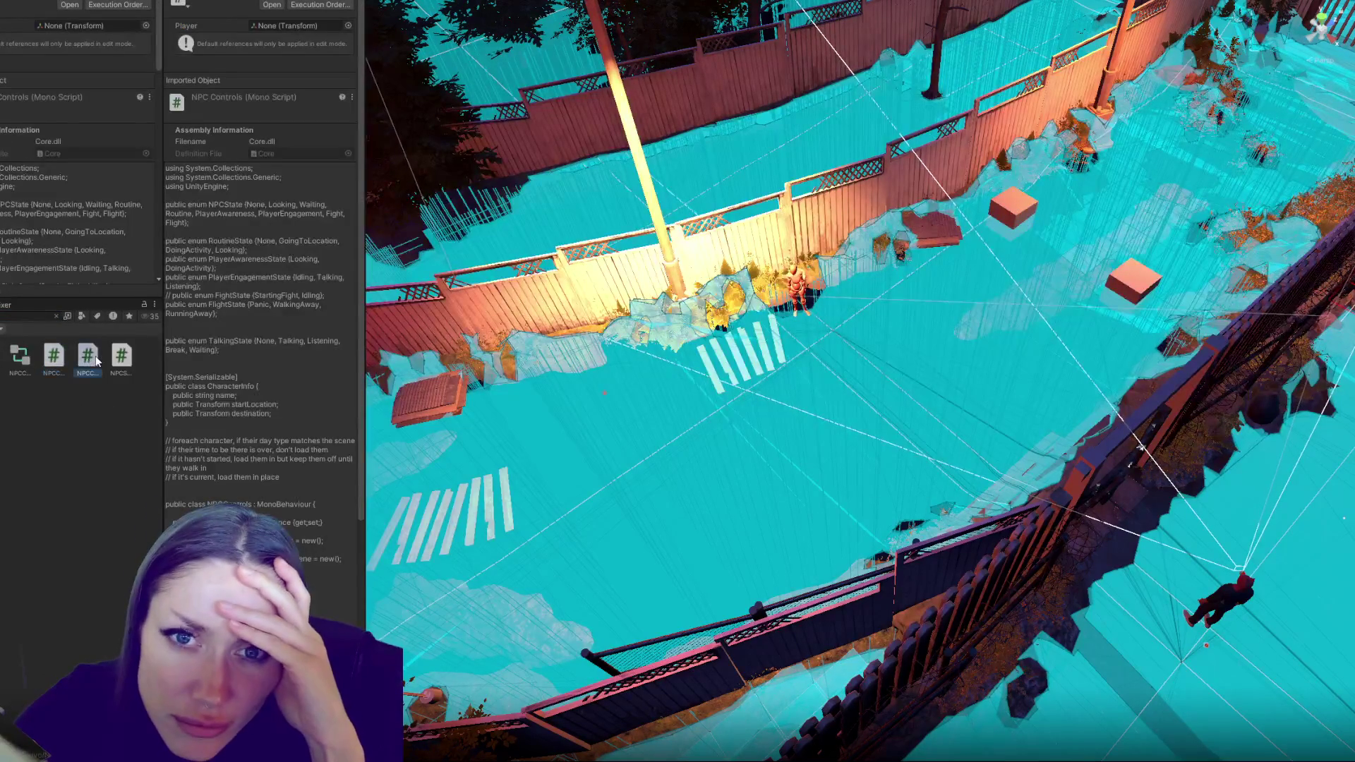
left_click(121, 357)
left_click(58, 366)
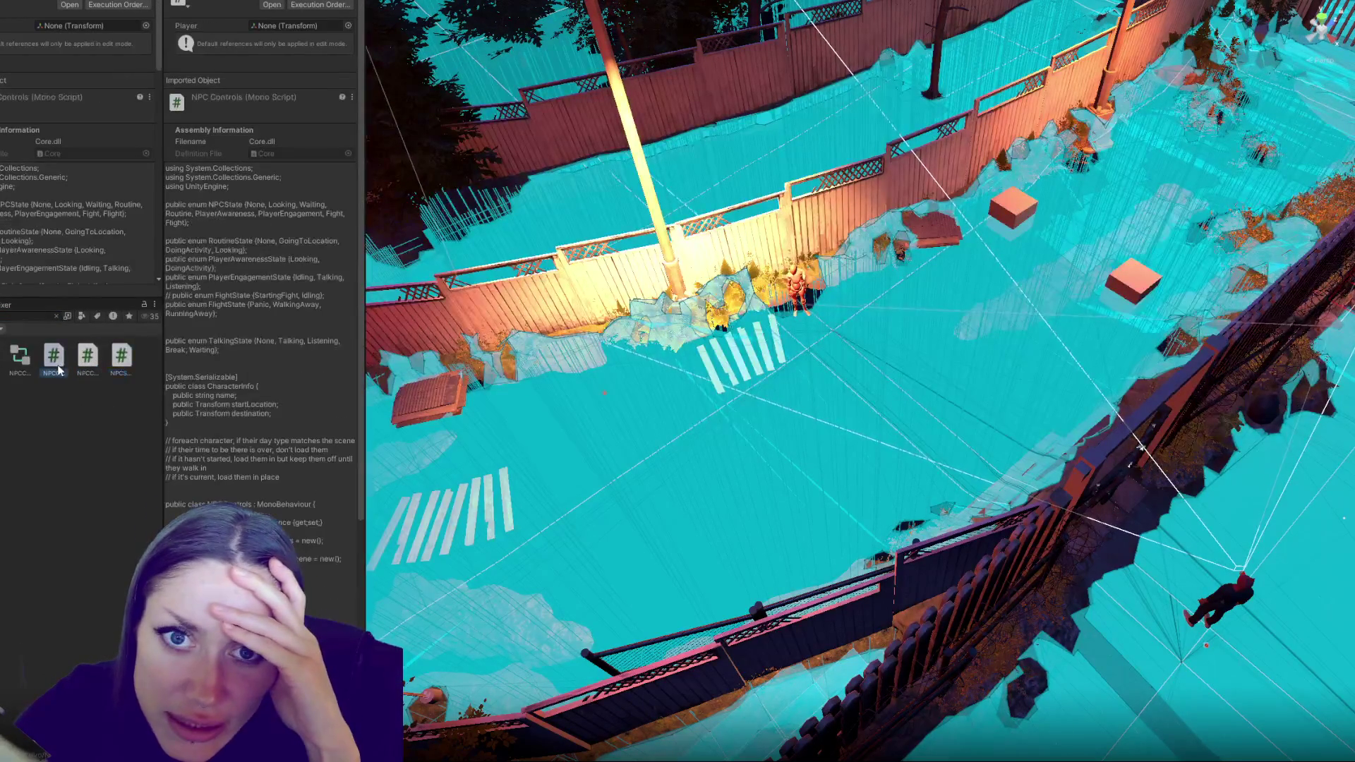
double_click(58, 365)
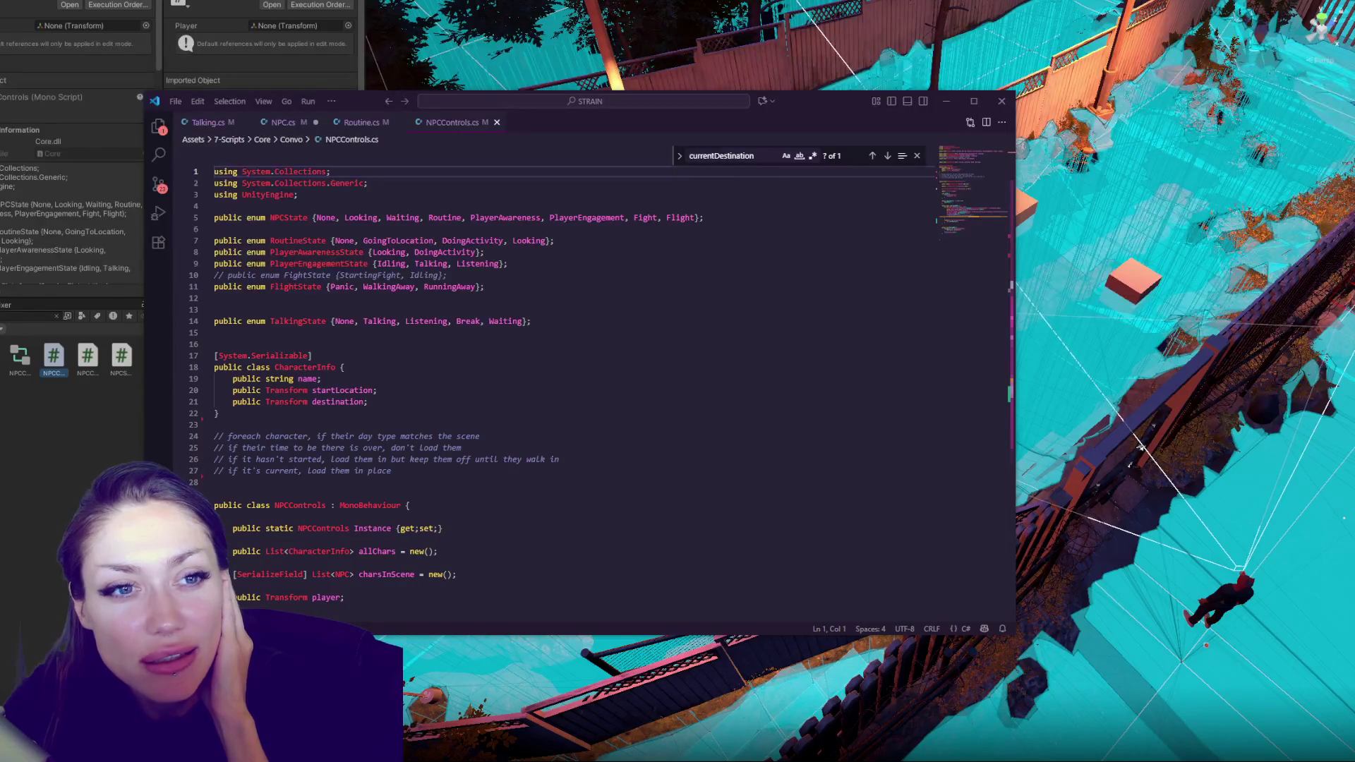
Scroll to the SpawnNPCs method in NPCControls.cs, undoing two accidental edits
scroll(506, 272, "down", 4)
left_click(506, 272)
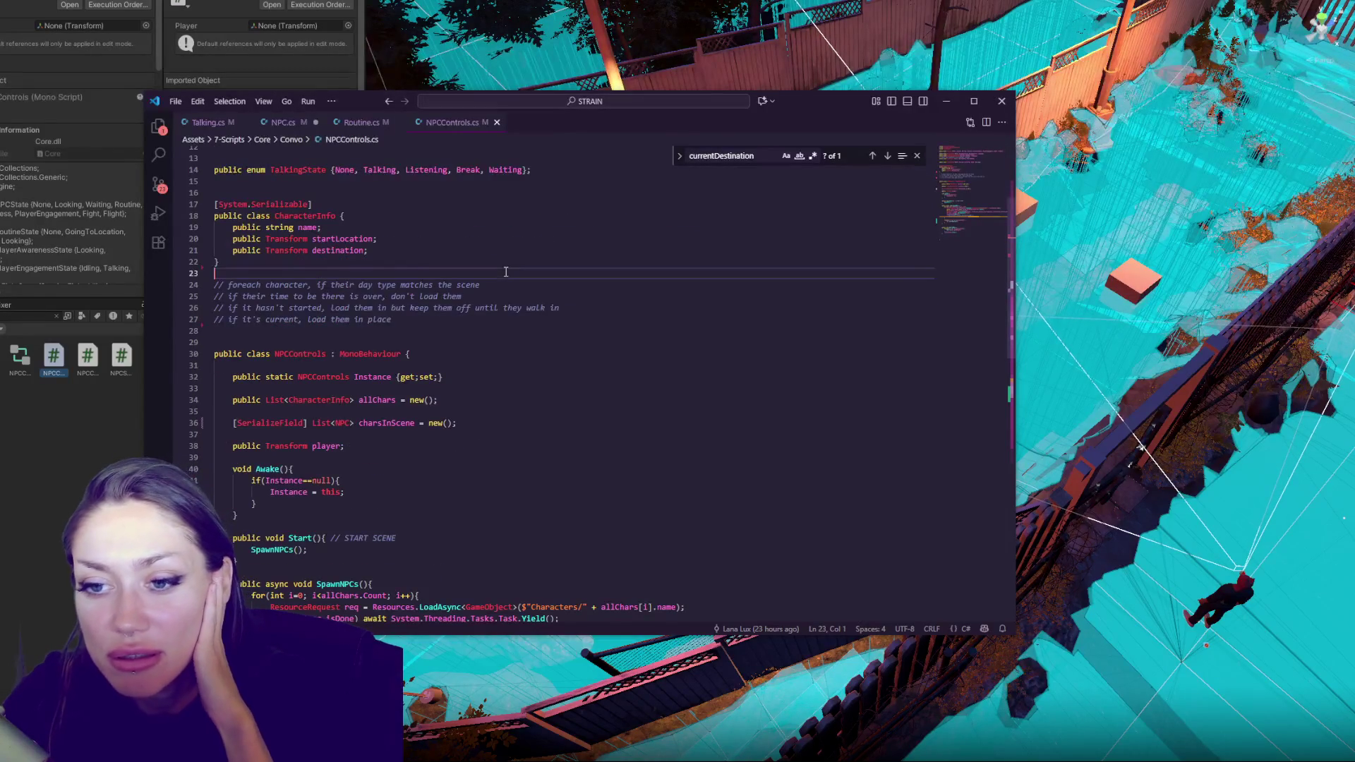
scroll(506, 272, "down", 4)
scroll(506, 272, "down", 3)
left_click(501, 239)
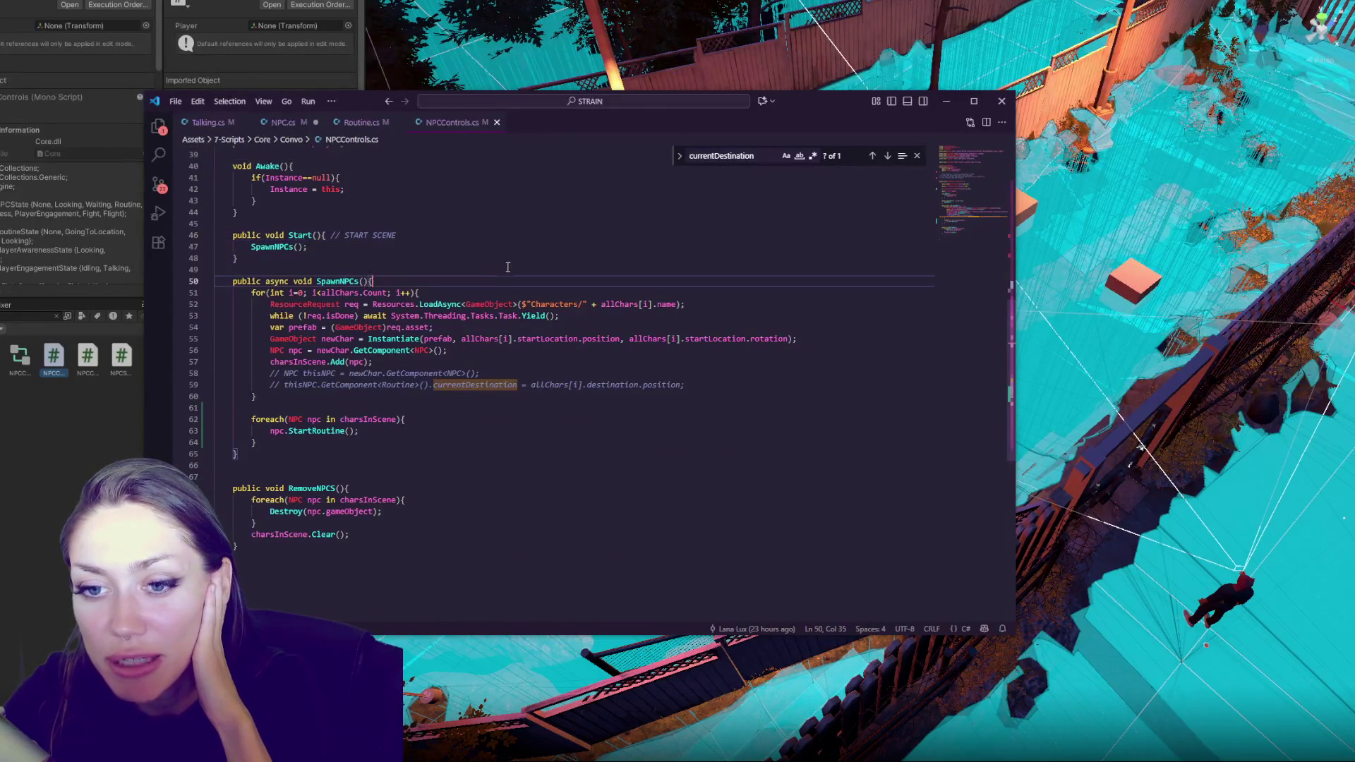
key("ctrl+z")
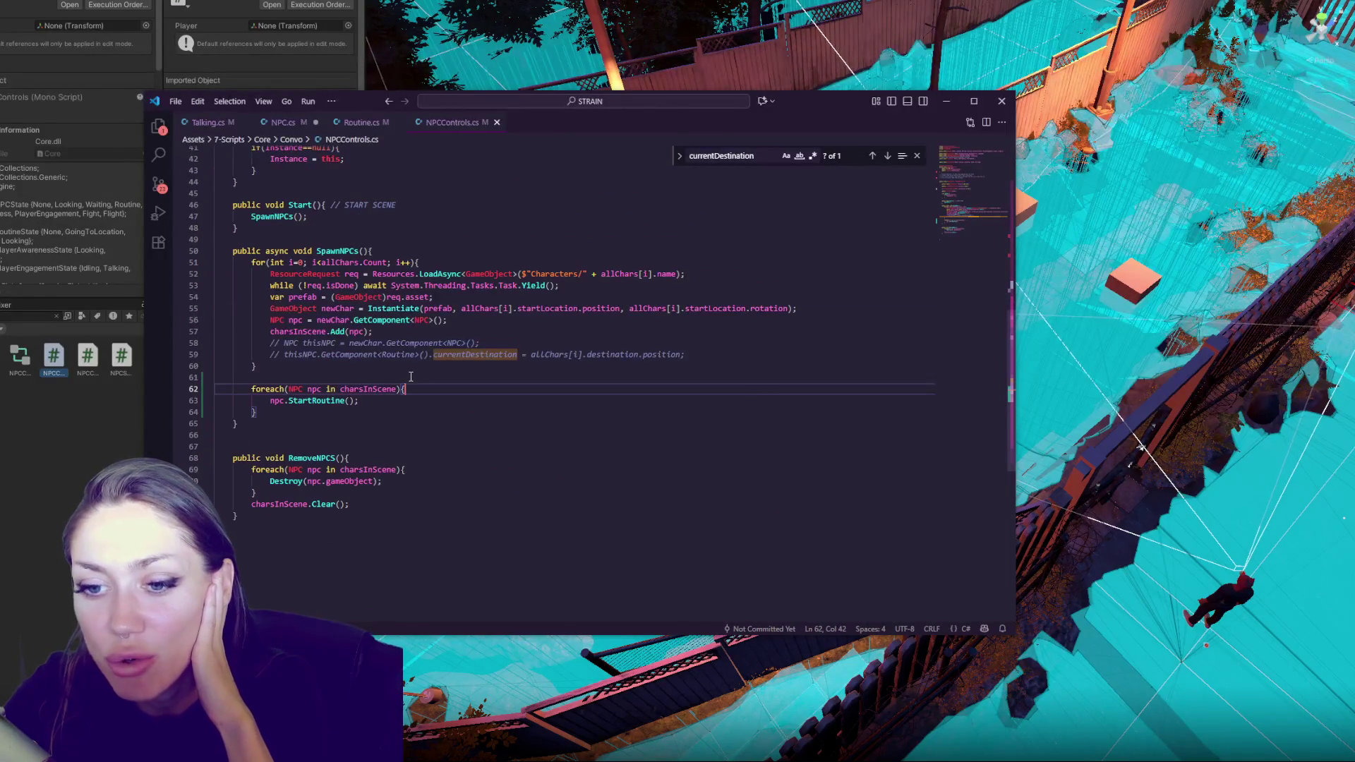
key("ctrl+z")
key("ctrl+z")
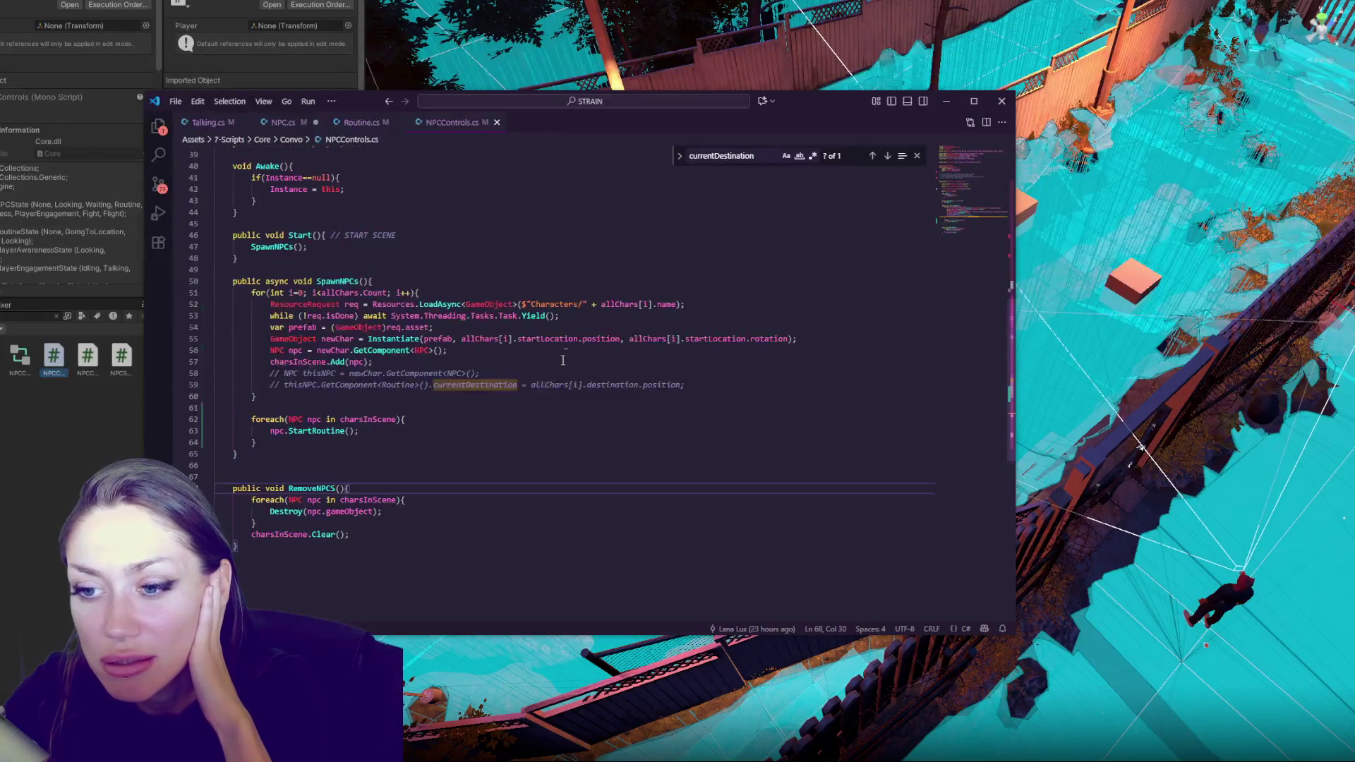
Inspect the NPC component and start-location lines, highlighting every use of position in the spawn code
left_click(818, 375)
left_click(806, 351)
left_click(586, 340)
left_click(851, 353)
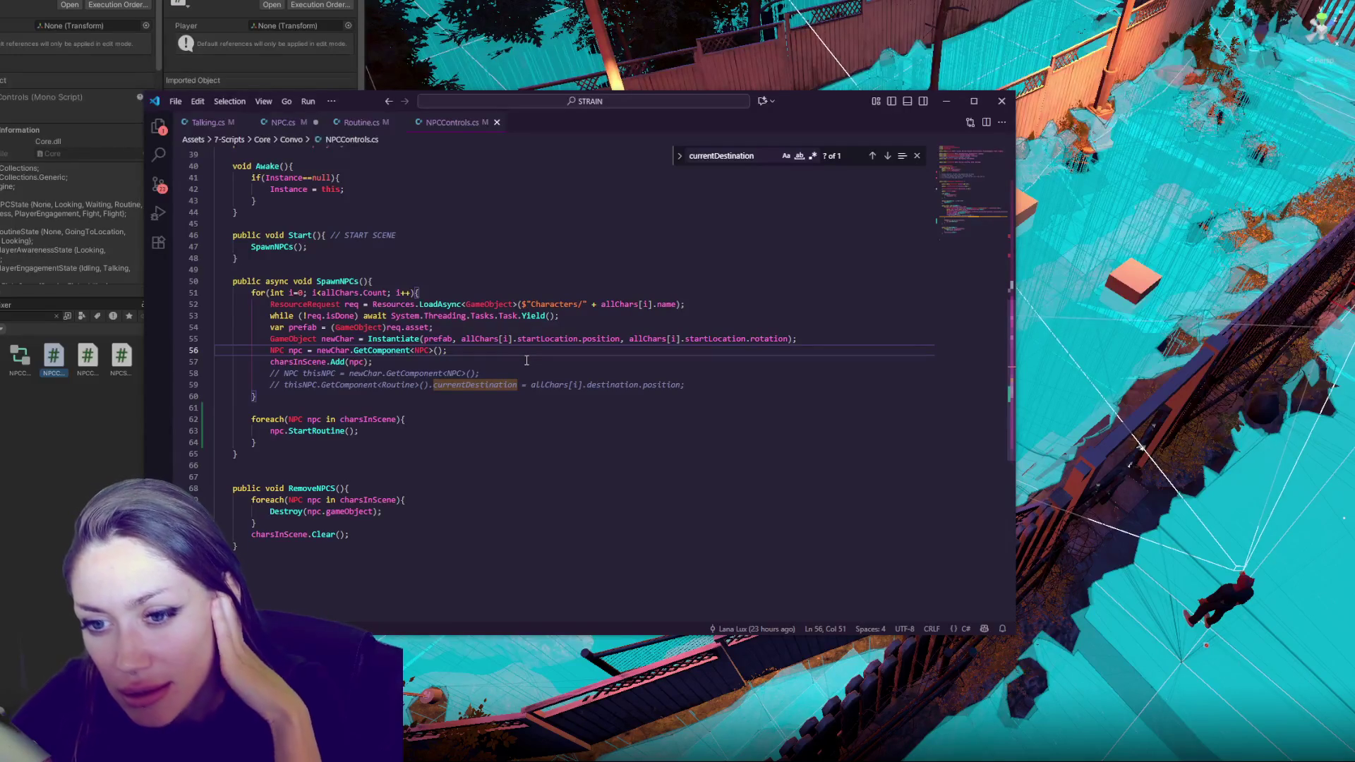
double_click(589, 340)
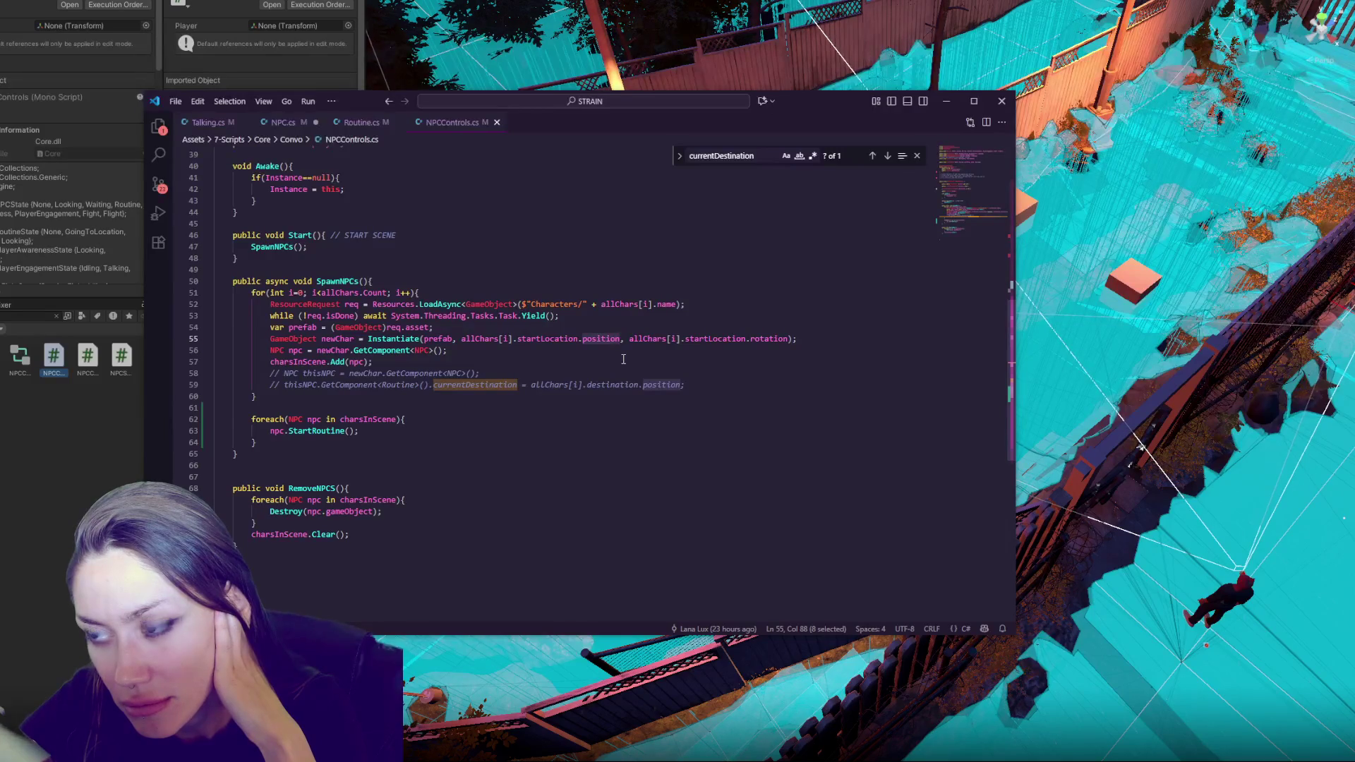
key("alt+Tab")
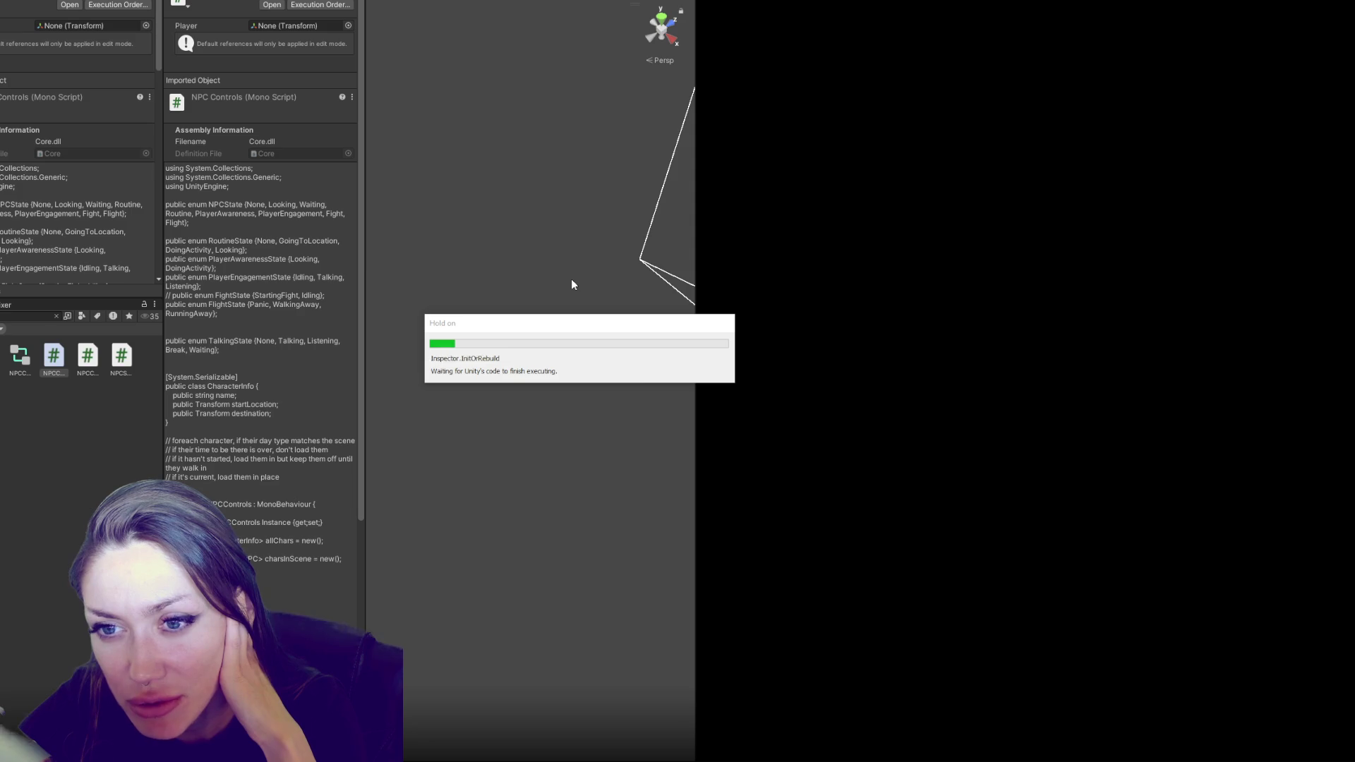
Start Story Mode, then inspect the controller object and a spawned NPC's Going To Location routine
key("Down")
key("Return")
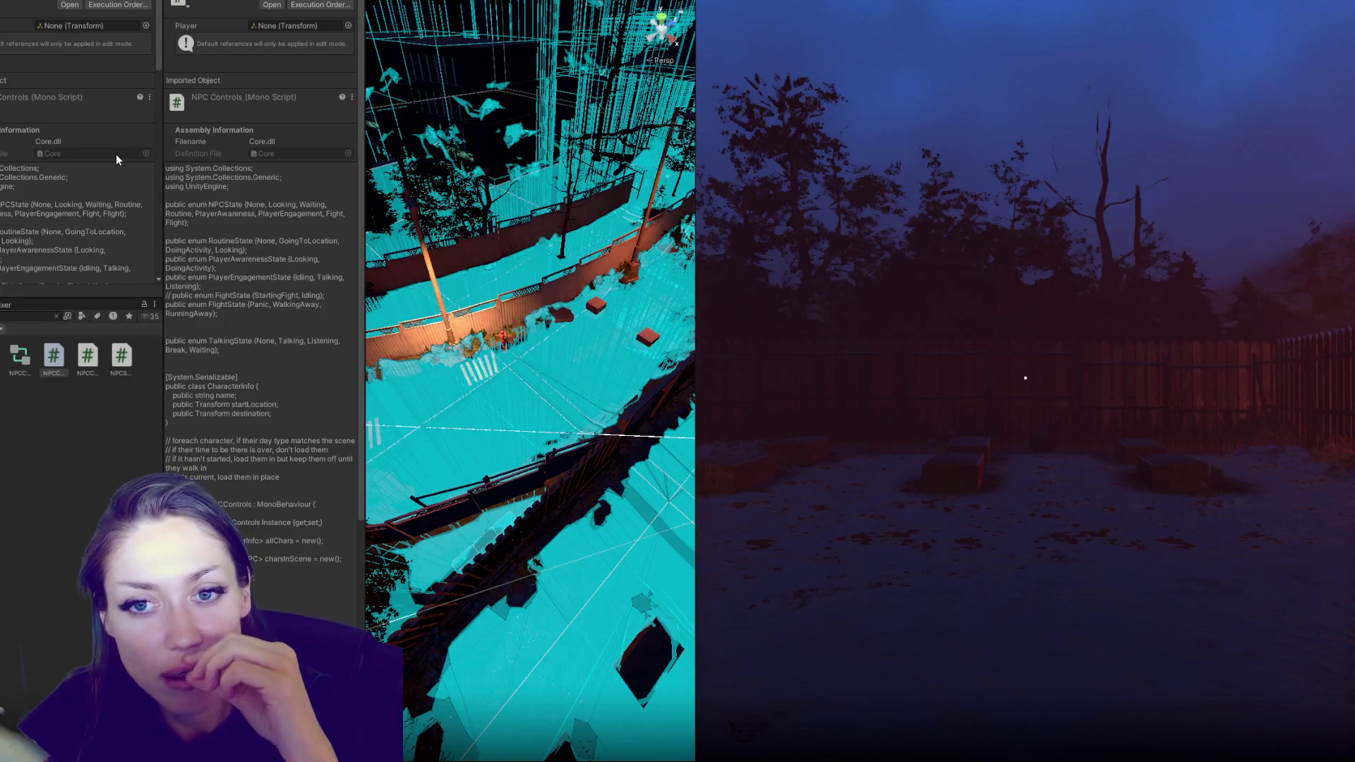
key("ctrl+z")
scroll(12, 156, "down", 5)
scroll(21, 141, "down", 5)
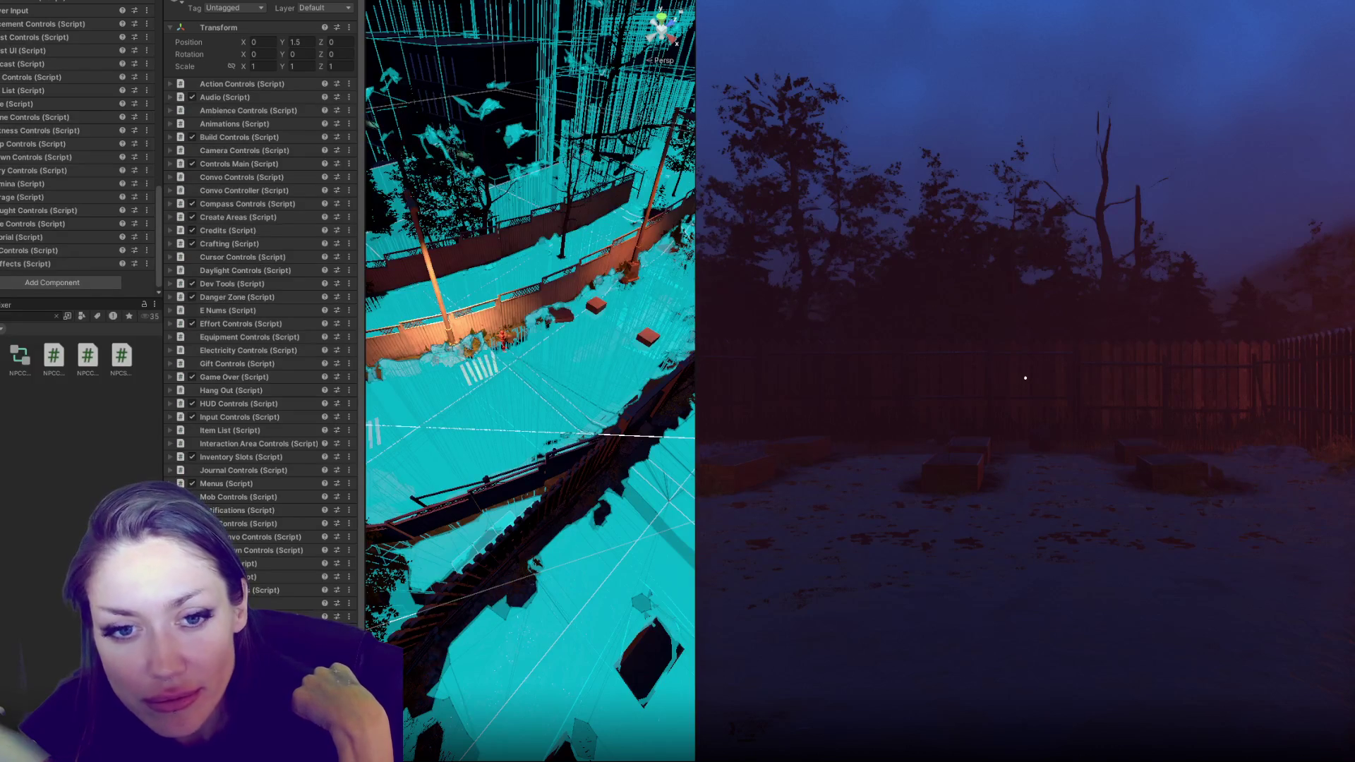
key("ctrl+z")
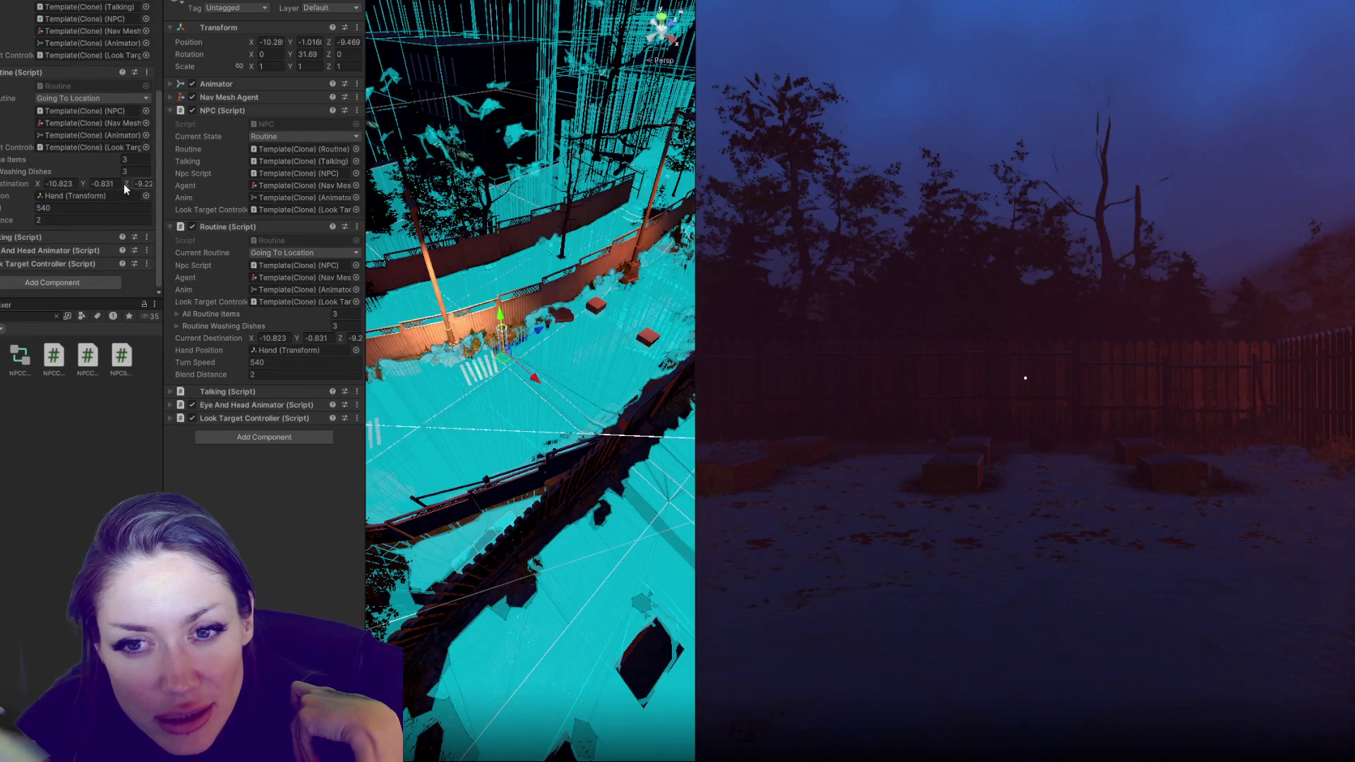
key("alt+Tab")
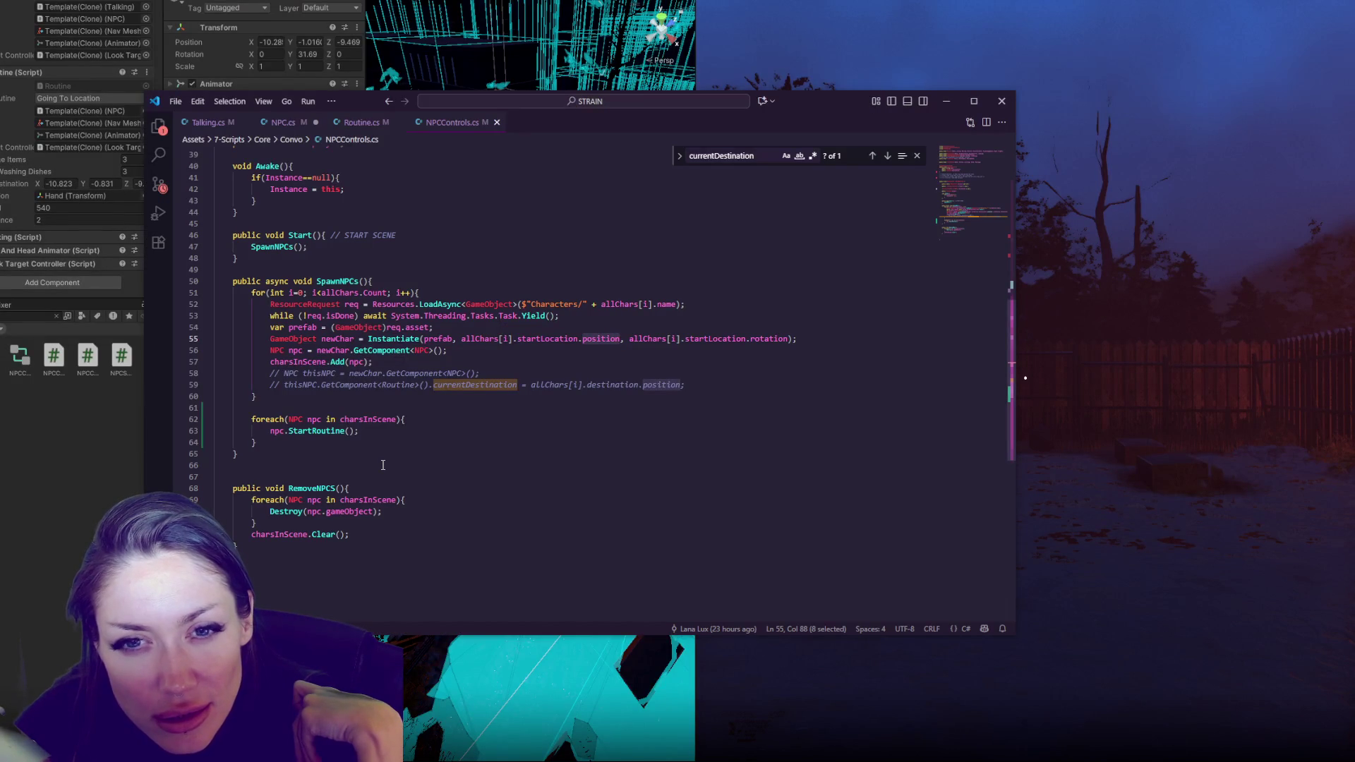
In Routine.cs, trace the StartGoingToLocation call and the distanceMargin field declaration
scroll(395, 424, "up", 10)
scroll(463, 333, "down", 4)
left_click(362, 123)
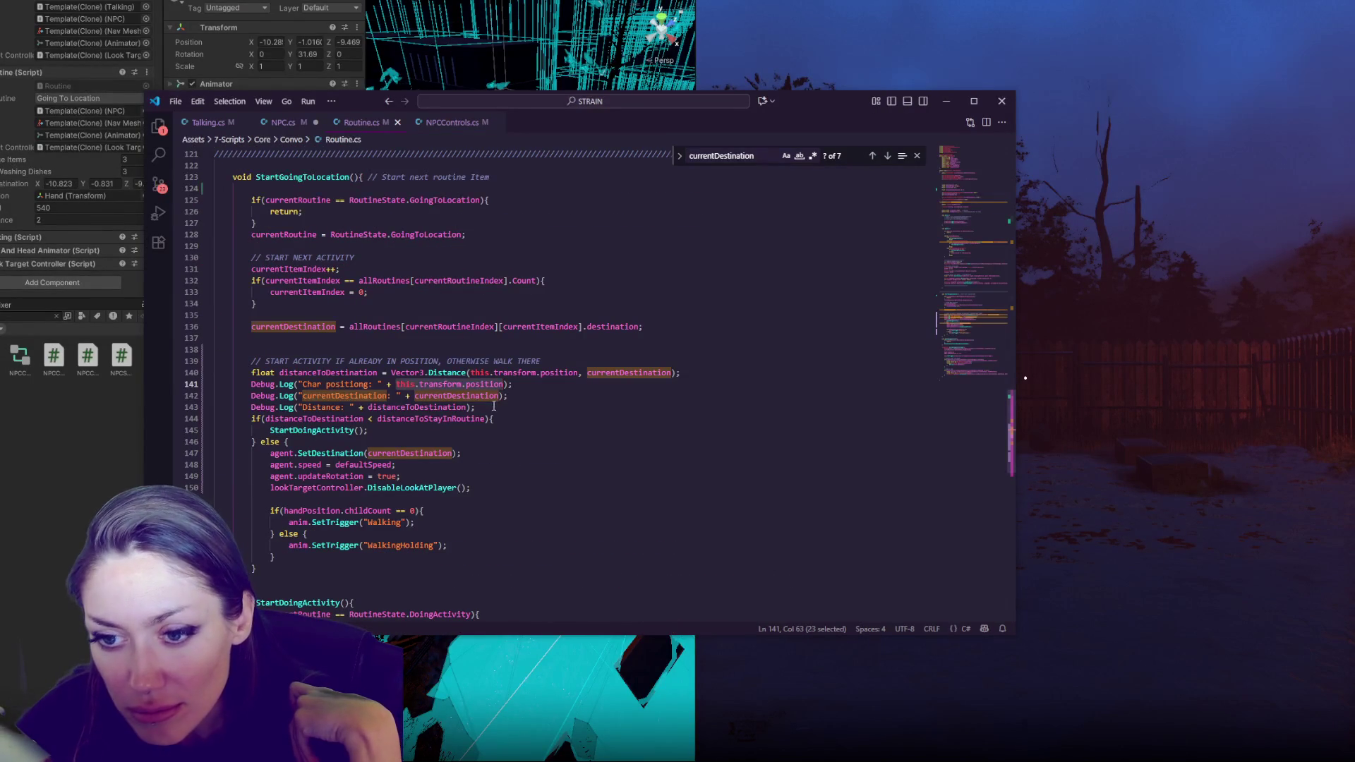
scroll(504, 391, "up", 10)
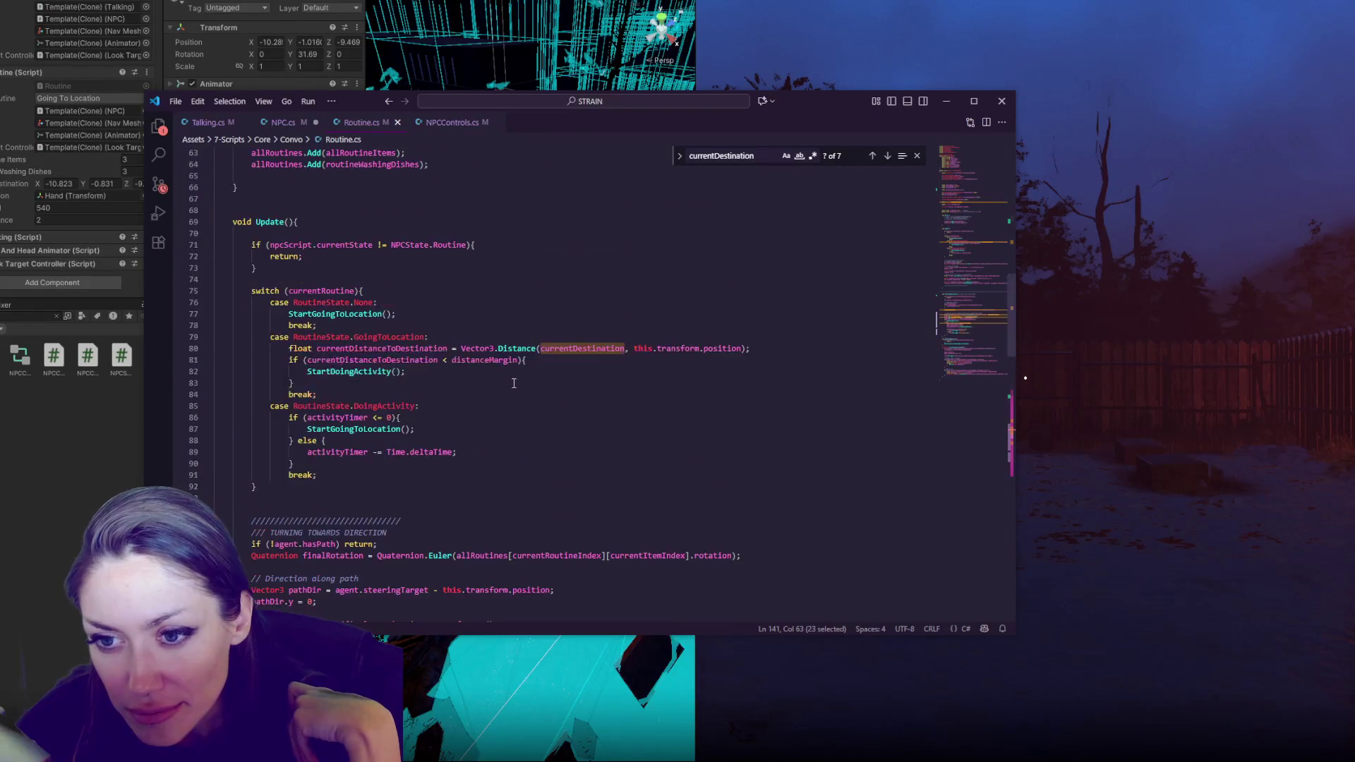
double_click(344, 315)
double_click(484, 360)
scroll(633, 373, "up", 5)
scroll(632, 373, "up", 5)
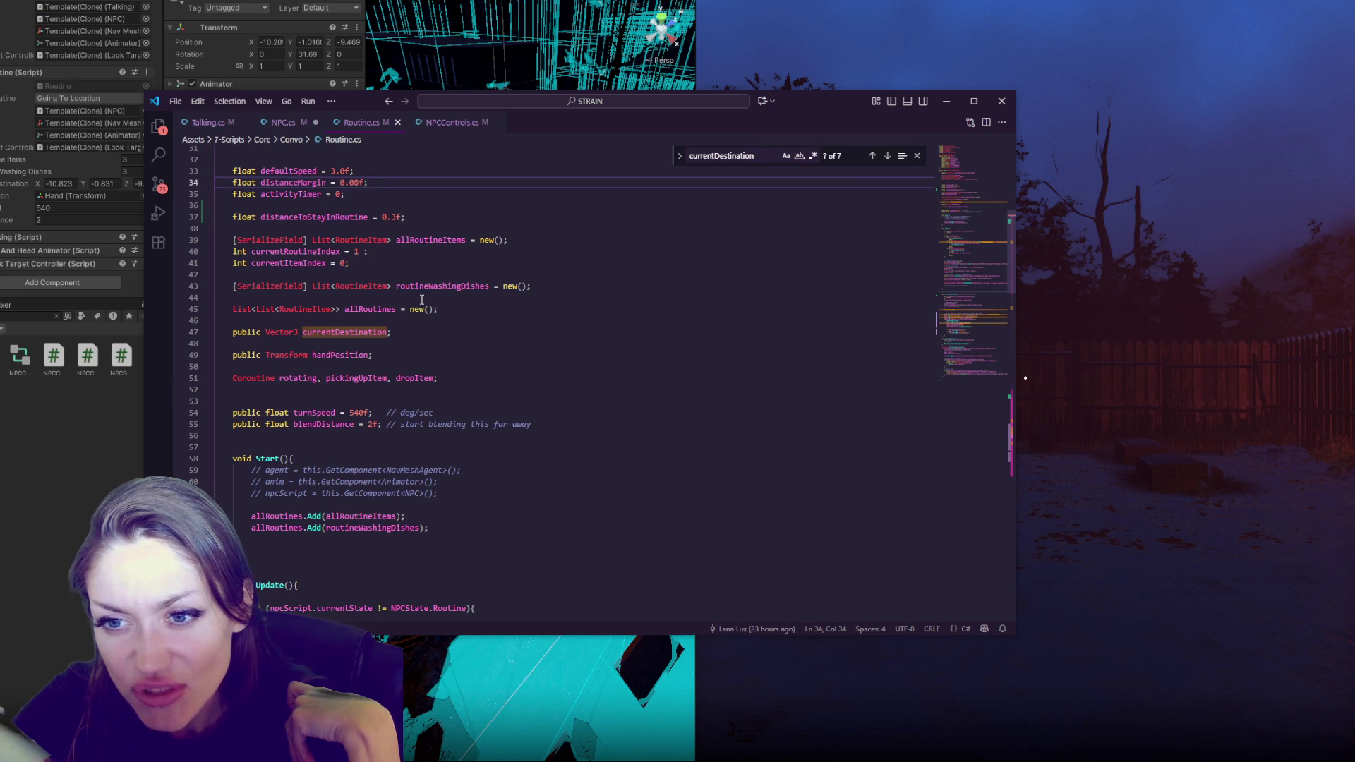
left_click(359, 191)
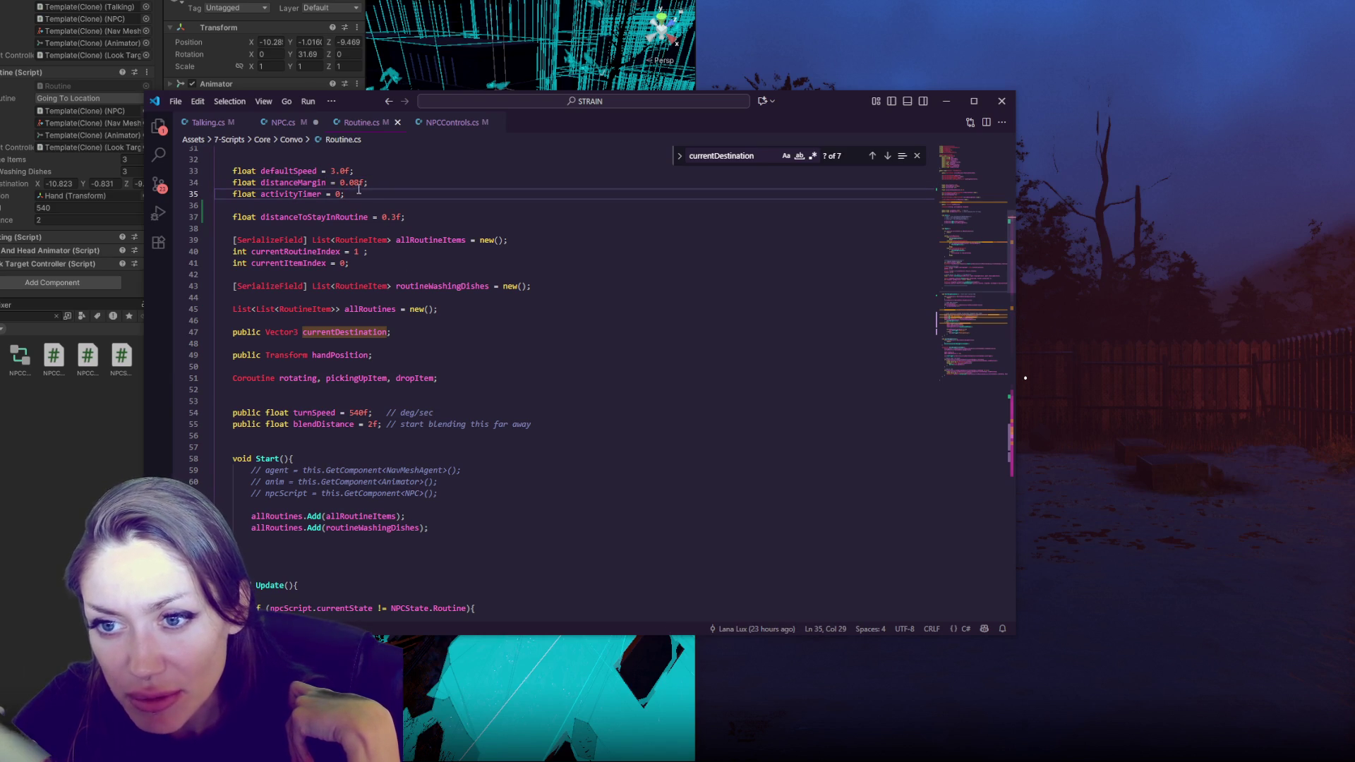
double_click(317, 184)
scroll(365, 283, "down", 5)
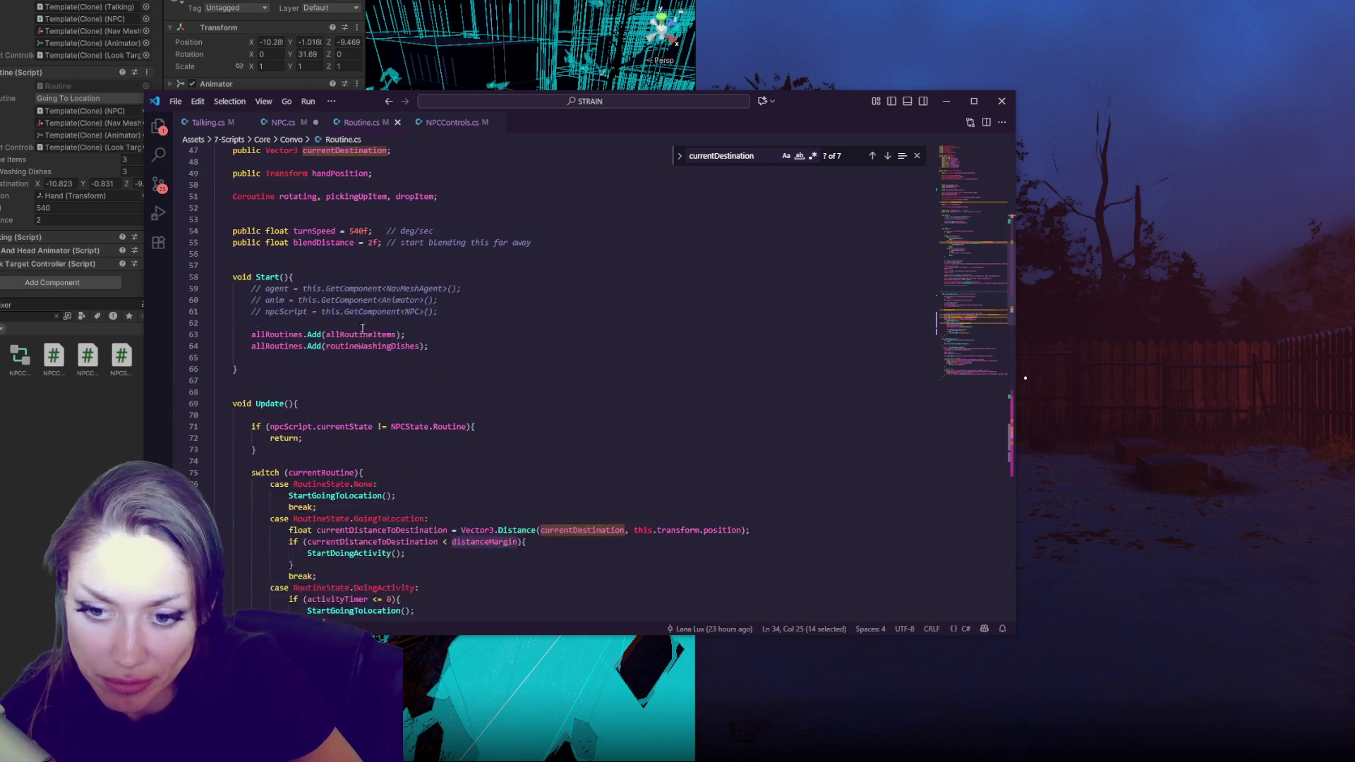
scroll(346, 250, "down", 5)
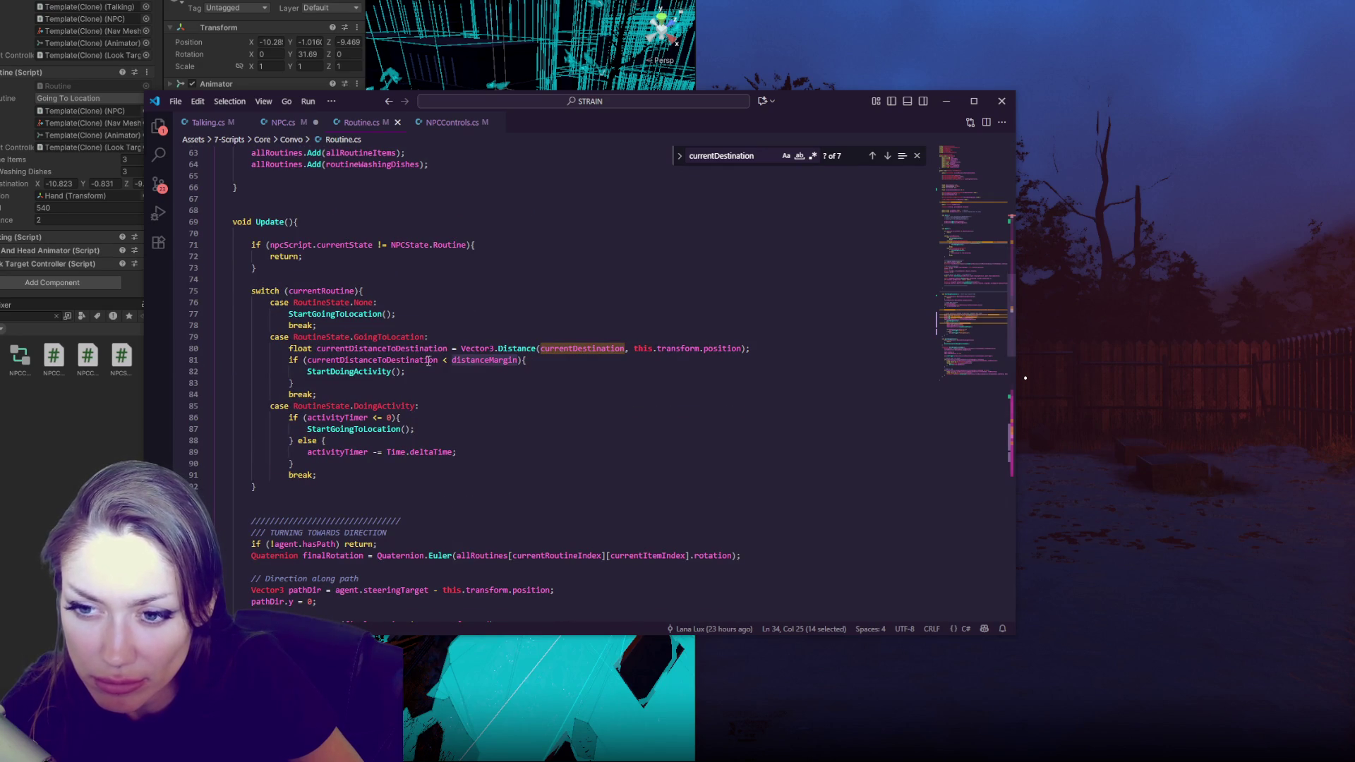
Add Debug.Log("current distance: " + currentDistanceToDestination) after the distance calculation and save
double_click(425, 348)
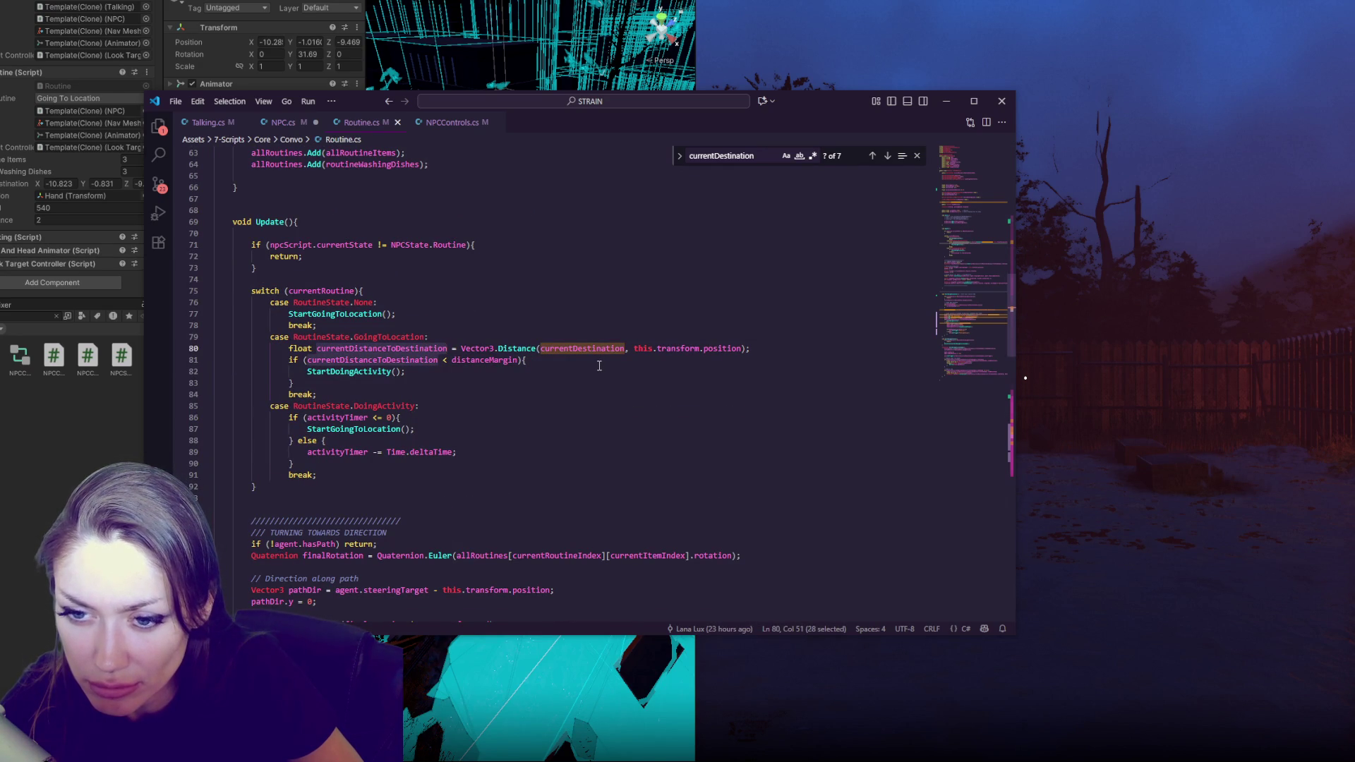
left_click(785, 348)
key("Return")
type("Debug.Log(\"current distance: \" + currentDistanceToDestination);")
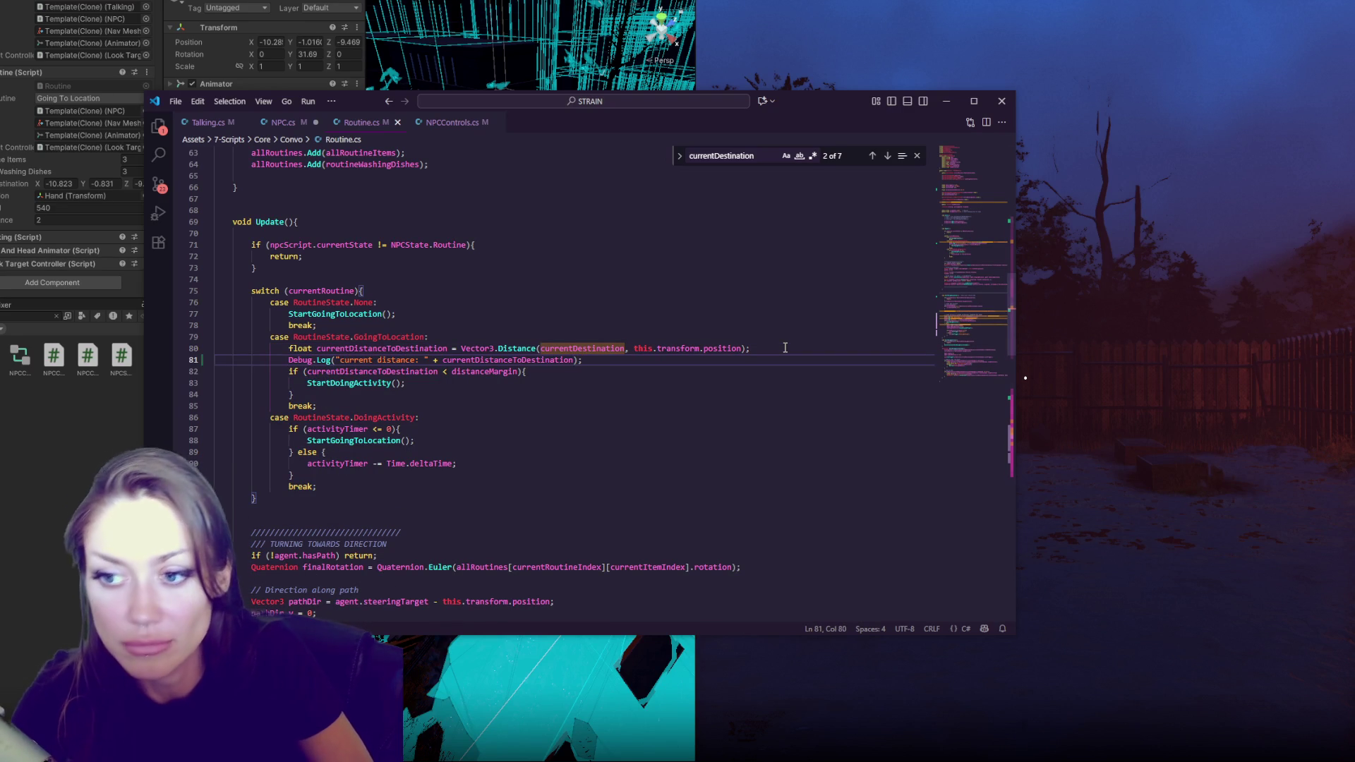
key("ctrl+s")
key("alt+Tab")
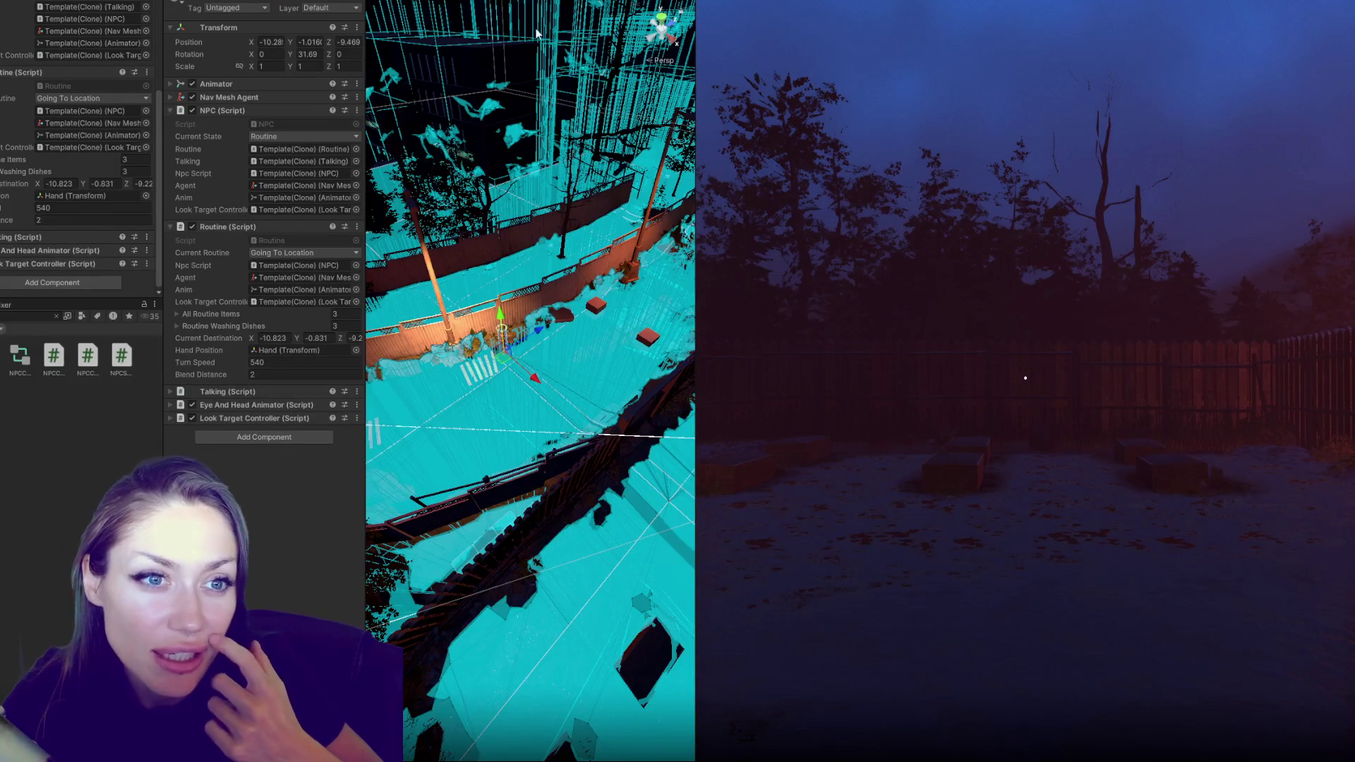
Exit Play mode with Ctrl+P and let the scripts recompile
key("ctrl+p")
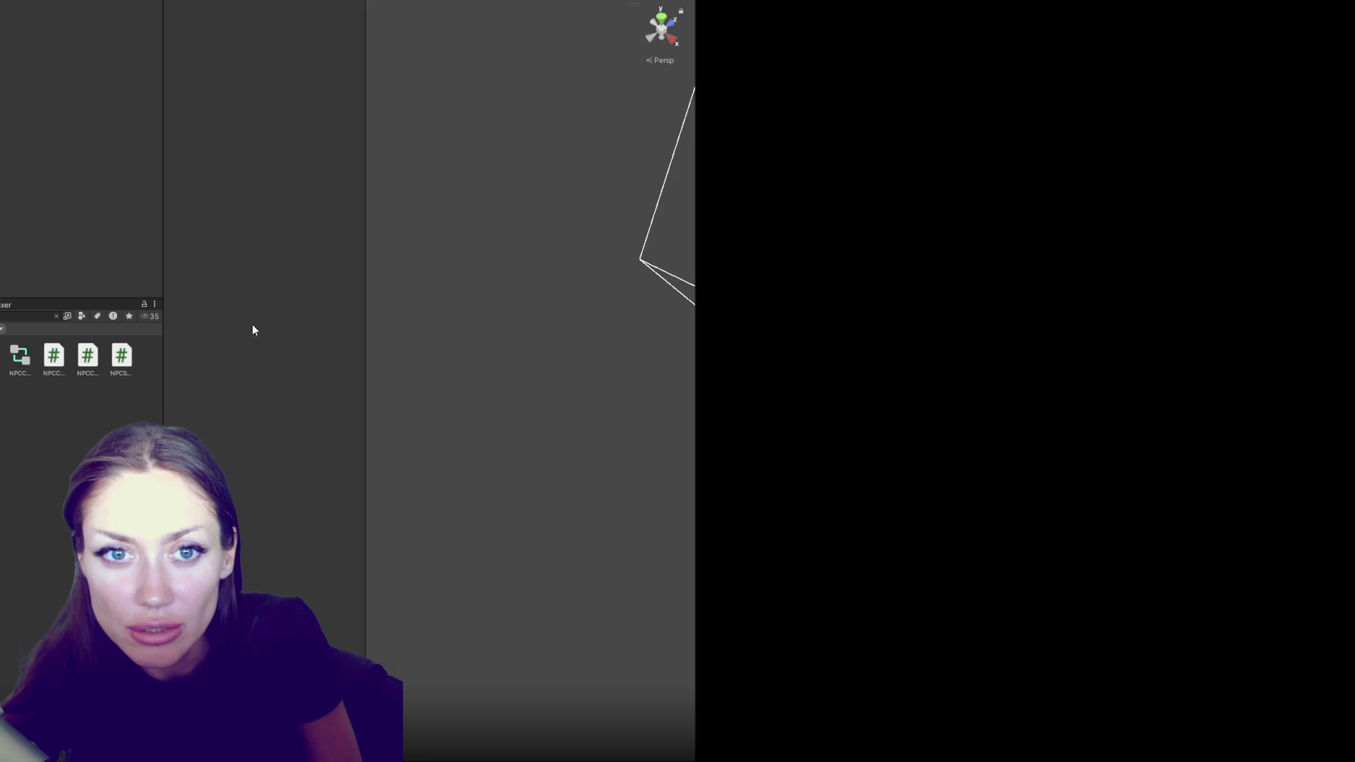
Start a new Story Mode run and open the Console to read the distance logs
key("alt+Tab")
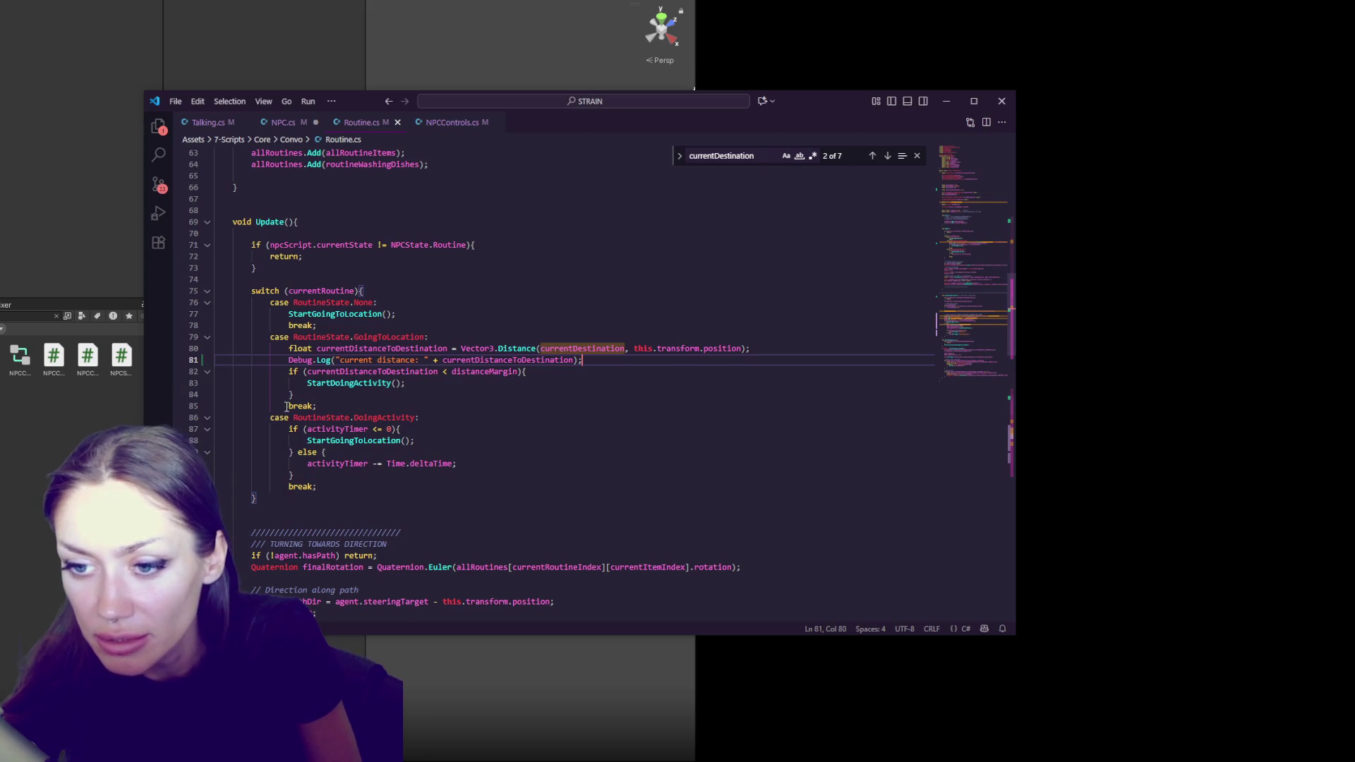
key("alt+Tab")
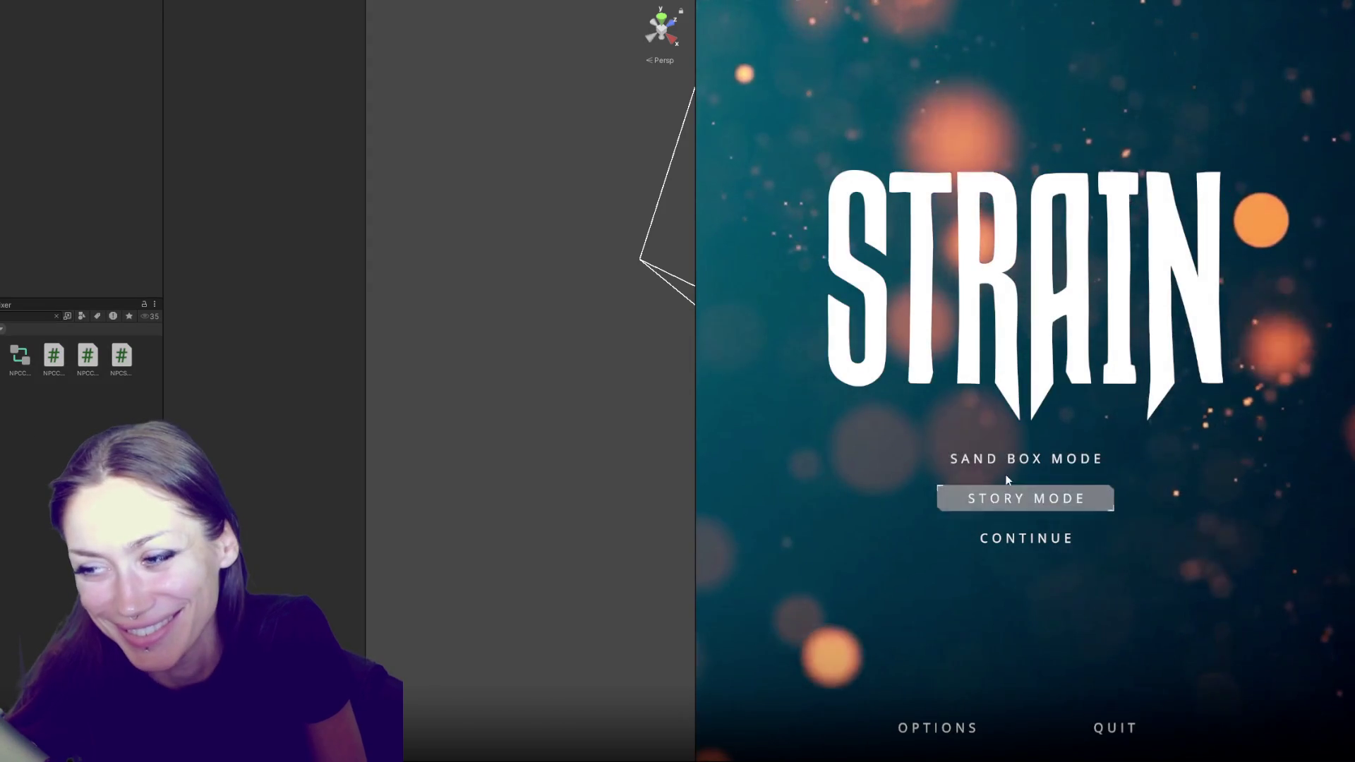
left_click(1027, 499)
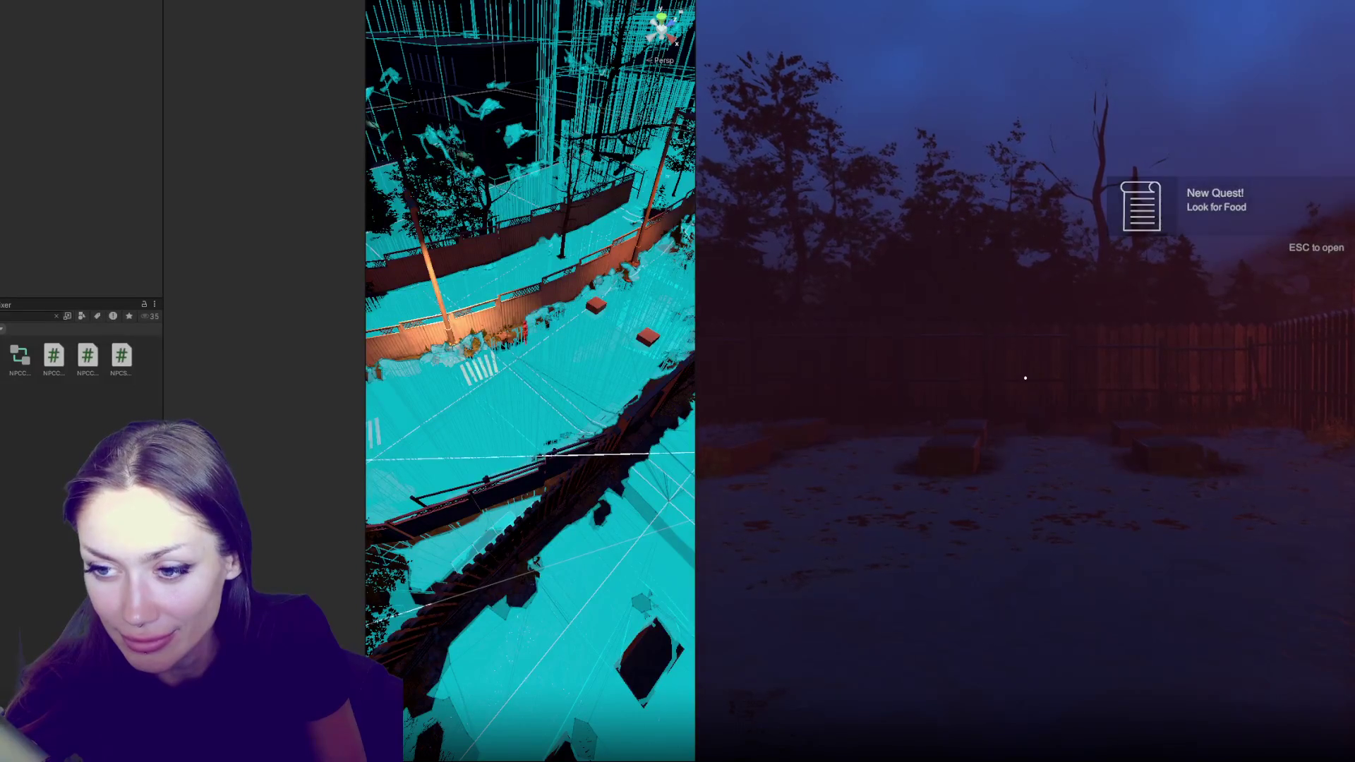
key("ctrl+shift+c")
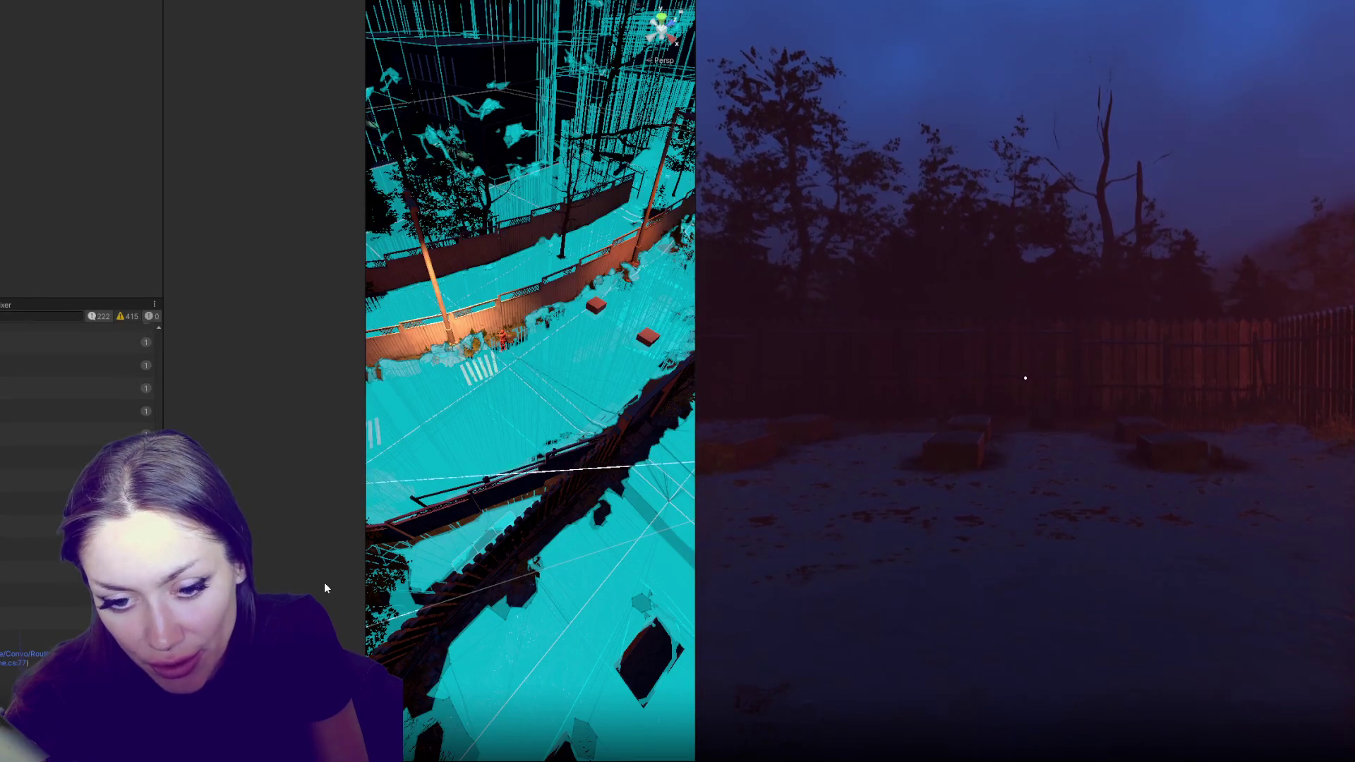
key("alt+Tab")
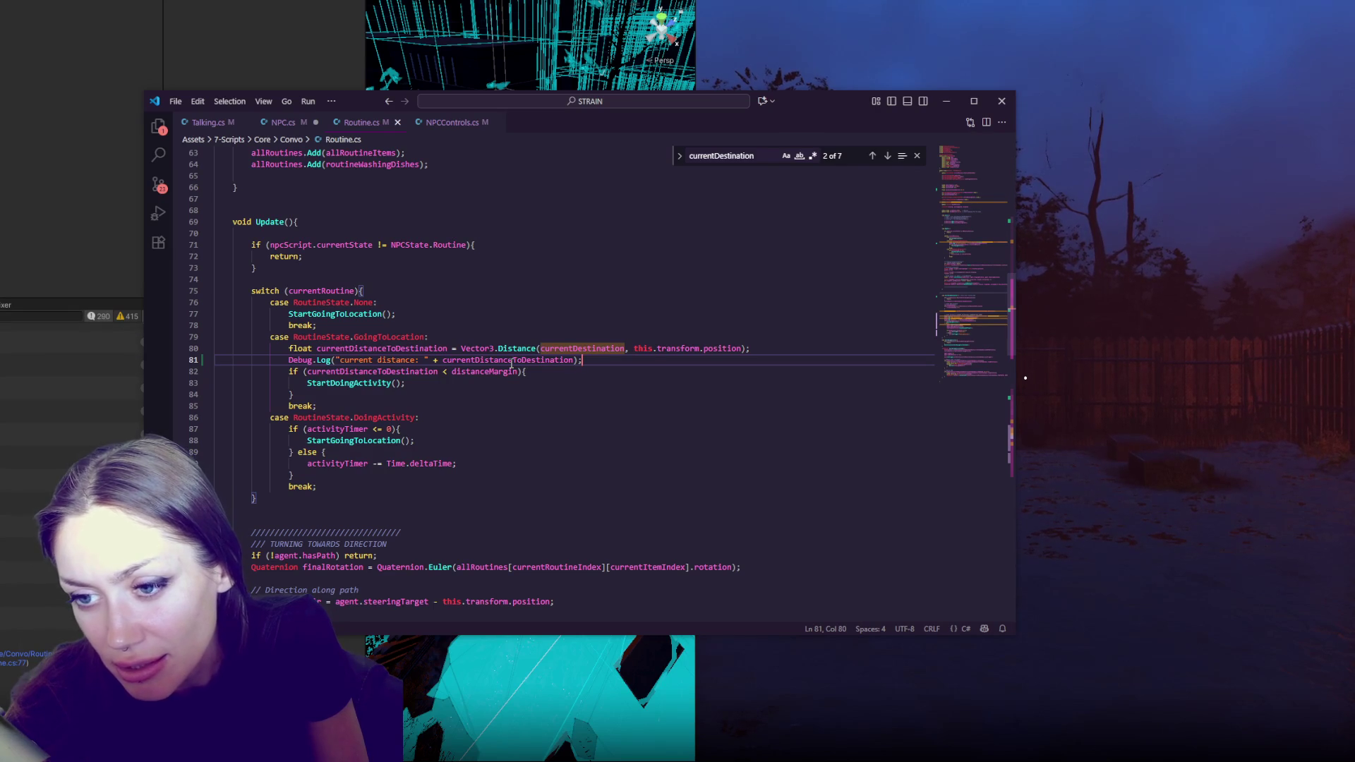
double_click(328, 348)
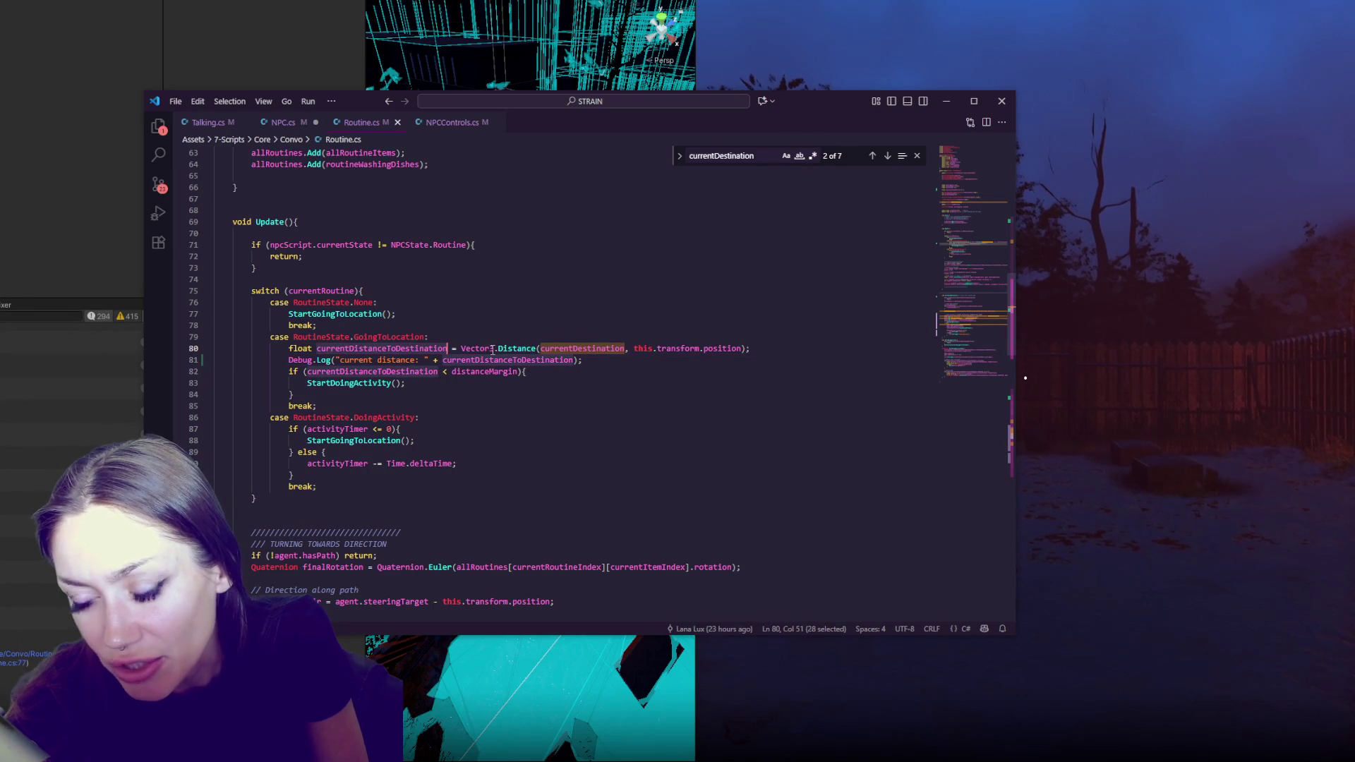
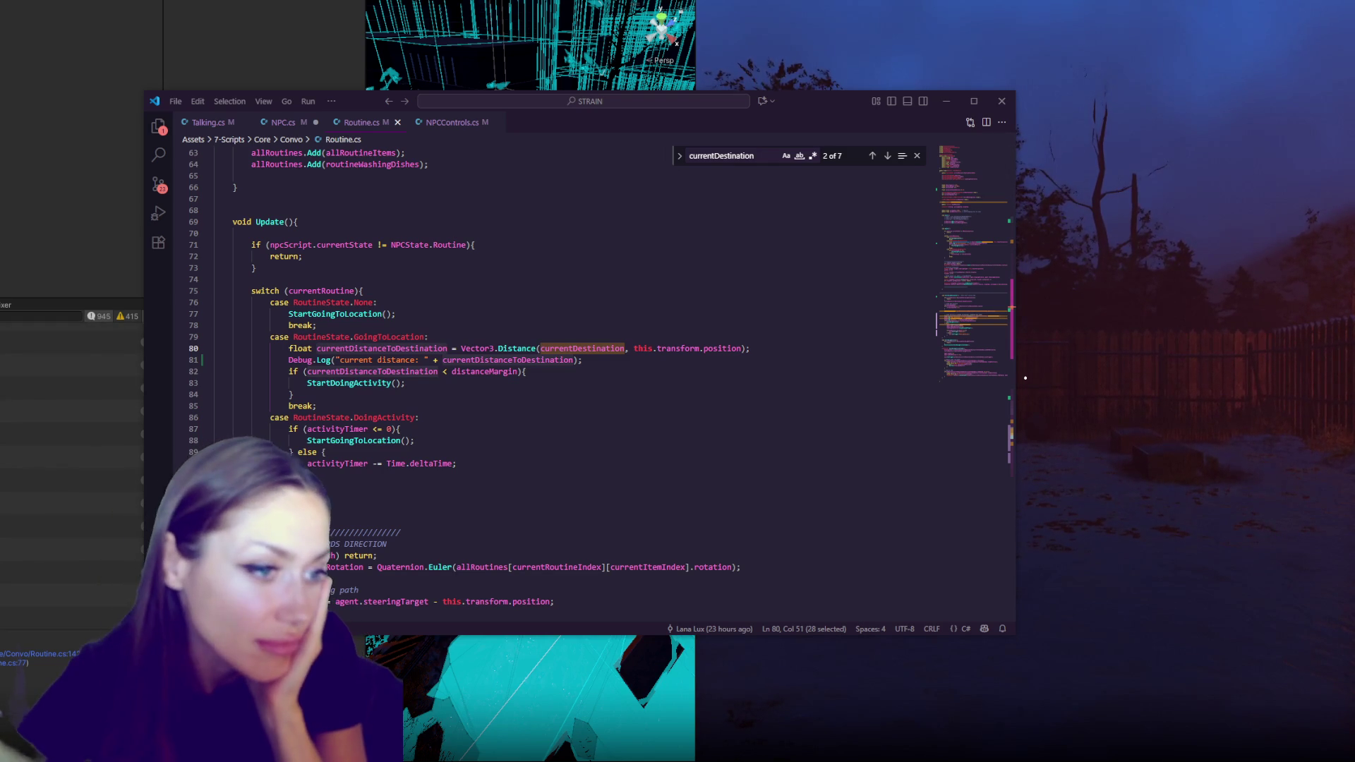
Switch from VS Code to the Chrome window showing the ninja zx6r image results
key("alt+Tab")
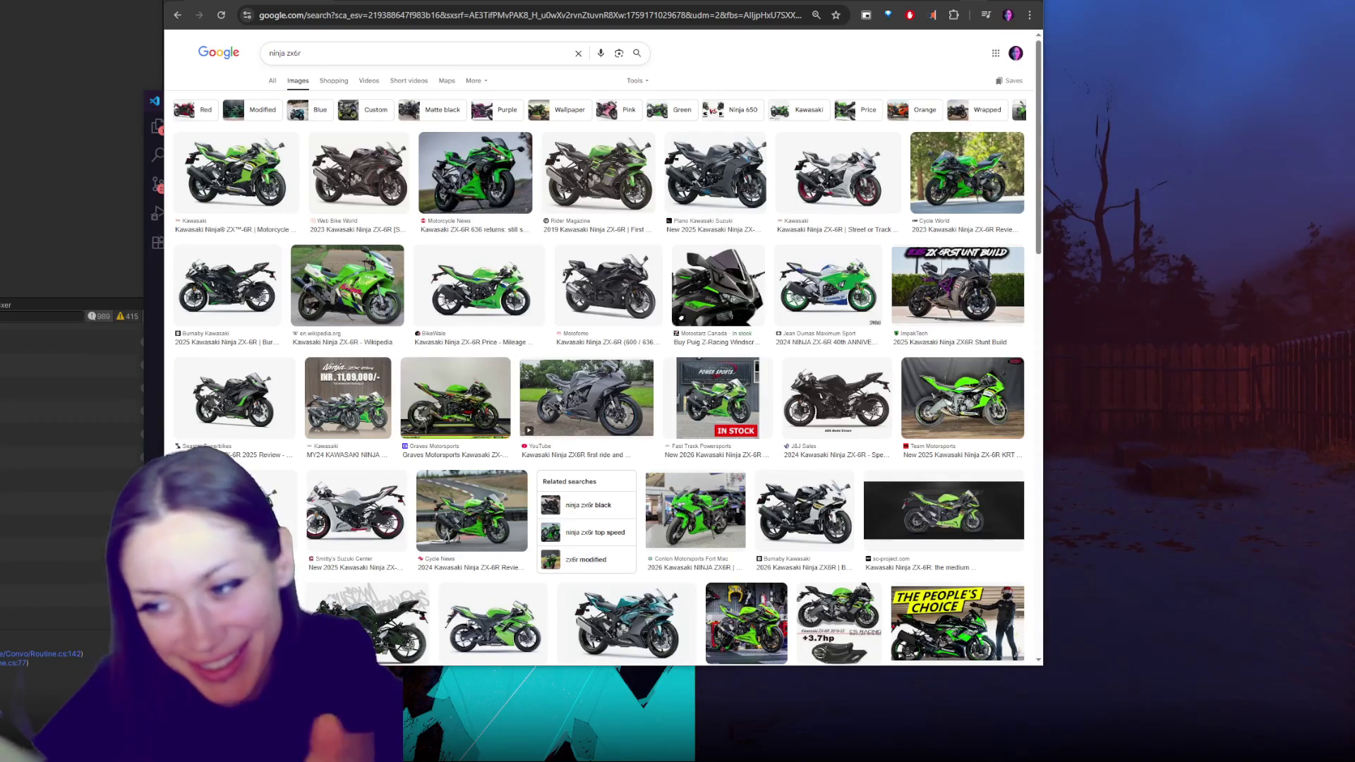
Minimize Chrome to get back to Routine.cs in VS Code
key("super+Down")
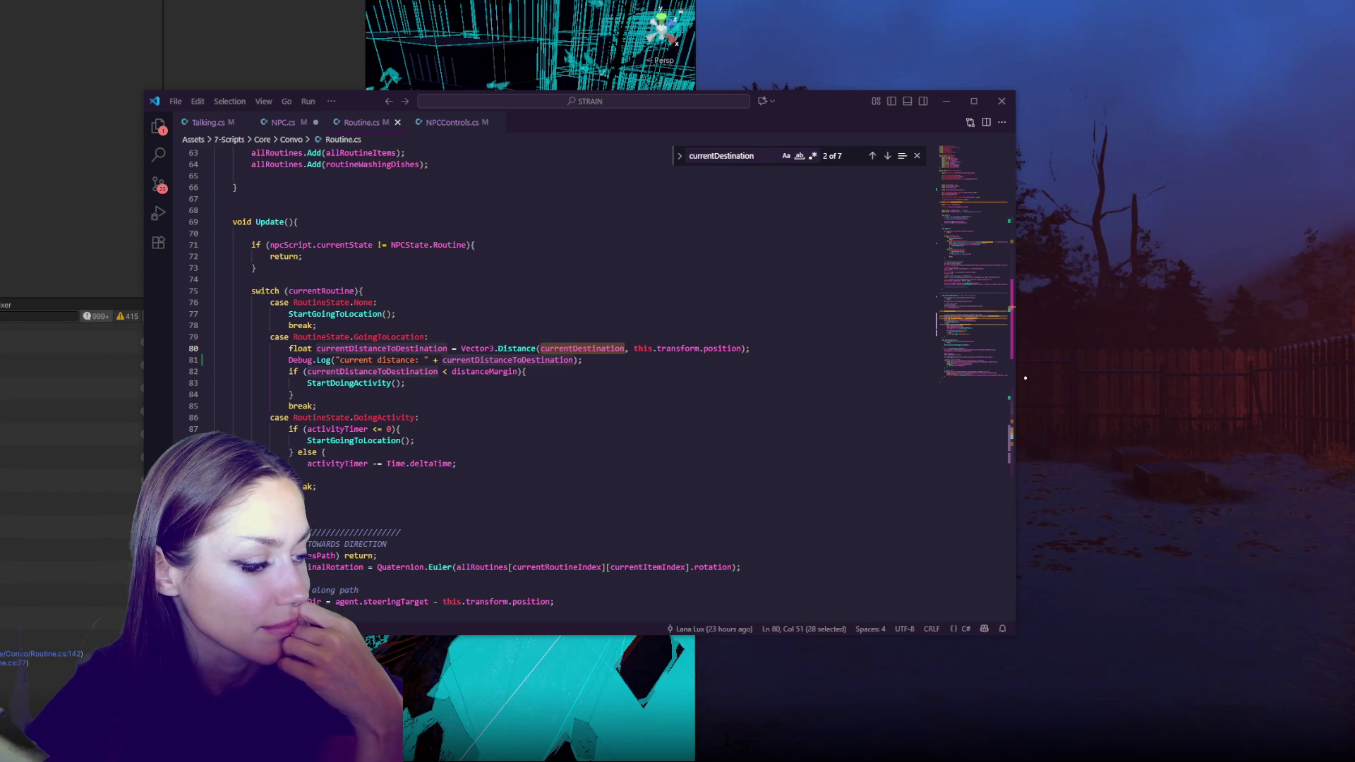
Duplicate the Vector3 distance line, comment out the original, and change the copy to Vector2
key("Up")
key("Up")
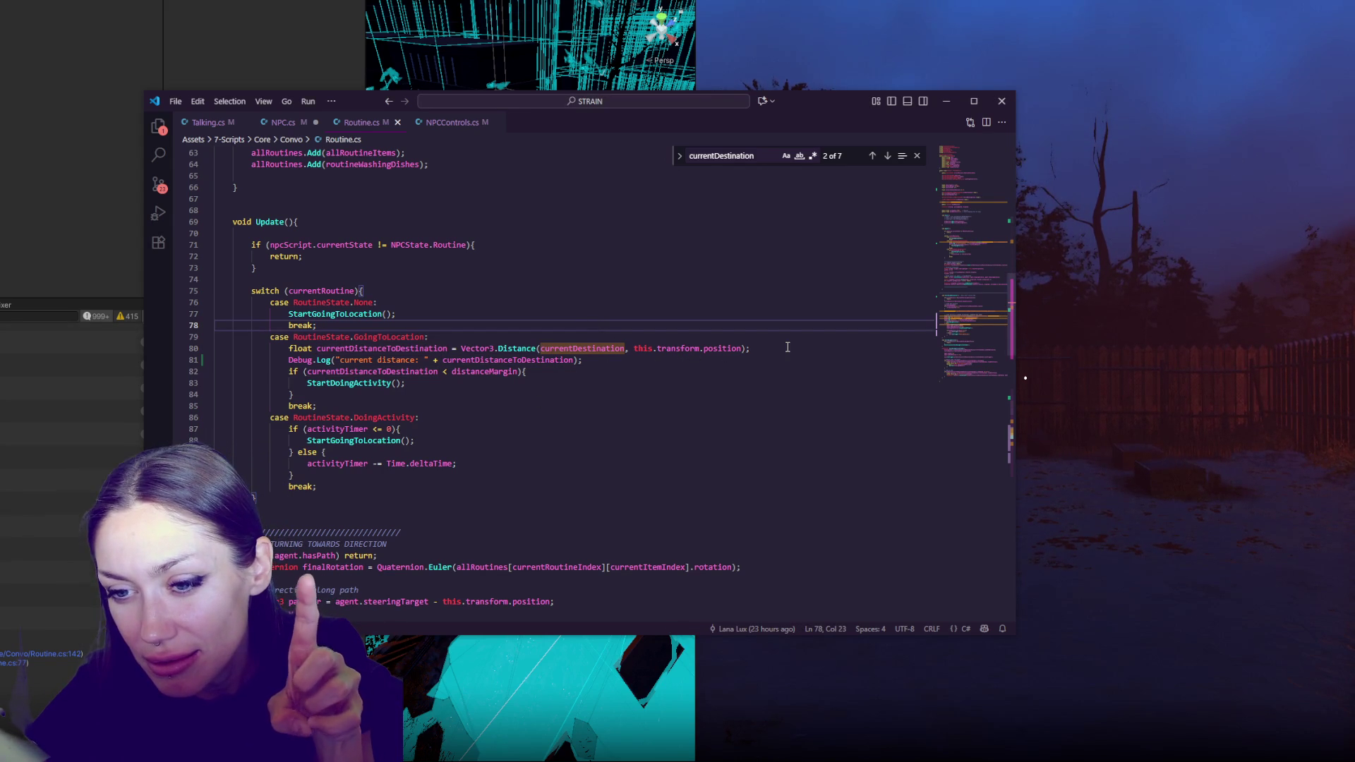
left_click_drag(787, 347, 796, 341)
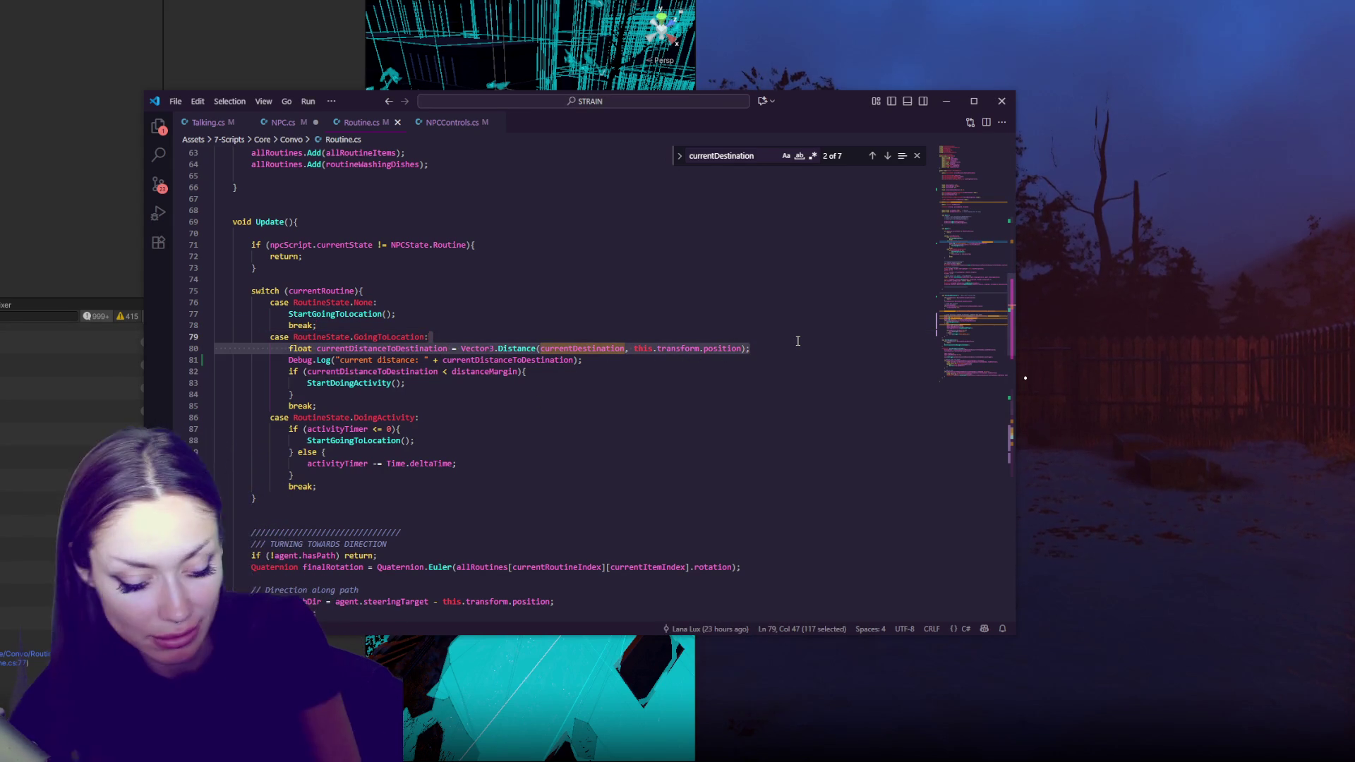
key("ctrl+v")
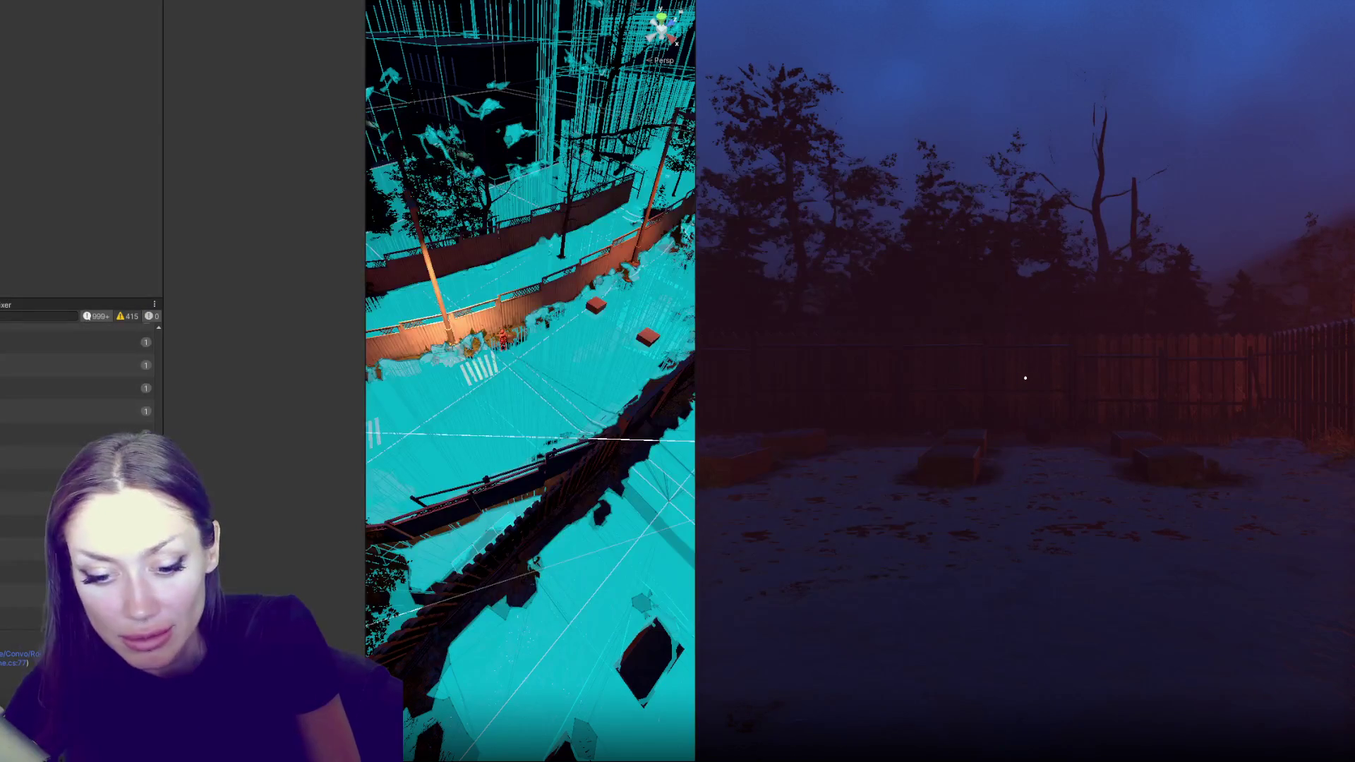
key("shift+alt+Up")
key("ctrl+slash")
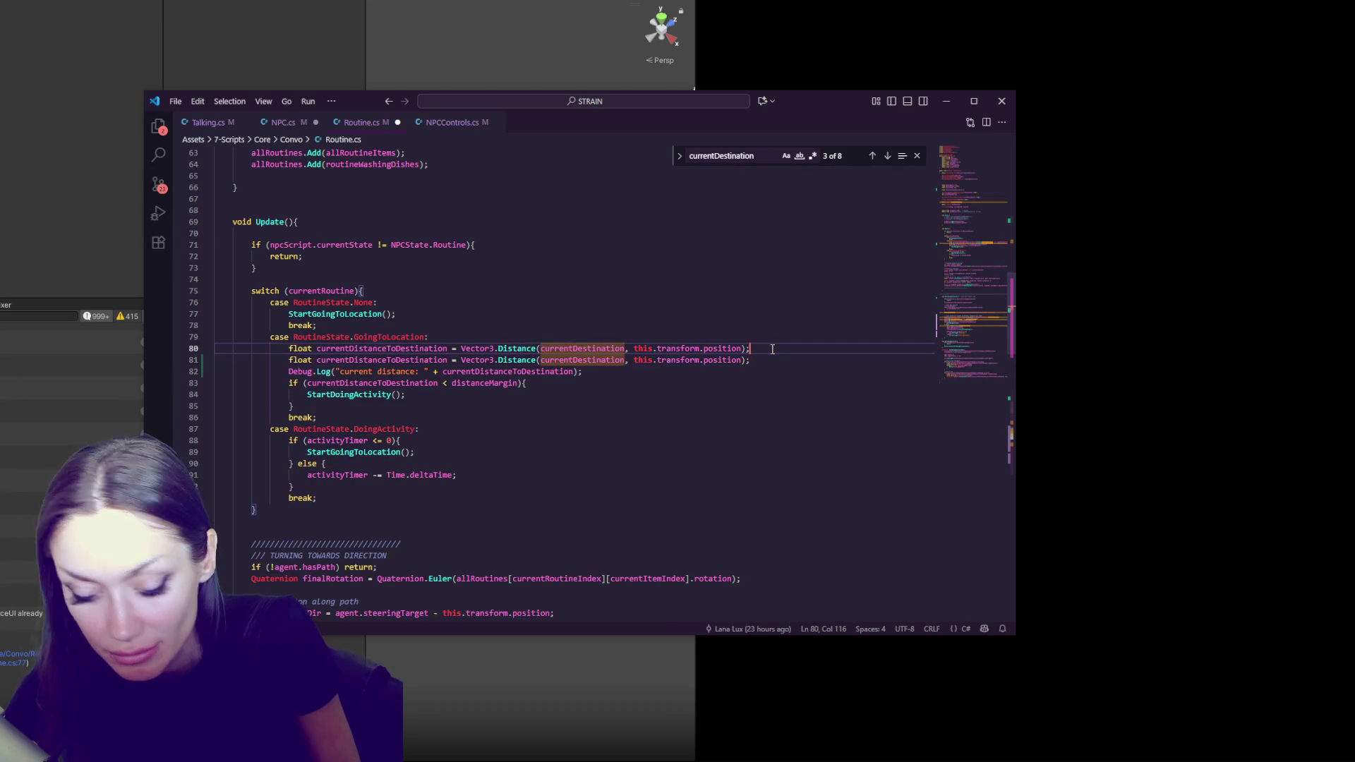
left_click(494, 360)
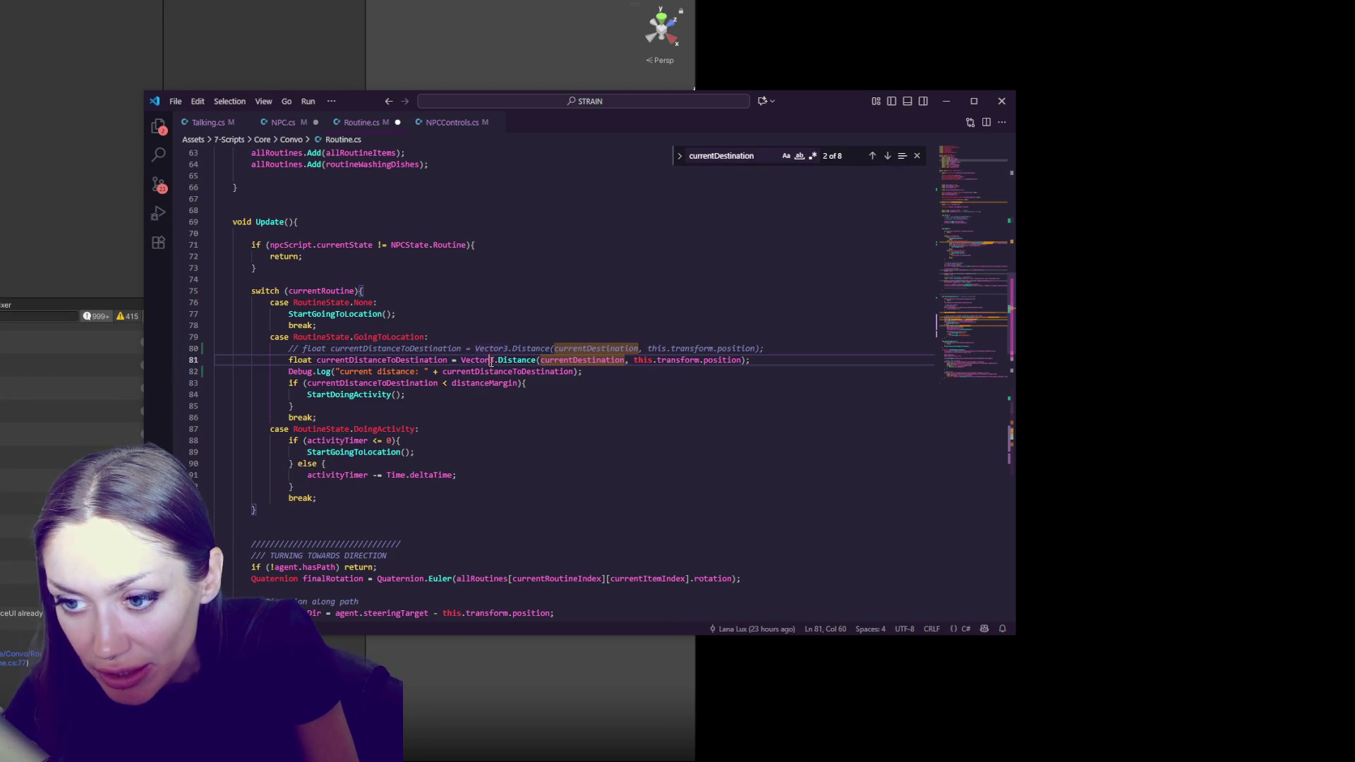
key("BackSpace")
type("2")
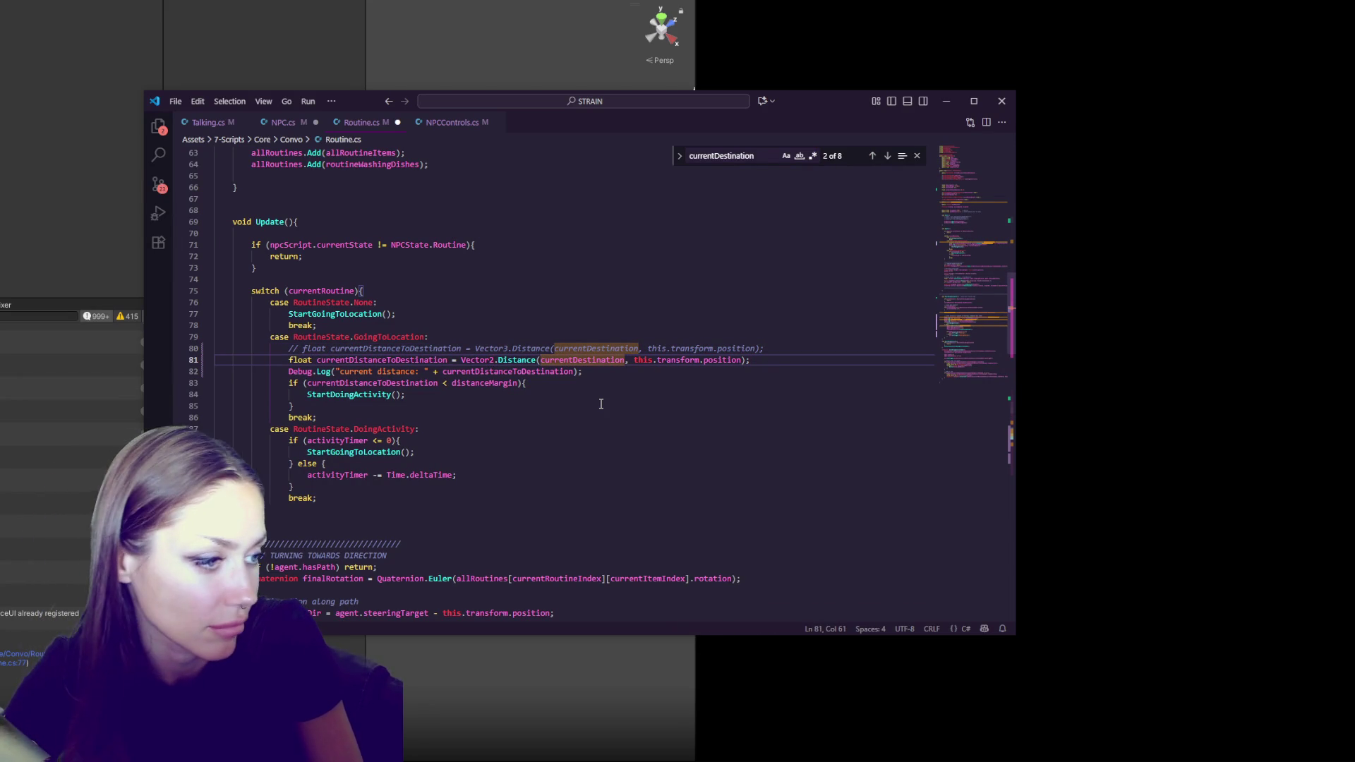
left_click(601, 404)
double_click(621, 360)
key("ctrl+c")
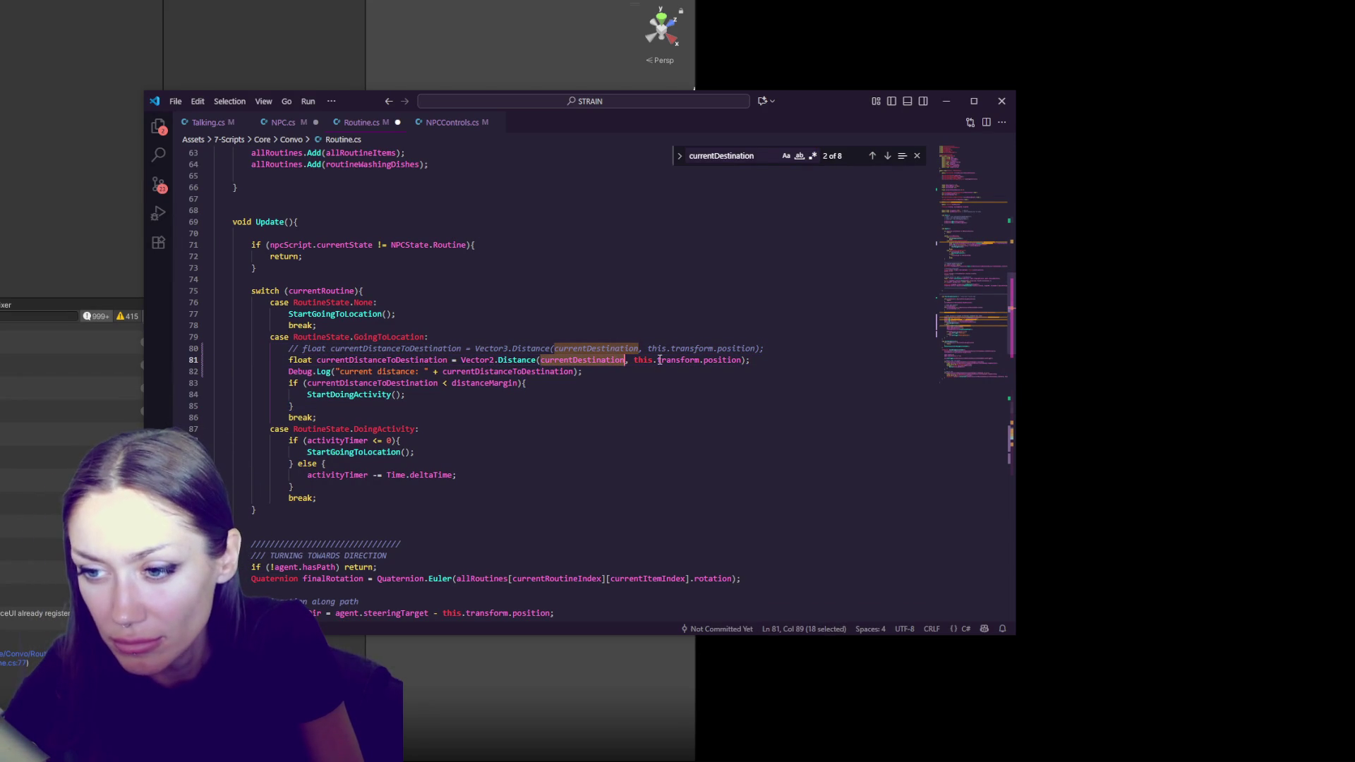
left_click(769, 349)
Add 'Vector2 a = new Vector2(currentDestination.x, currentDestination.z);' above the distance line
key("Return")
type("Vector2 a =")
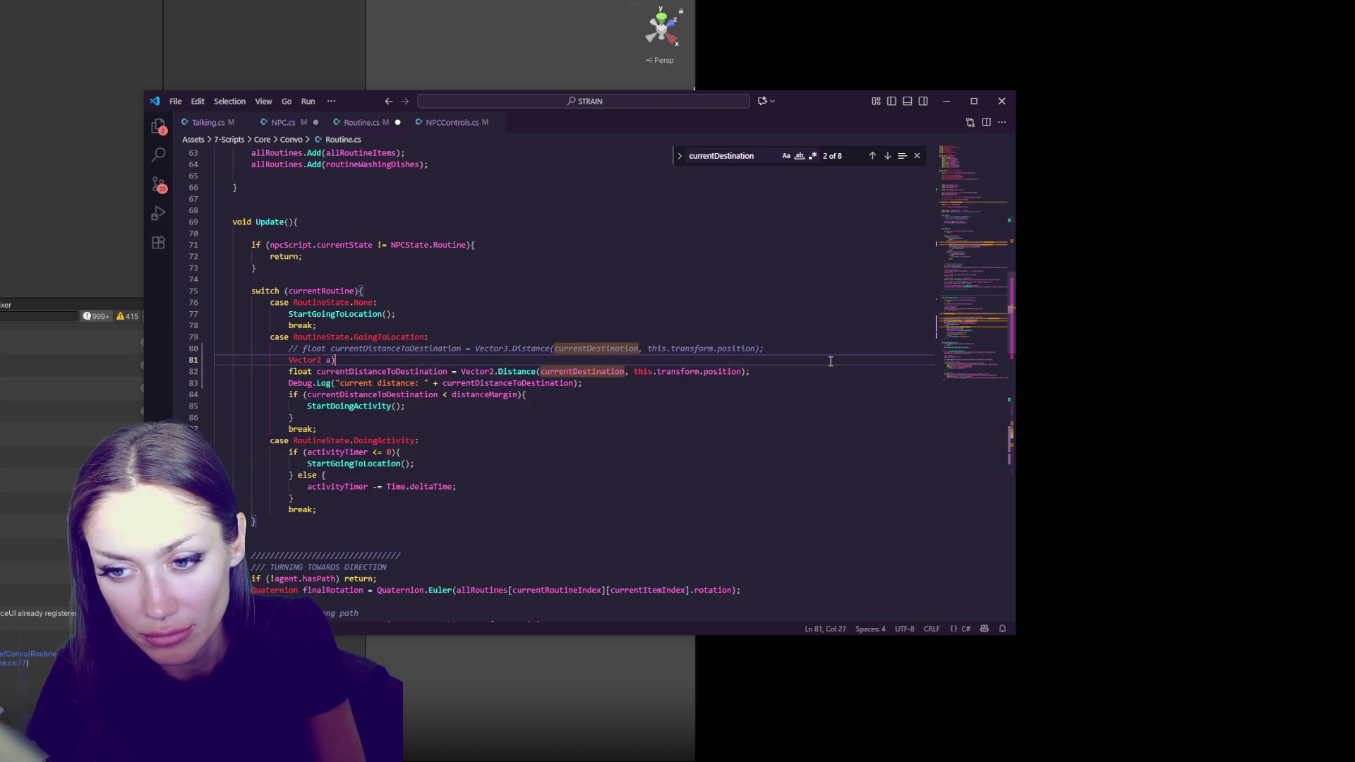
type("= currentDestination")
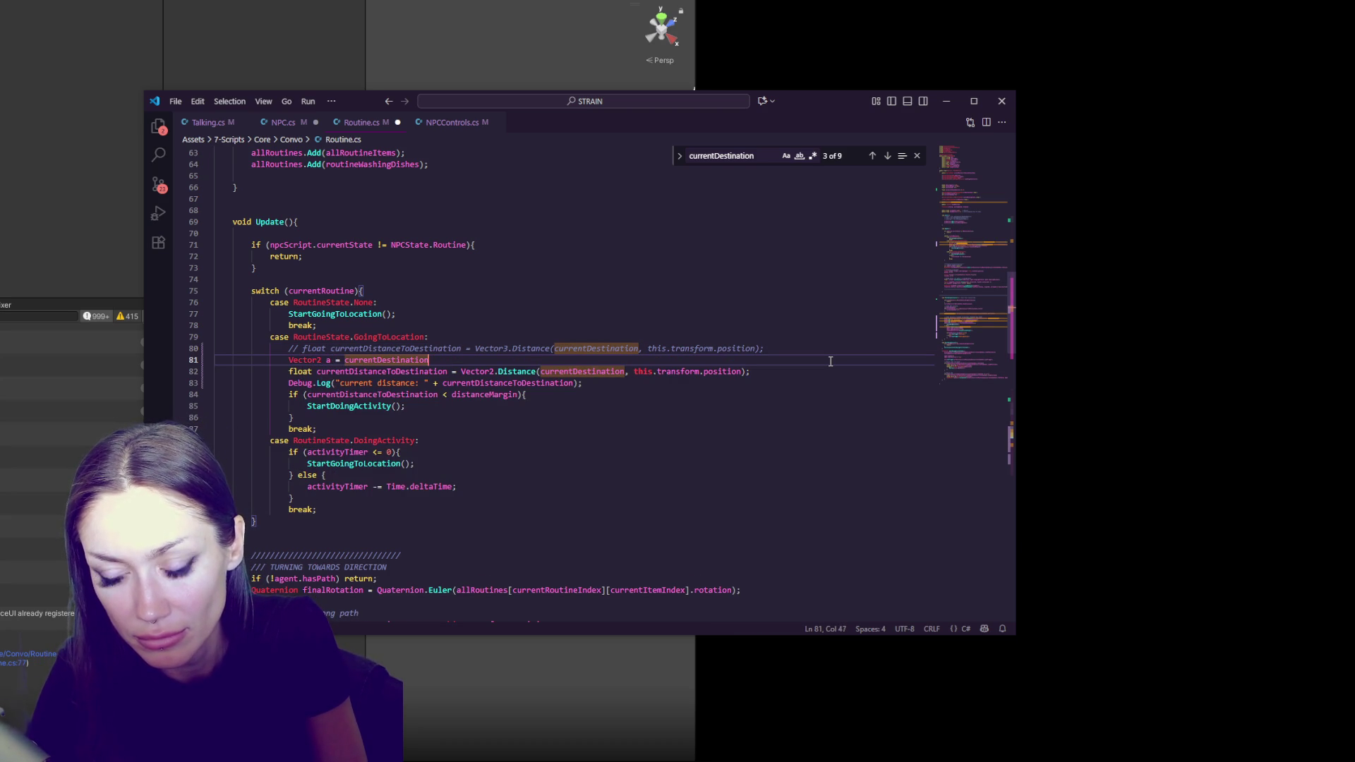
key("ctrl+BackSpace")
type("new V")
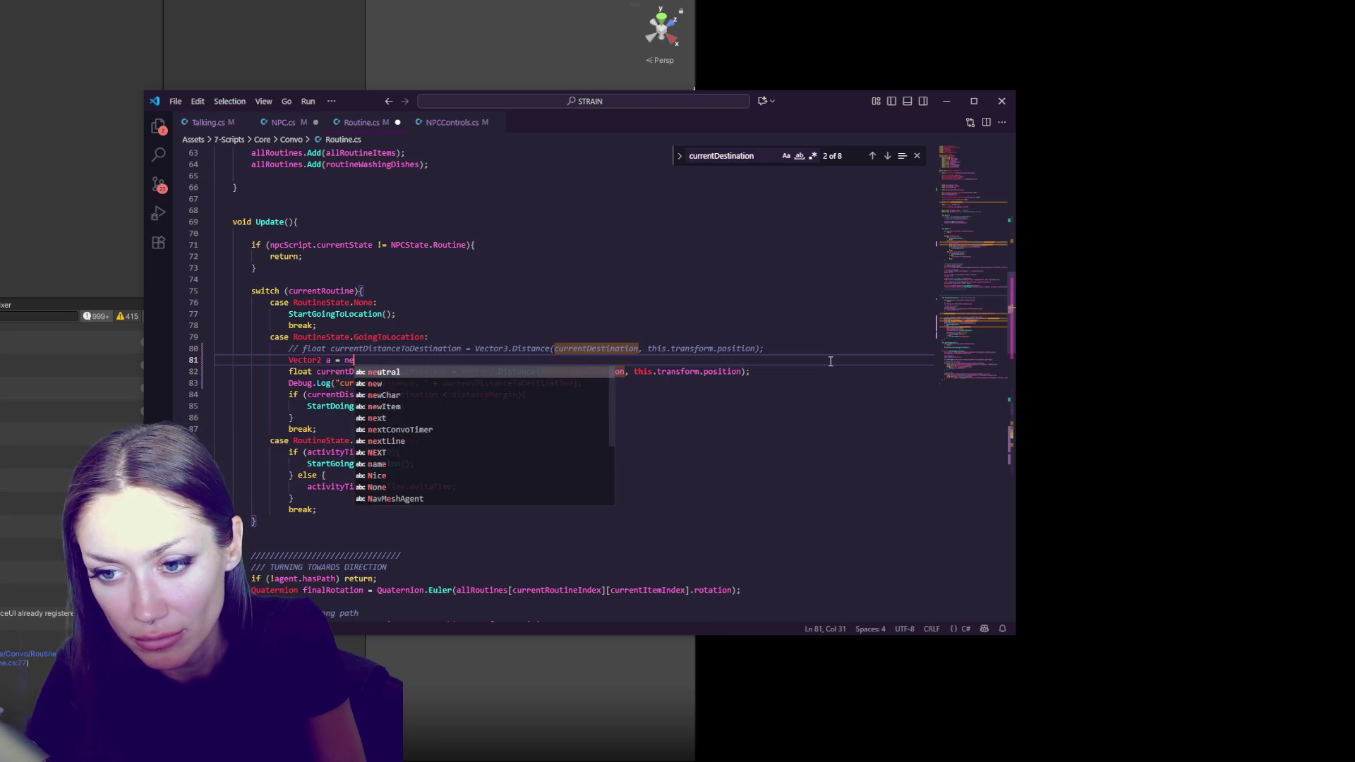
key("Tab")
type("(")
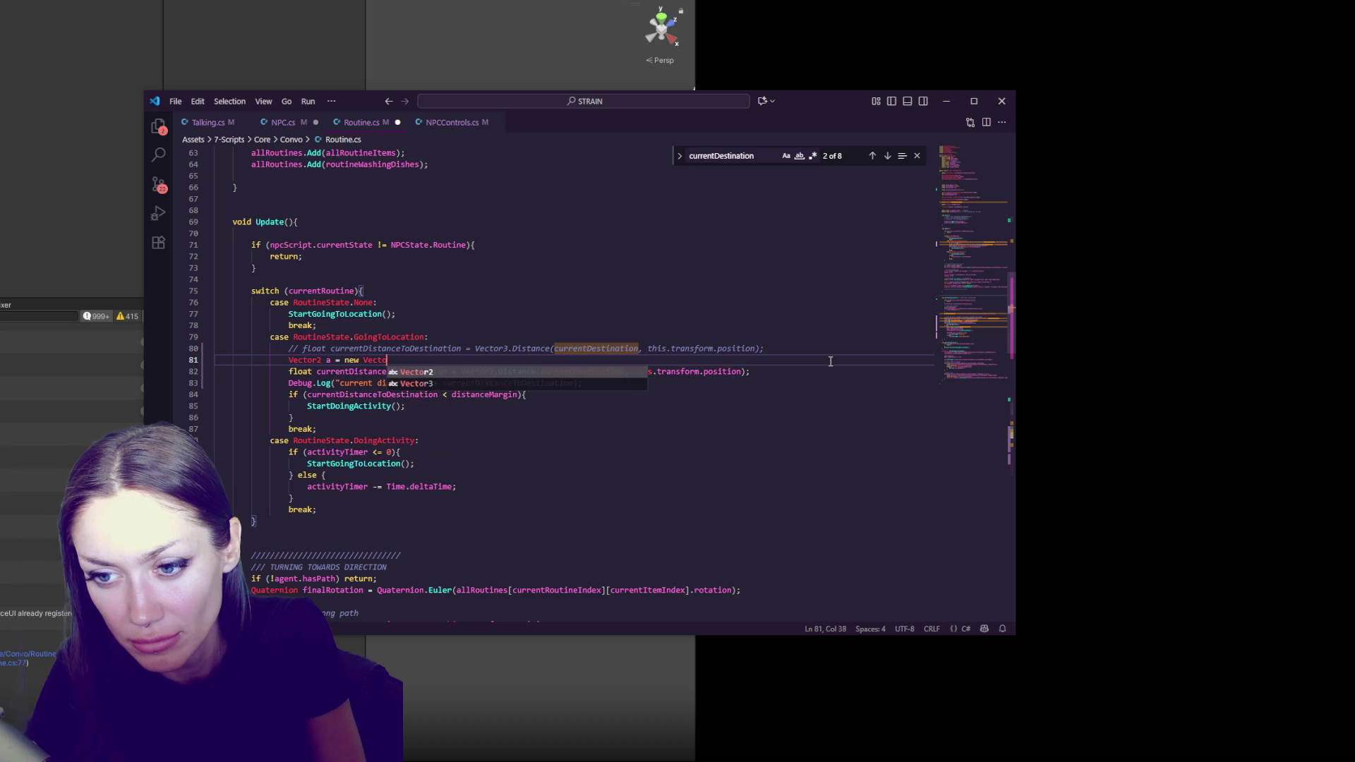
key("ctrl+v")
type(".x)")
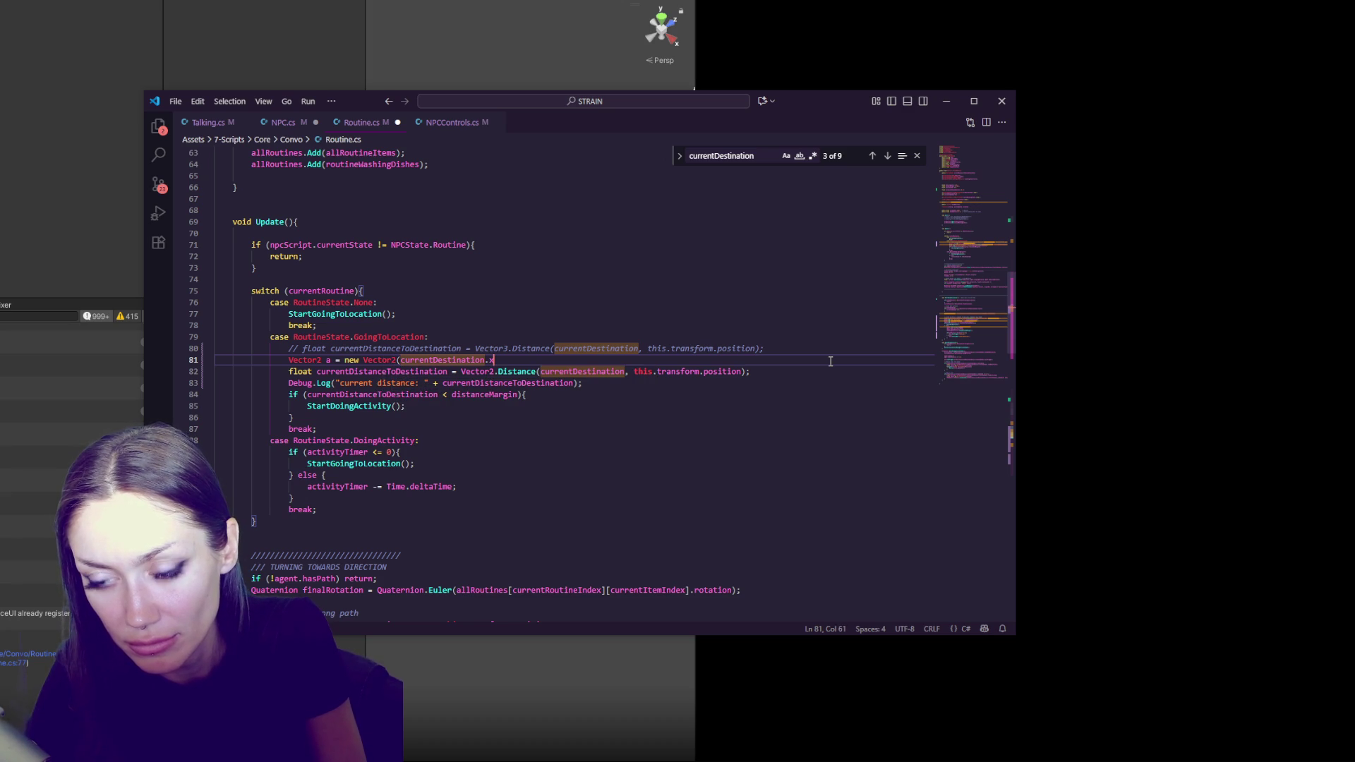
key("Left")
type(",")
key("ctrl+v")
type(".z")
key("End")
type(";")
Add Vector2 b built from this.transform.position components and save the script
key("Return")
key("Tab")
type("b = new Ve")
key("Tab")
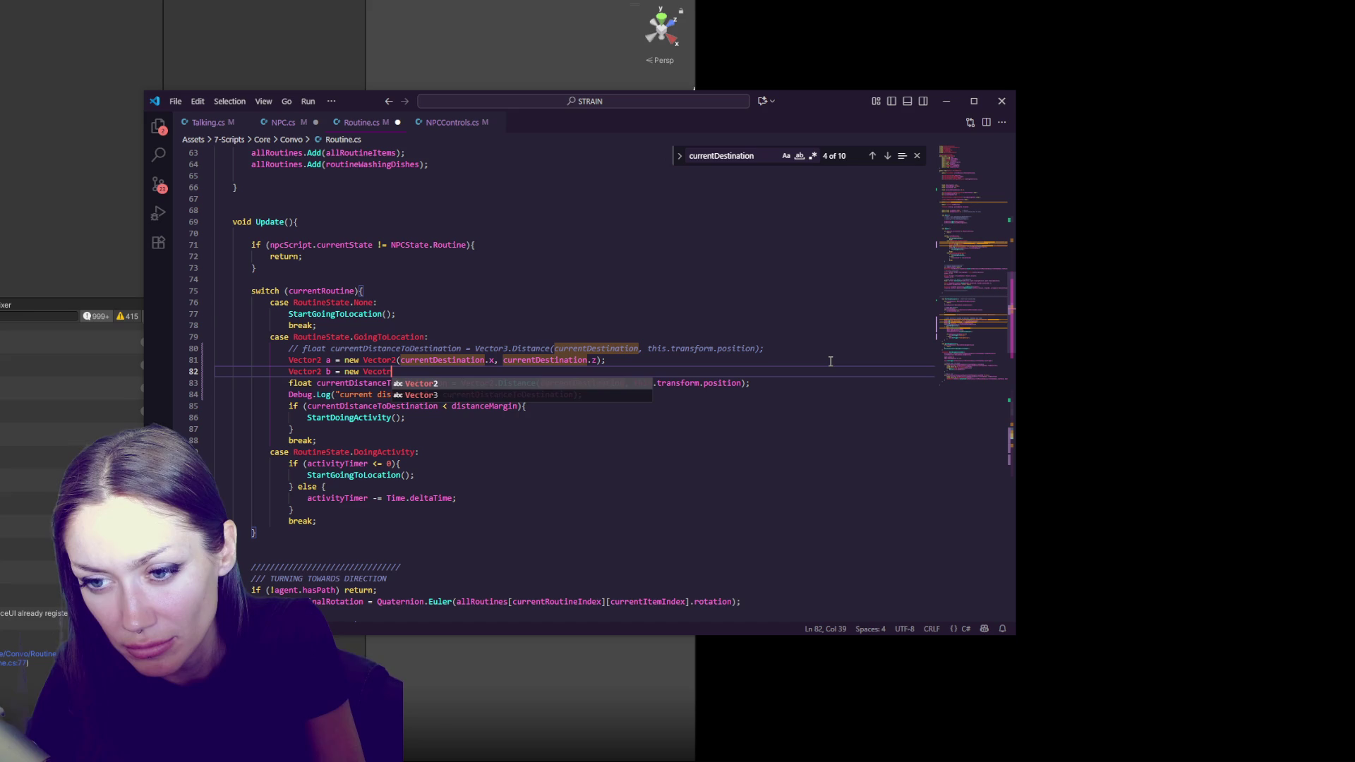
key("BackSpace")
type("(this.")
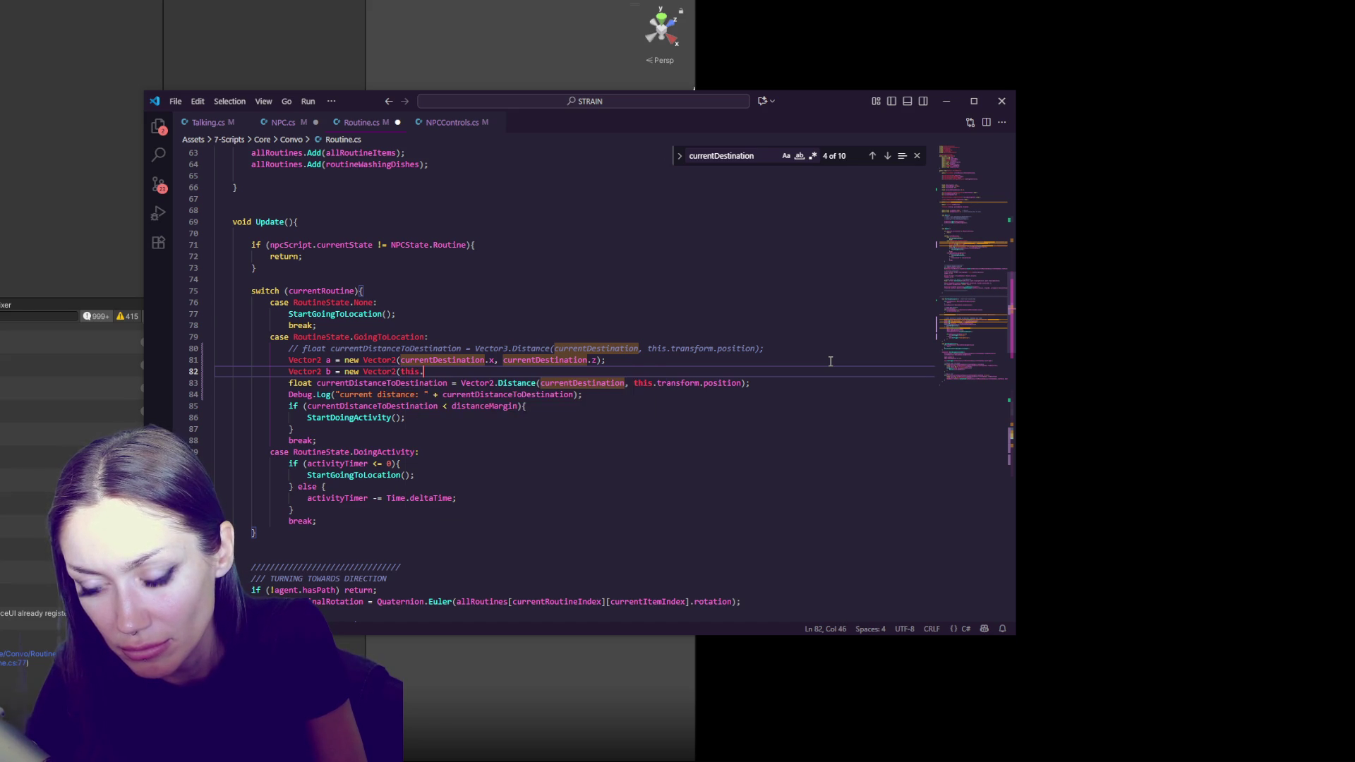
type("transform.posit")
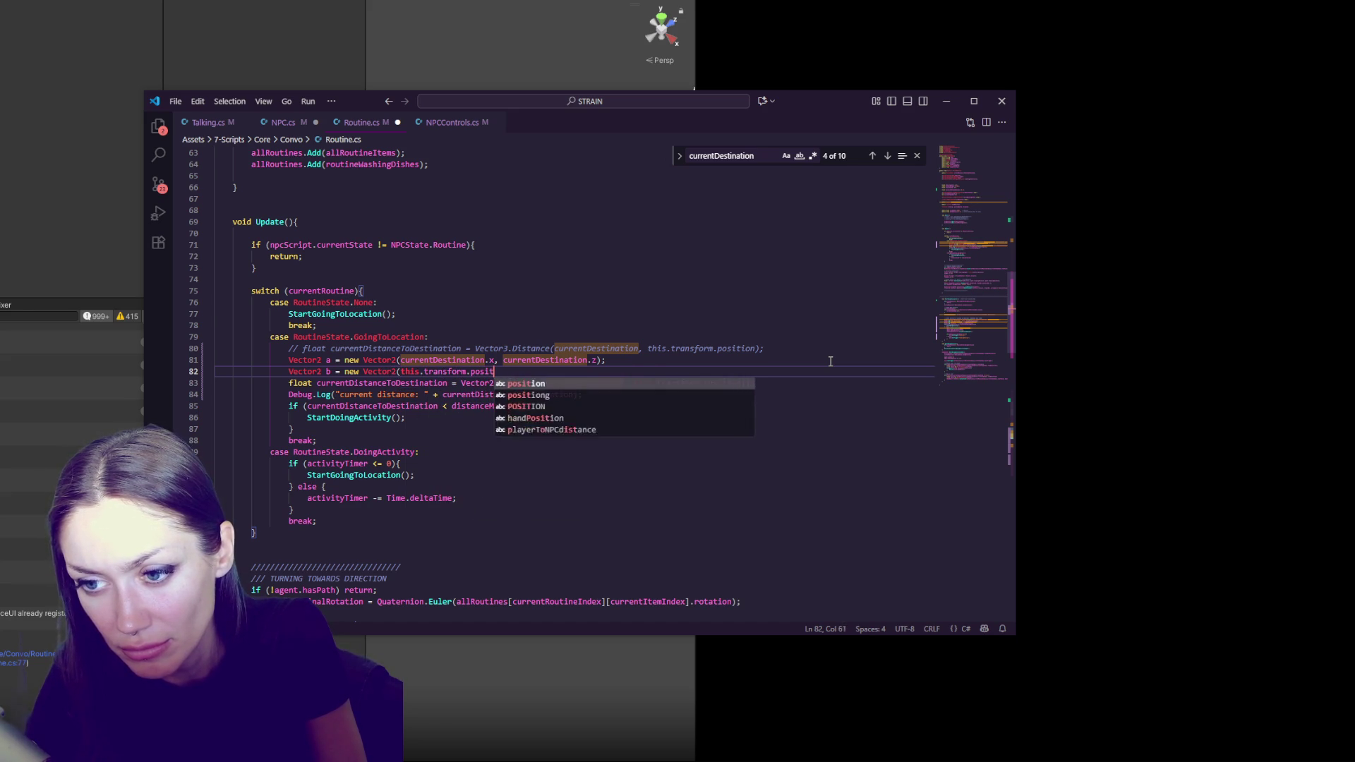
type("ion.z, this.transform.position.z, this.transfo")
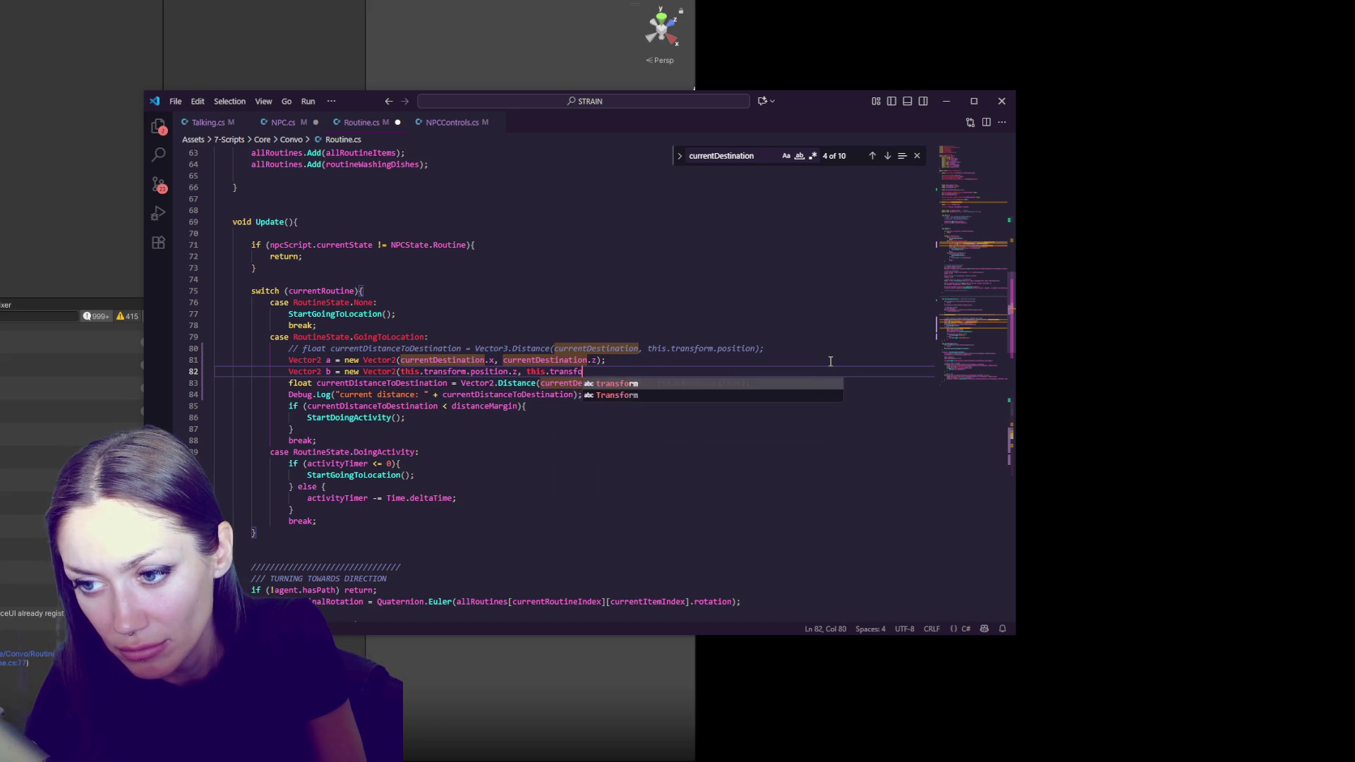
type(".z);")
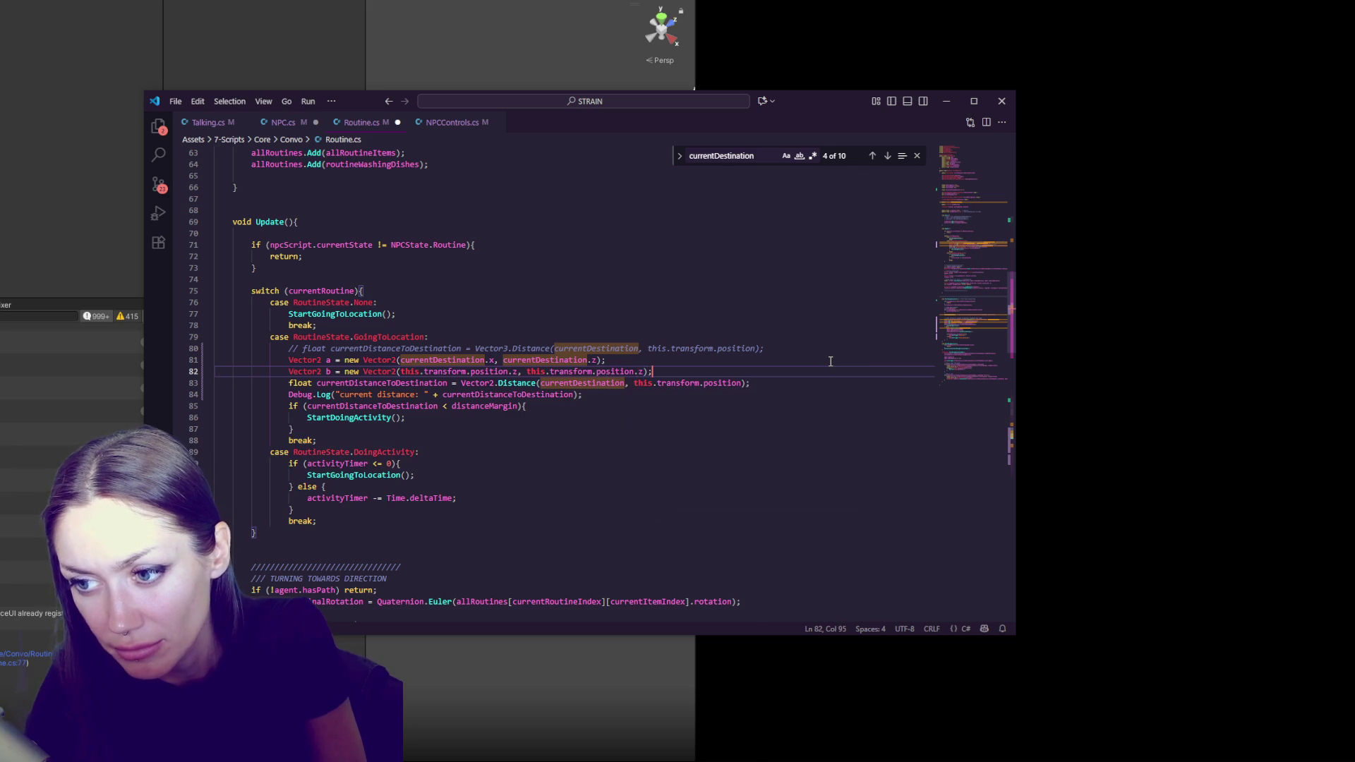
key("ctrl+s")
Make the distance call Vector2.Distance(a, b)
left_click(753, 385)
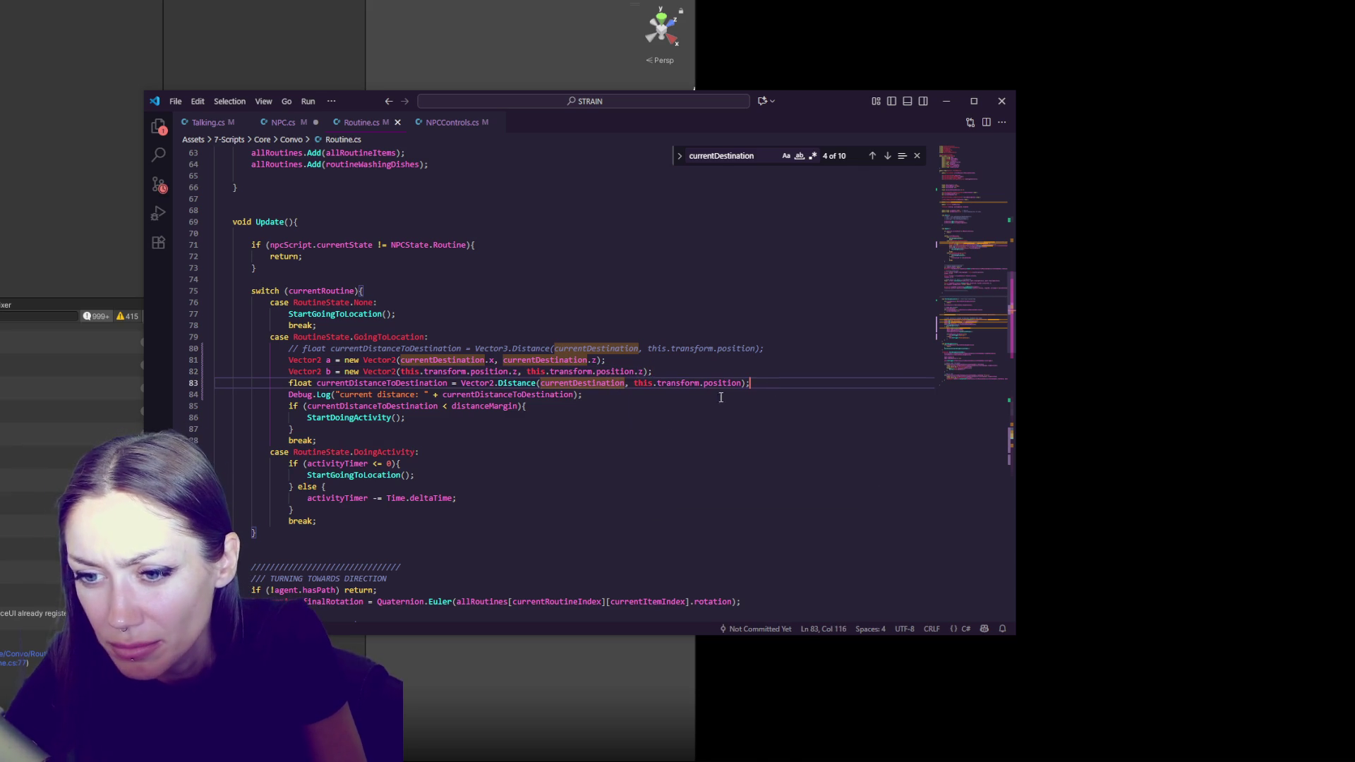
left_click_drag(759, 389, 774, 377)
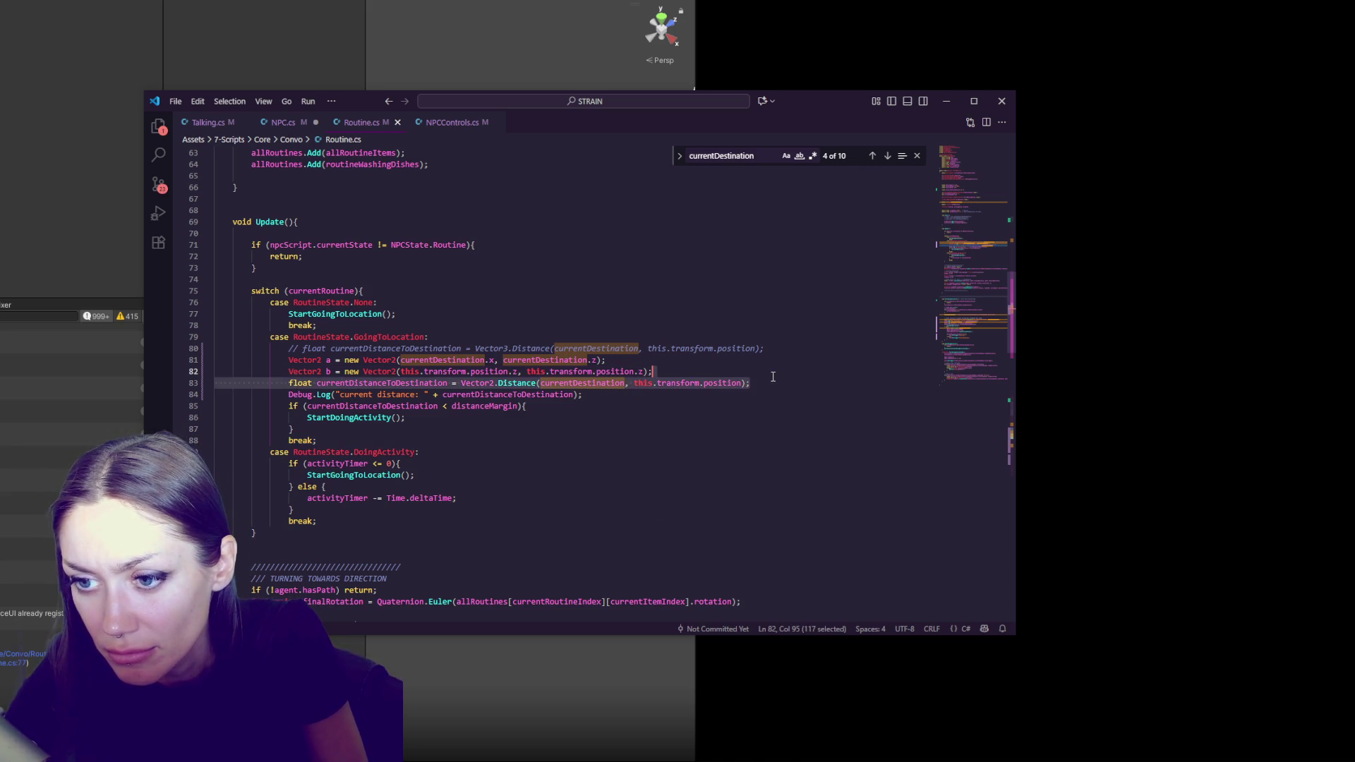
left_click(771, 377)
double_click(583, 383)
type("a")
left_click(555, 383)
left_click_drag(555, 383, 663, 383)
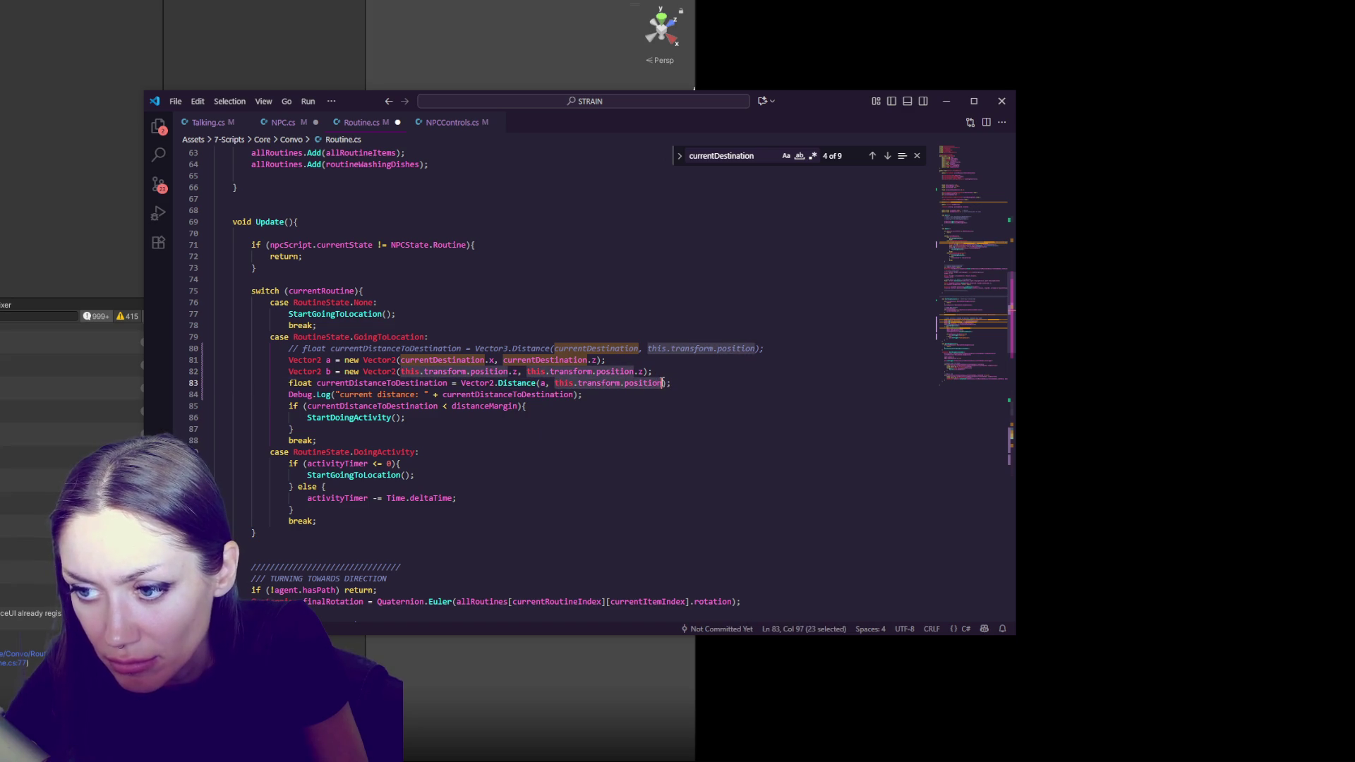
type("b")
left_click(668, 376)
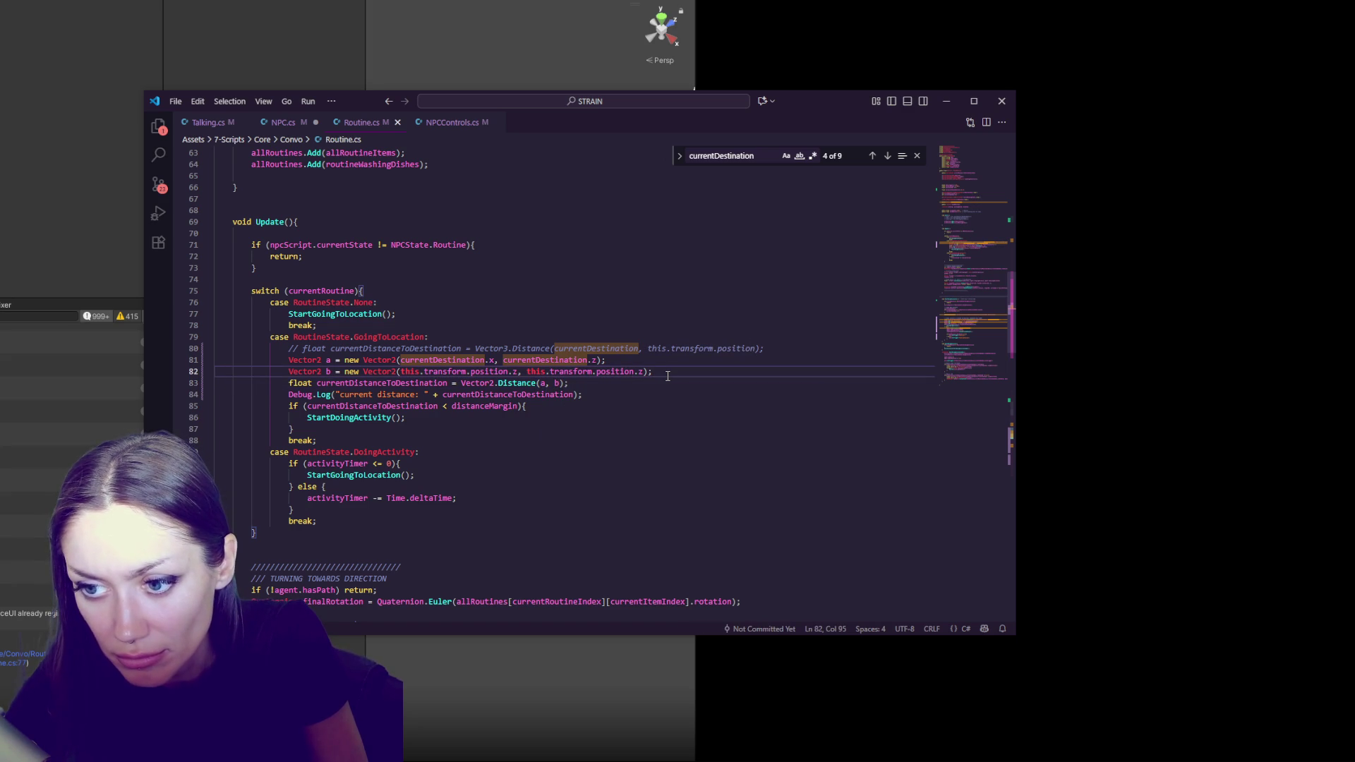
Change vector b's first component to position.x, save, and switch to Unity
left_click(517, 372)
key("BackSpace")
type("x")
key("ctrl+s")
left_click(607, 360)
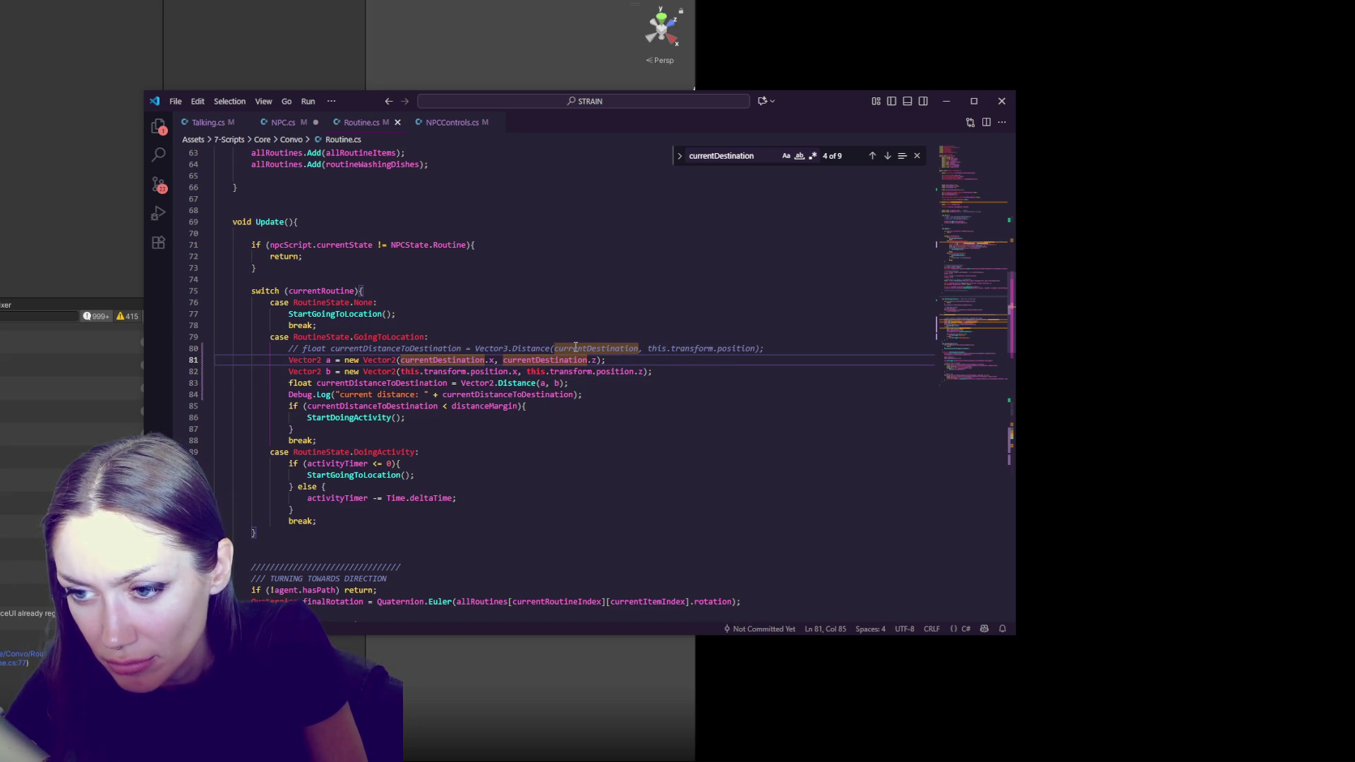
left_click(604, 392)
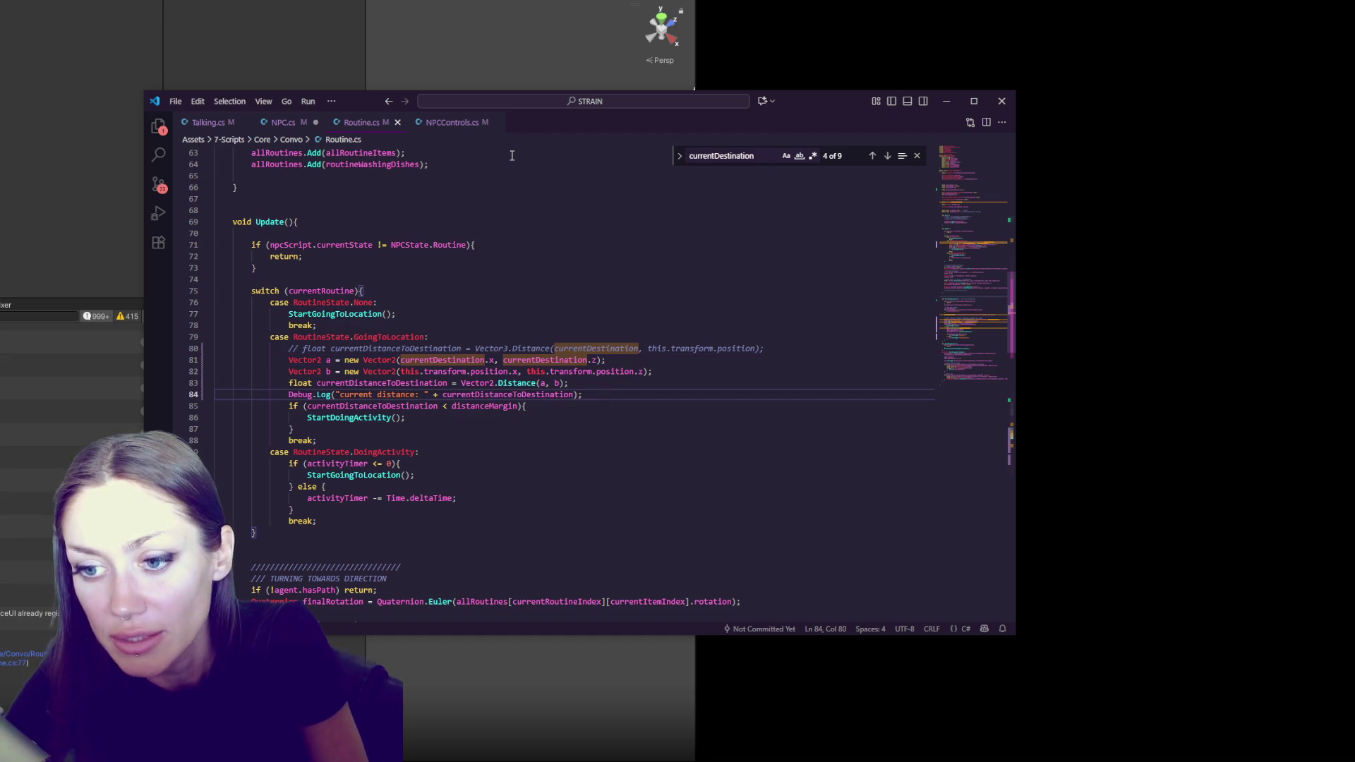
left_click(512, 28)
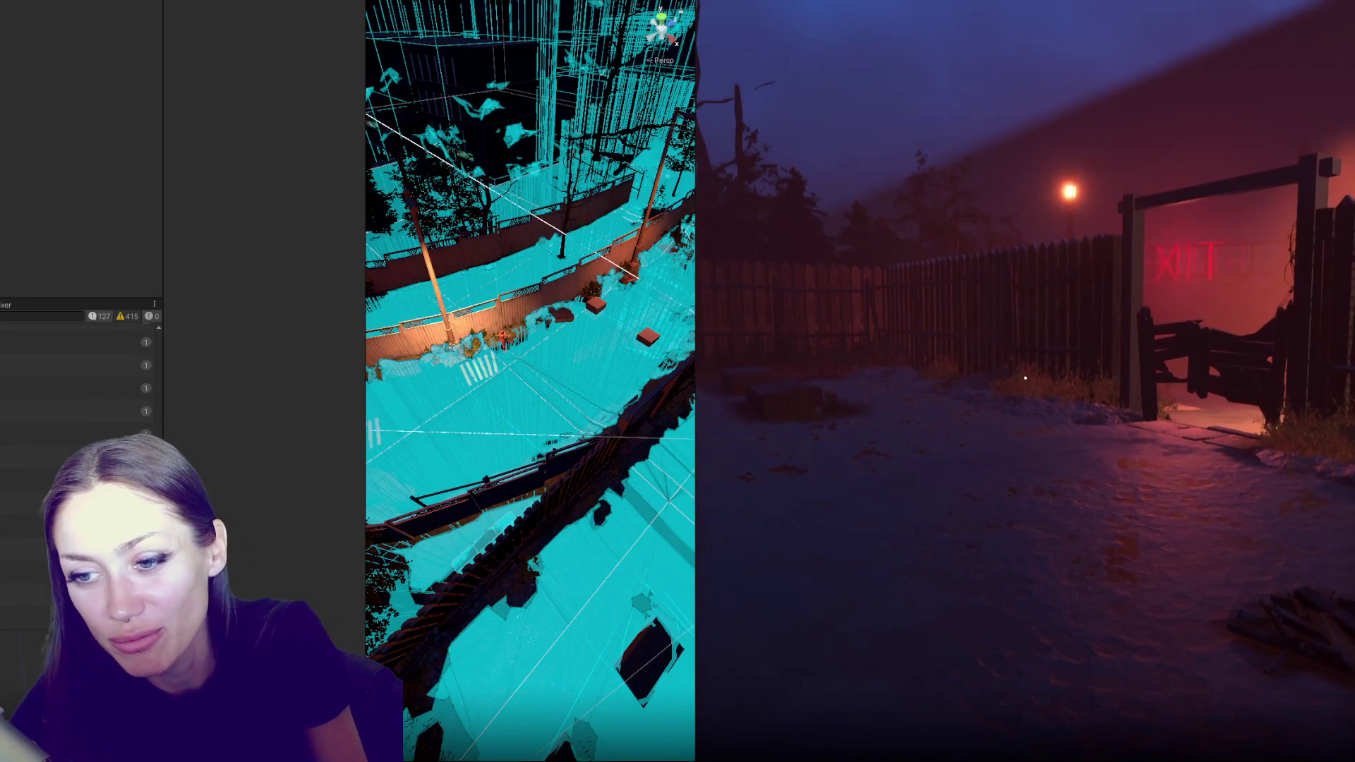
Pause the game to show the Tasks menu with the Look for Food quest
key("Escape")
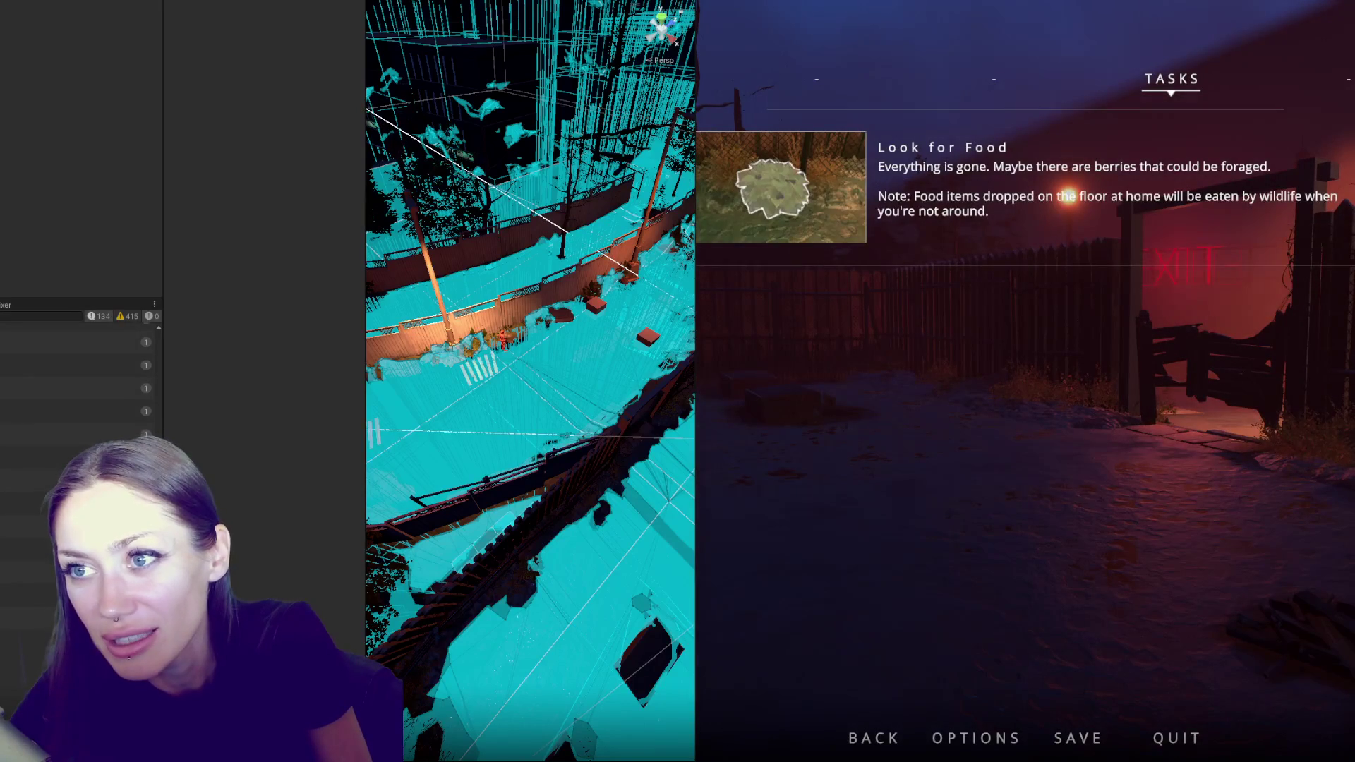
Create an empty GameObject from the Hierarchy in the alley scene
scroll(501, 328, "up", 10)
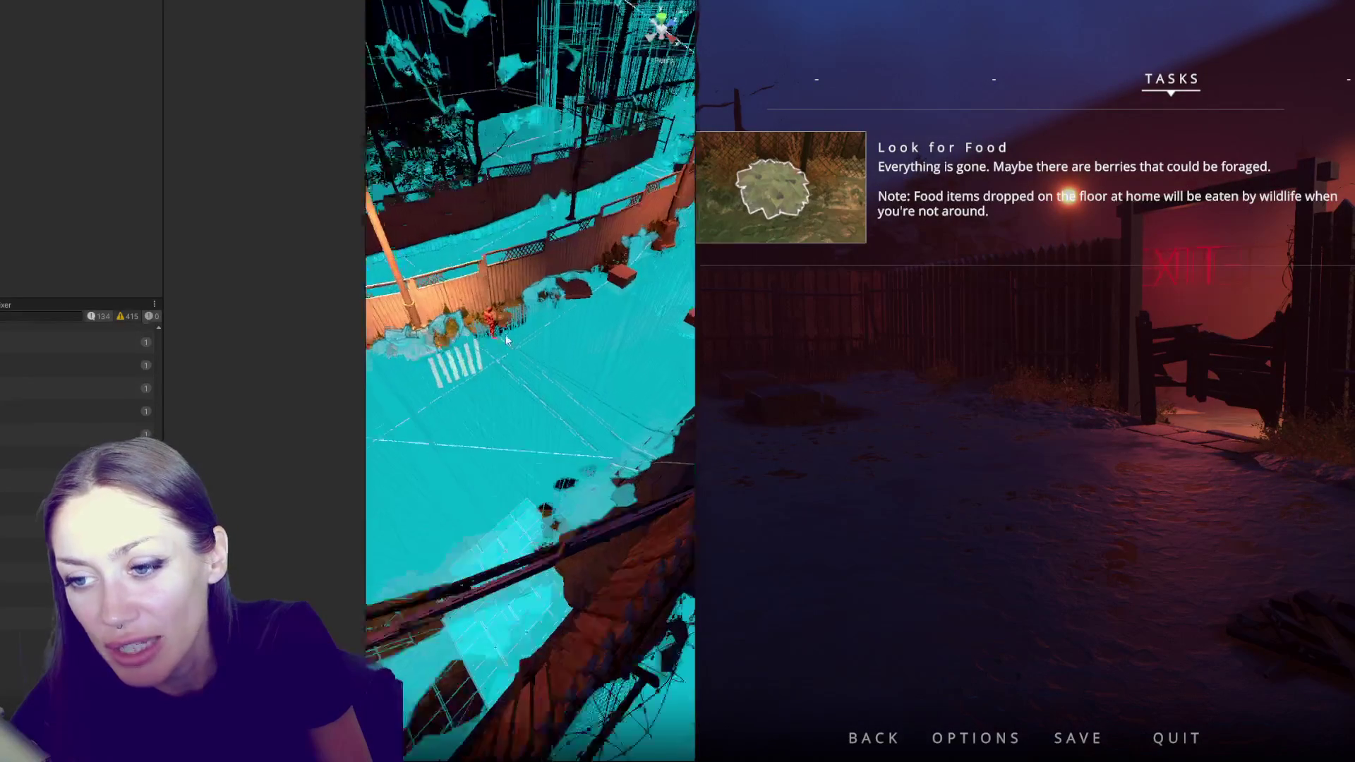
mouse_move(671, 517)
left_mouse_down()
mouse_move(635, 525)
mouse_move(470, 476)
left_mouse_up()
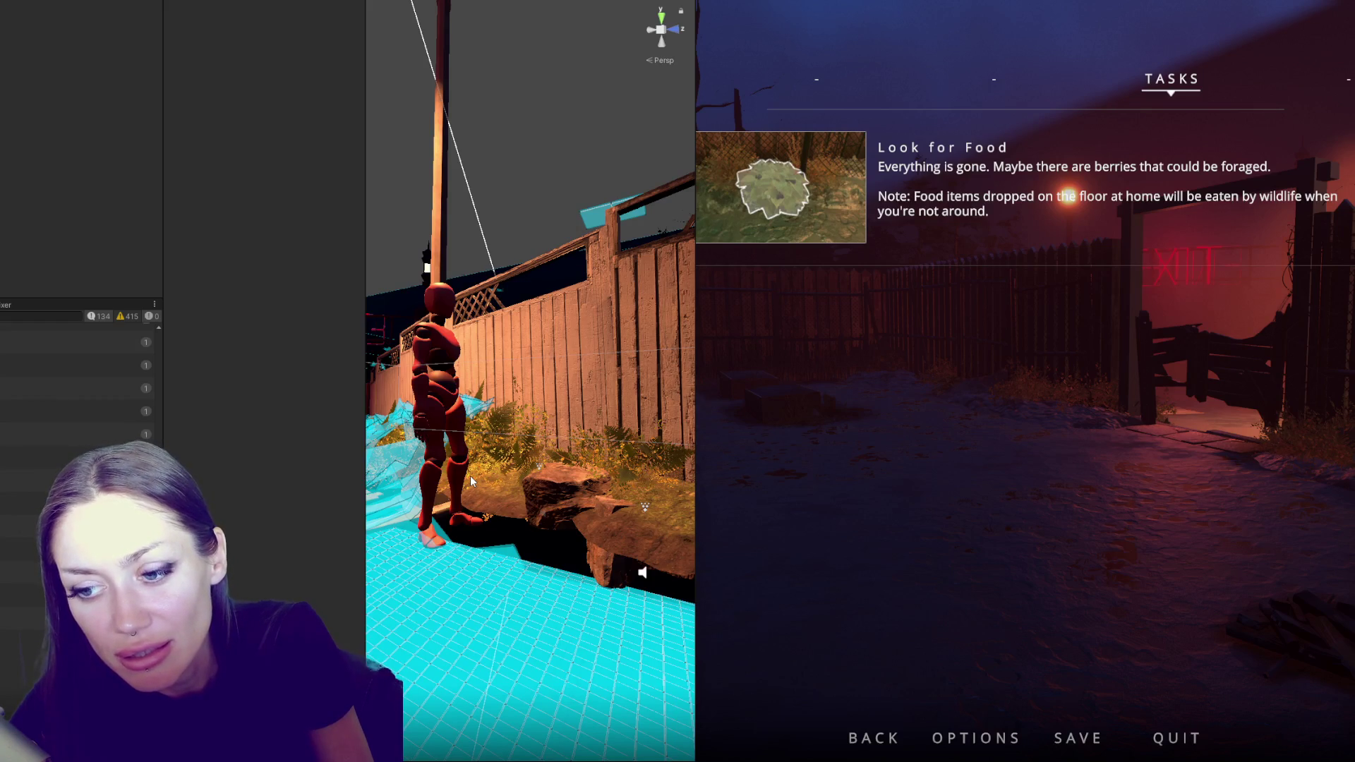
right_click(4, 207)
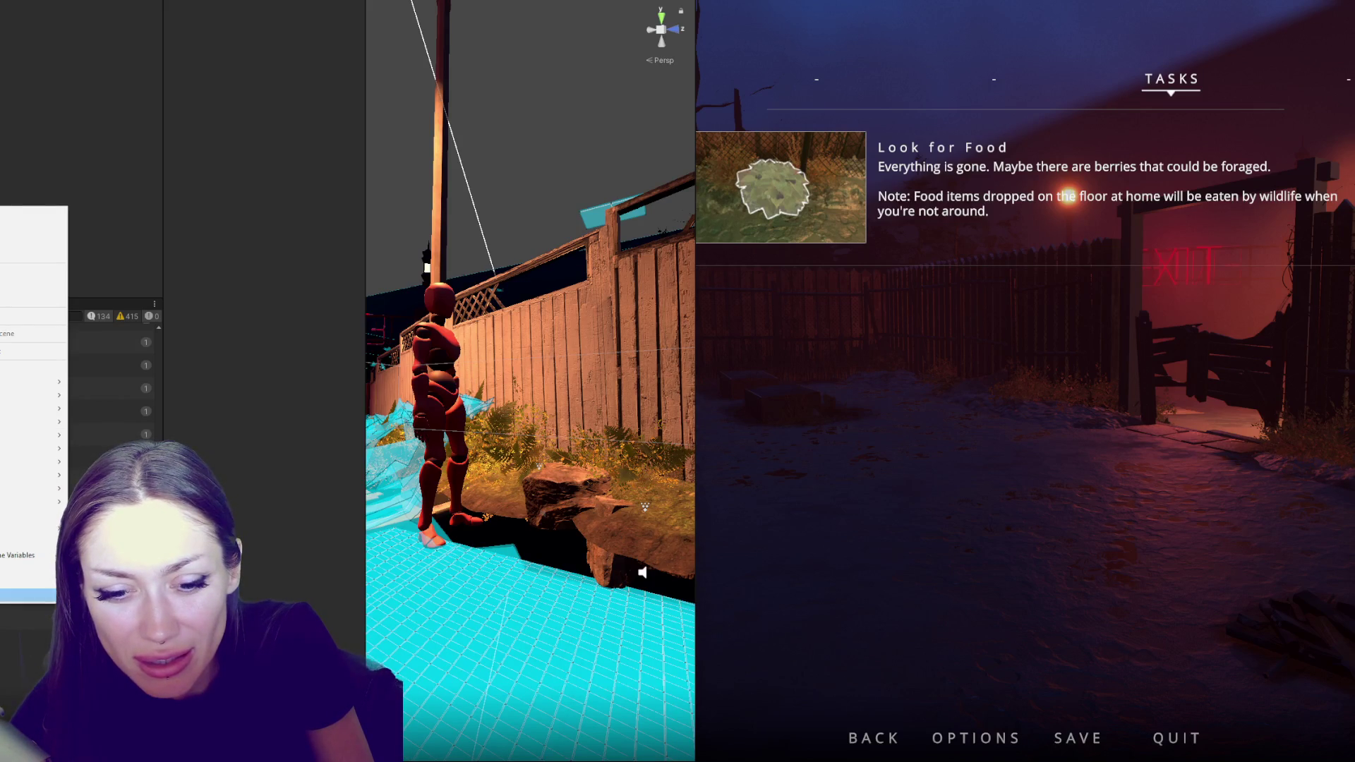
left_click(31, 369)
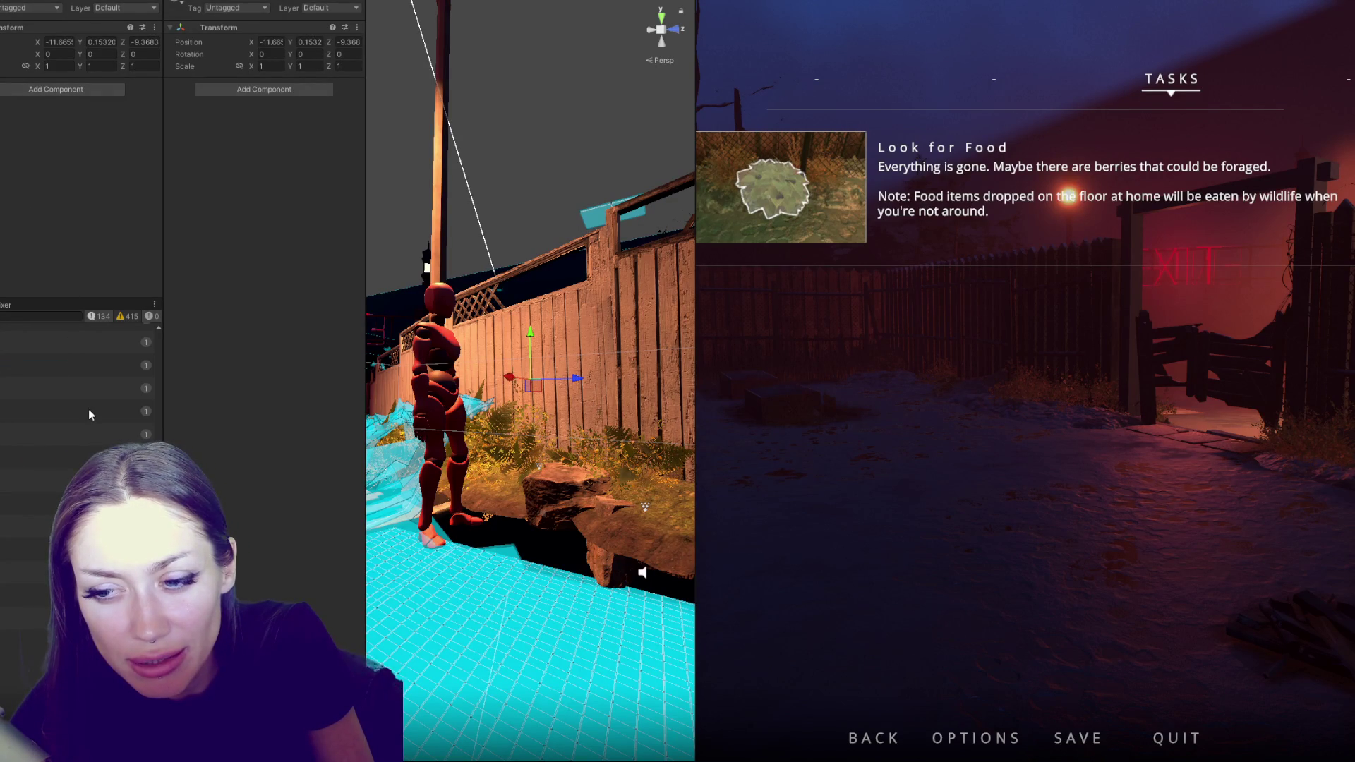
Select the red mannequin NPC's root Template(Clone) object to show its scripts
mouse_move(522, 494)
left_mouse_down()
mouse_move(534, 612)
mouse_move(565, 545)
left_mouse_up()
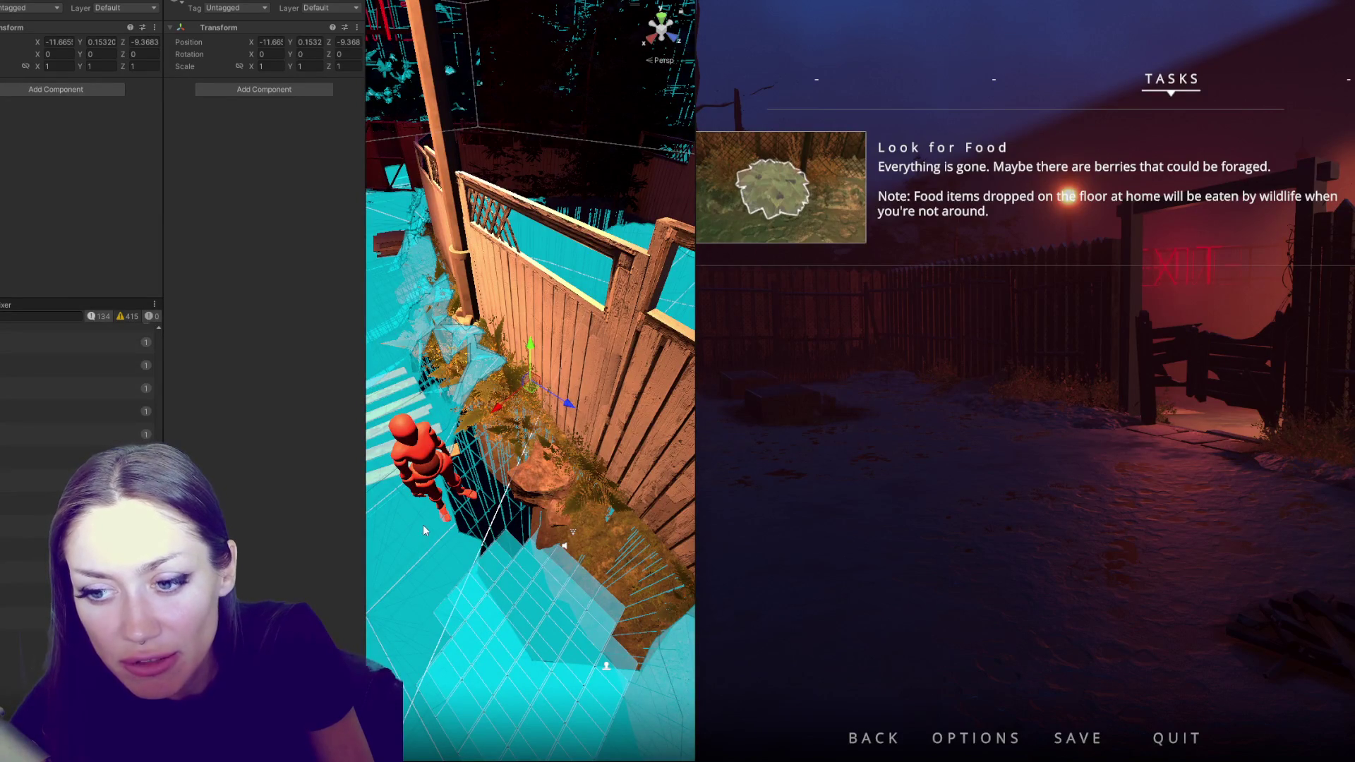
left_click(421, 487)
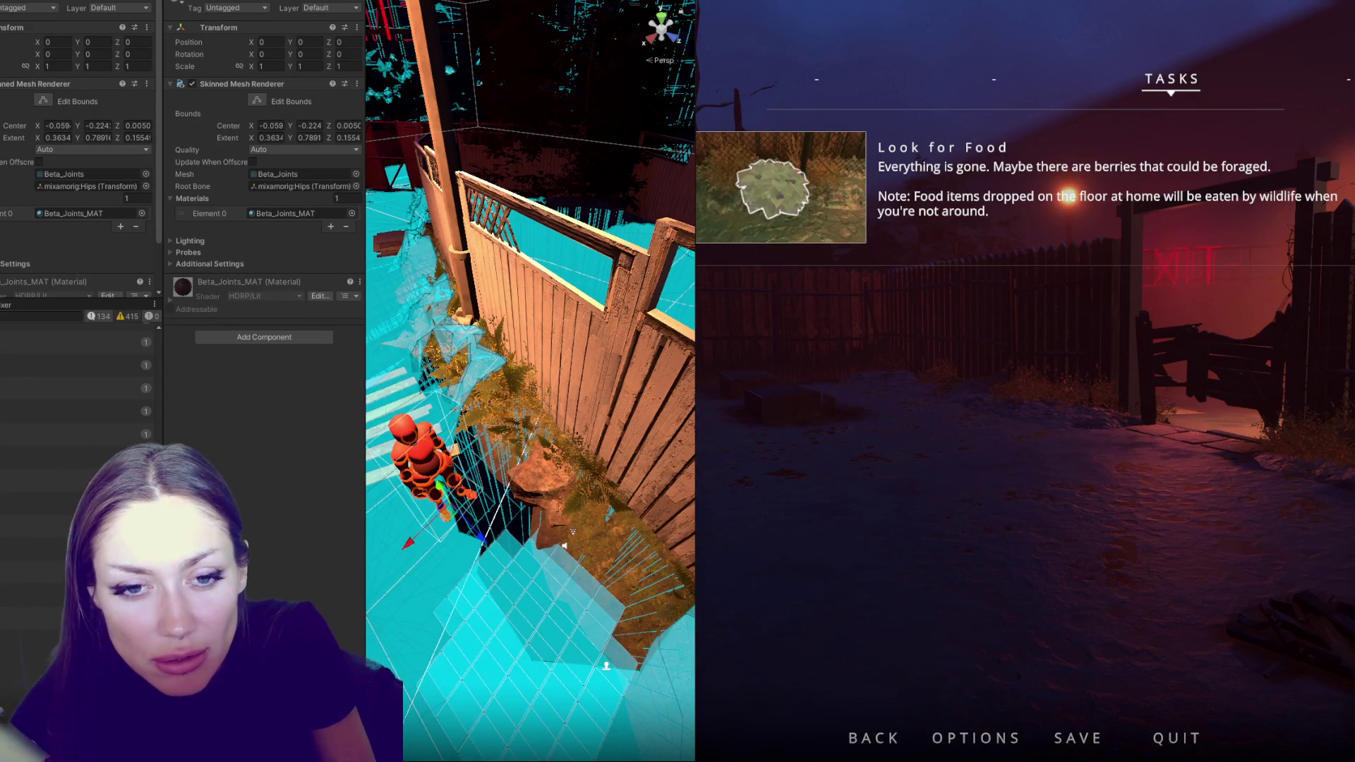
left_click(421, 487)
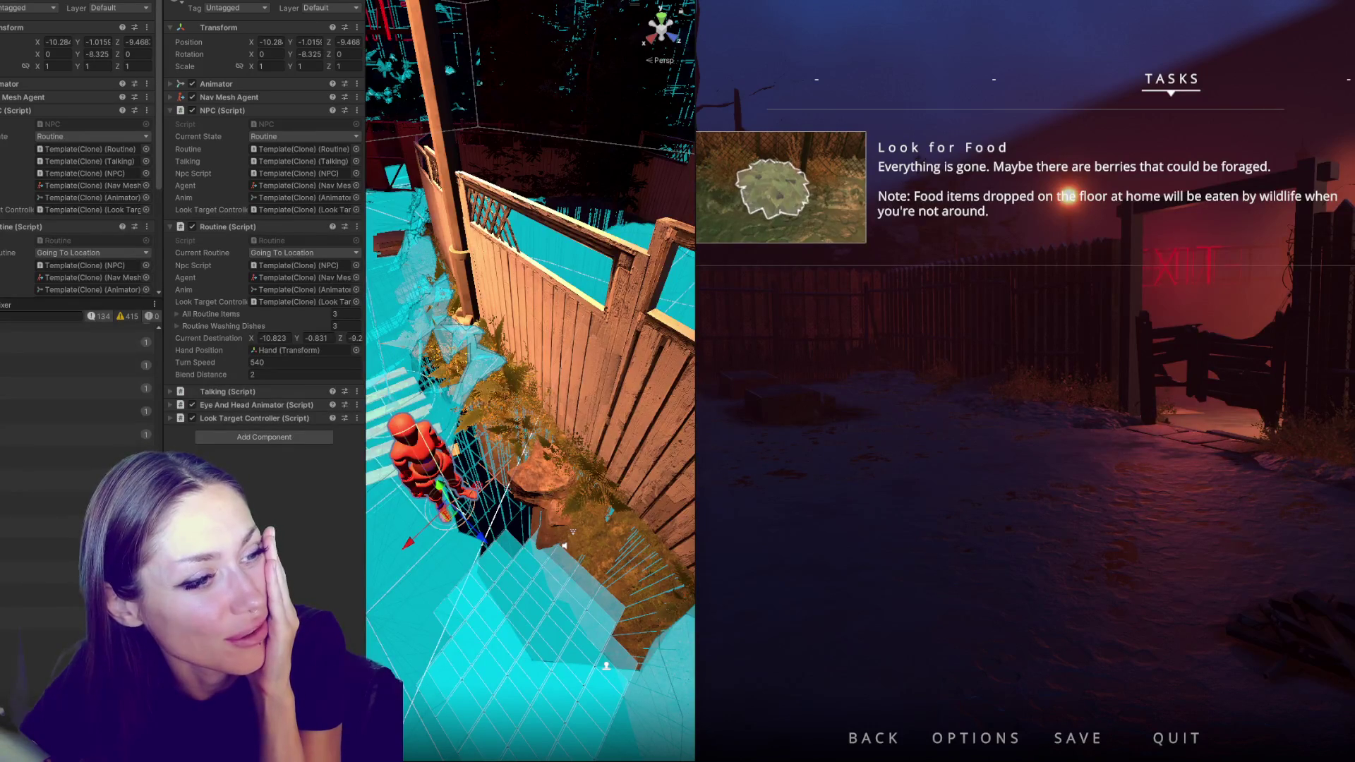
Read the mannequin's X, Y, Z position and set its Y rotation to about 80
left_click(57, 42)
key("Return")
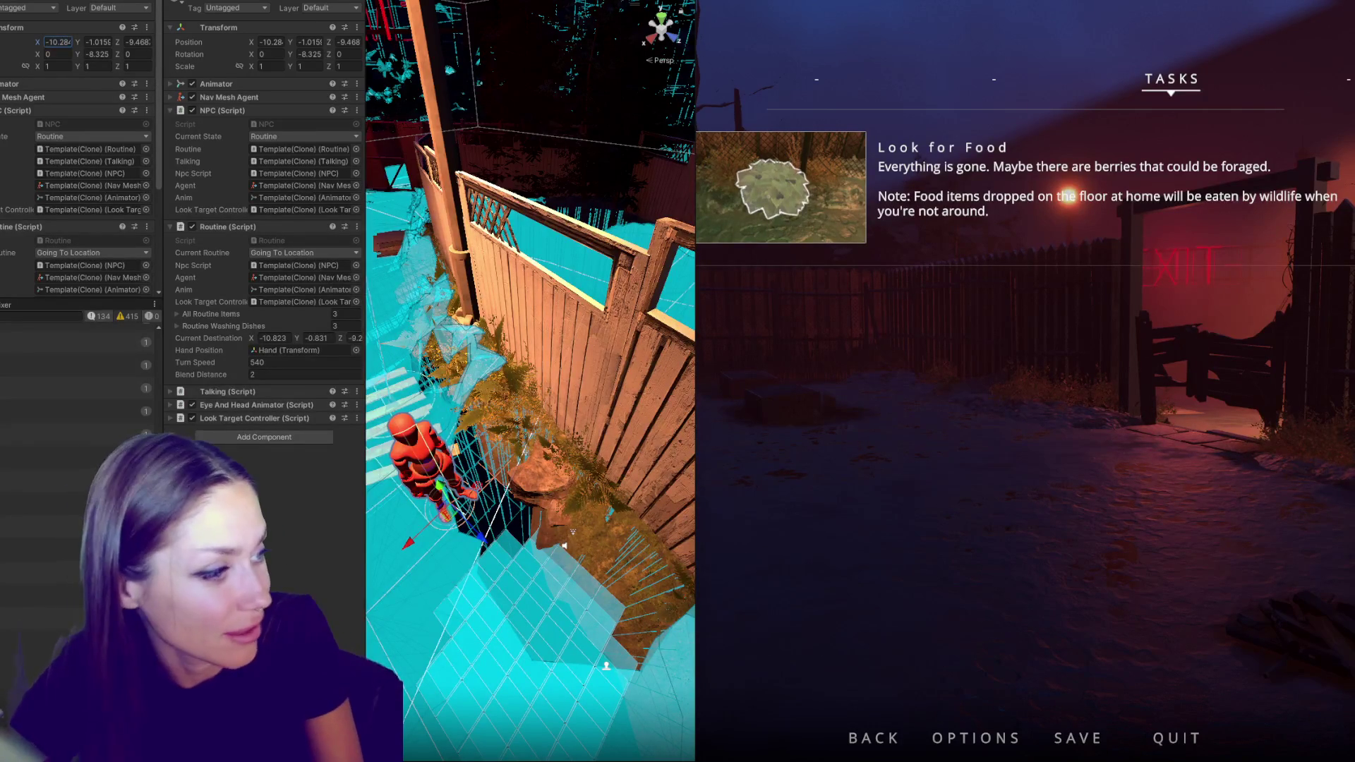
key("Tab")
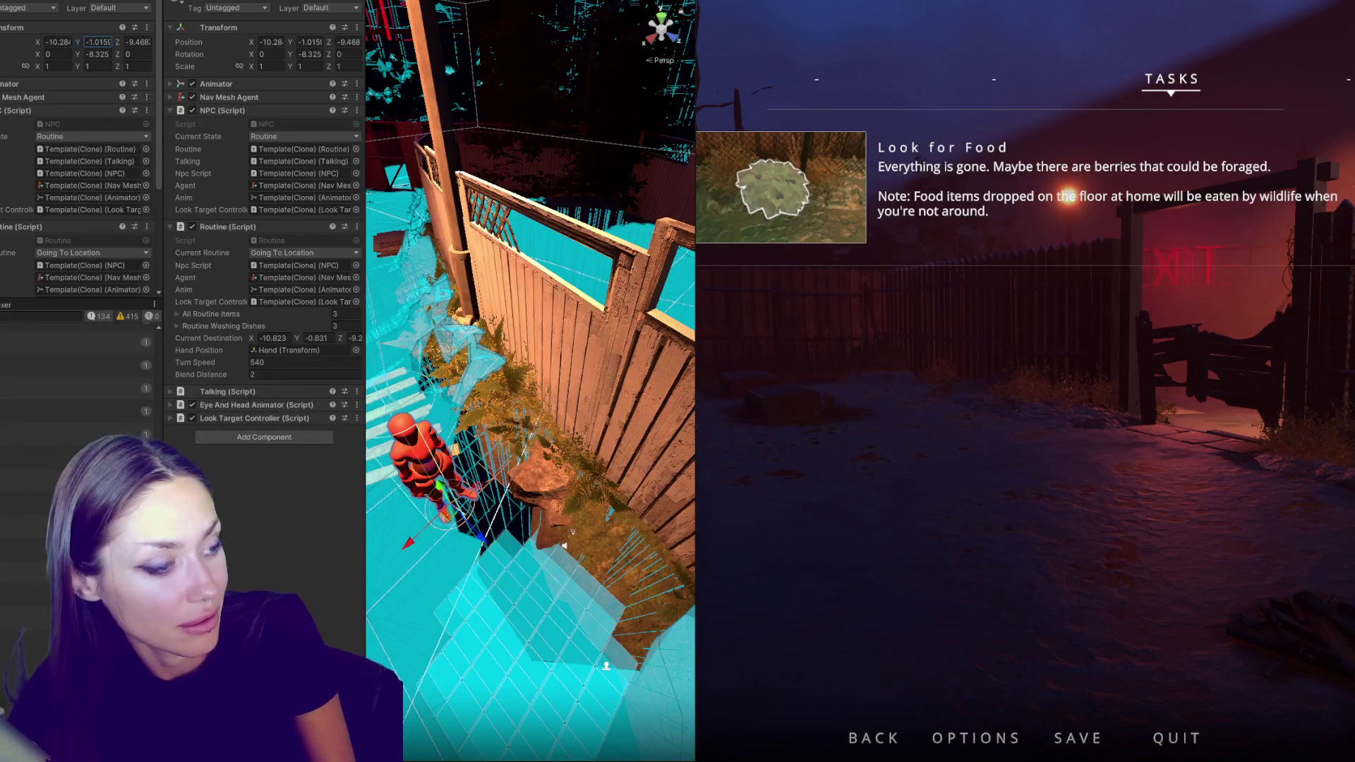
key("Tab")
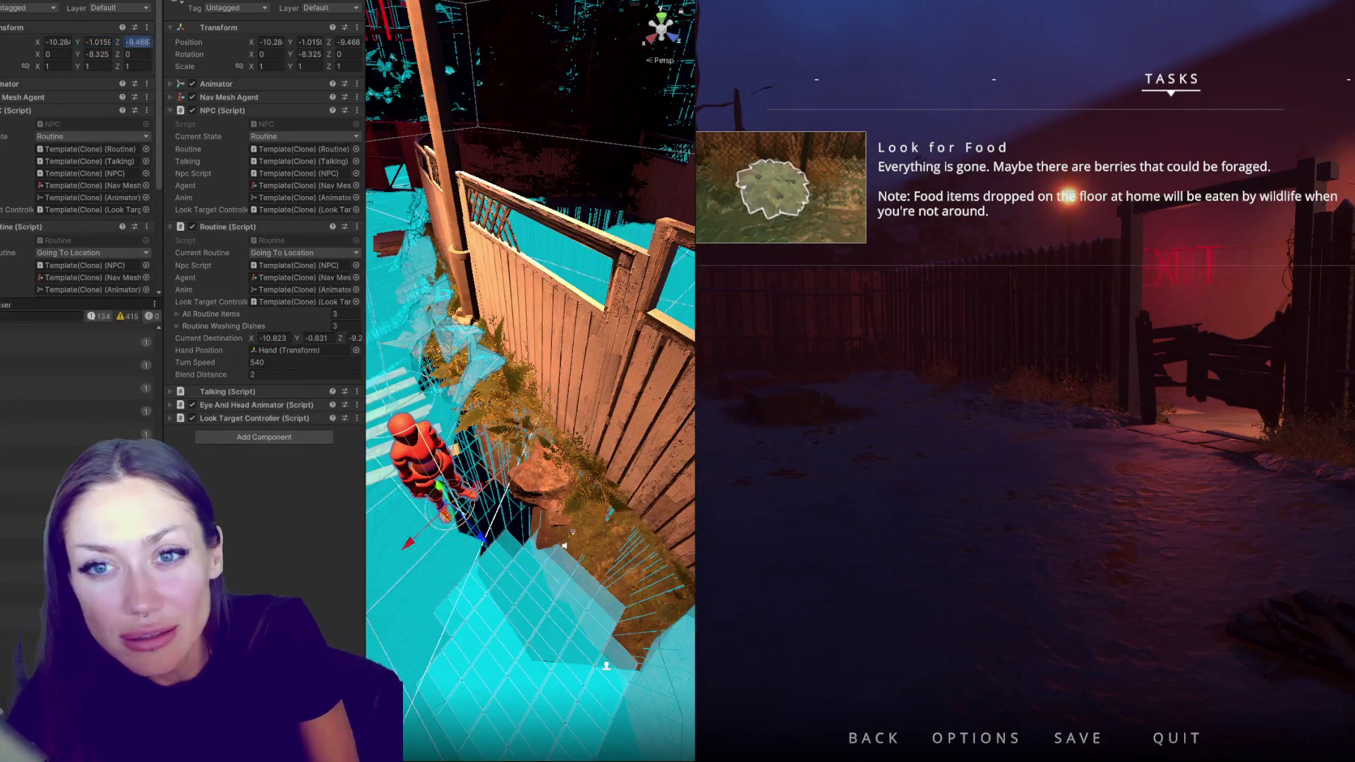
key("Return")
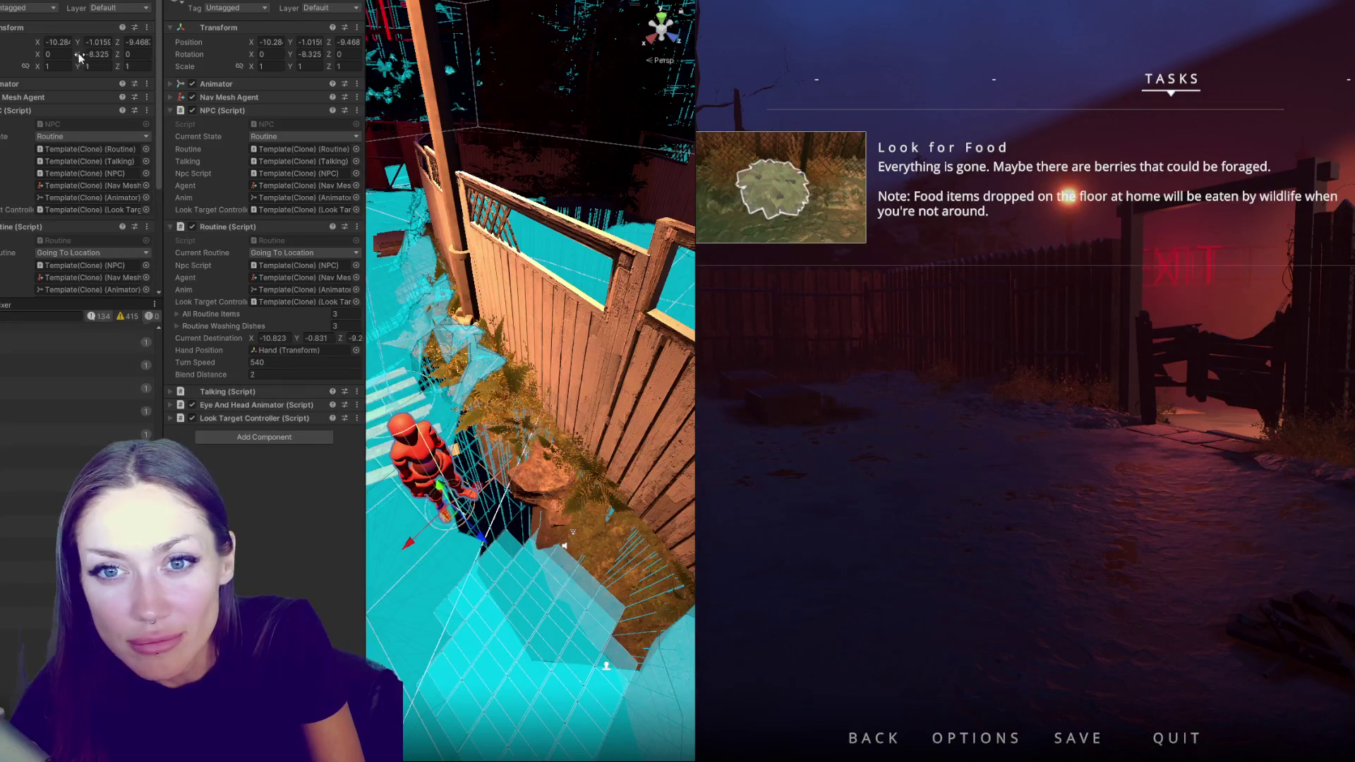
left_click_drag(178, 53, 4, 7)
type("80.23")
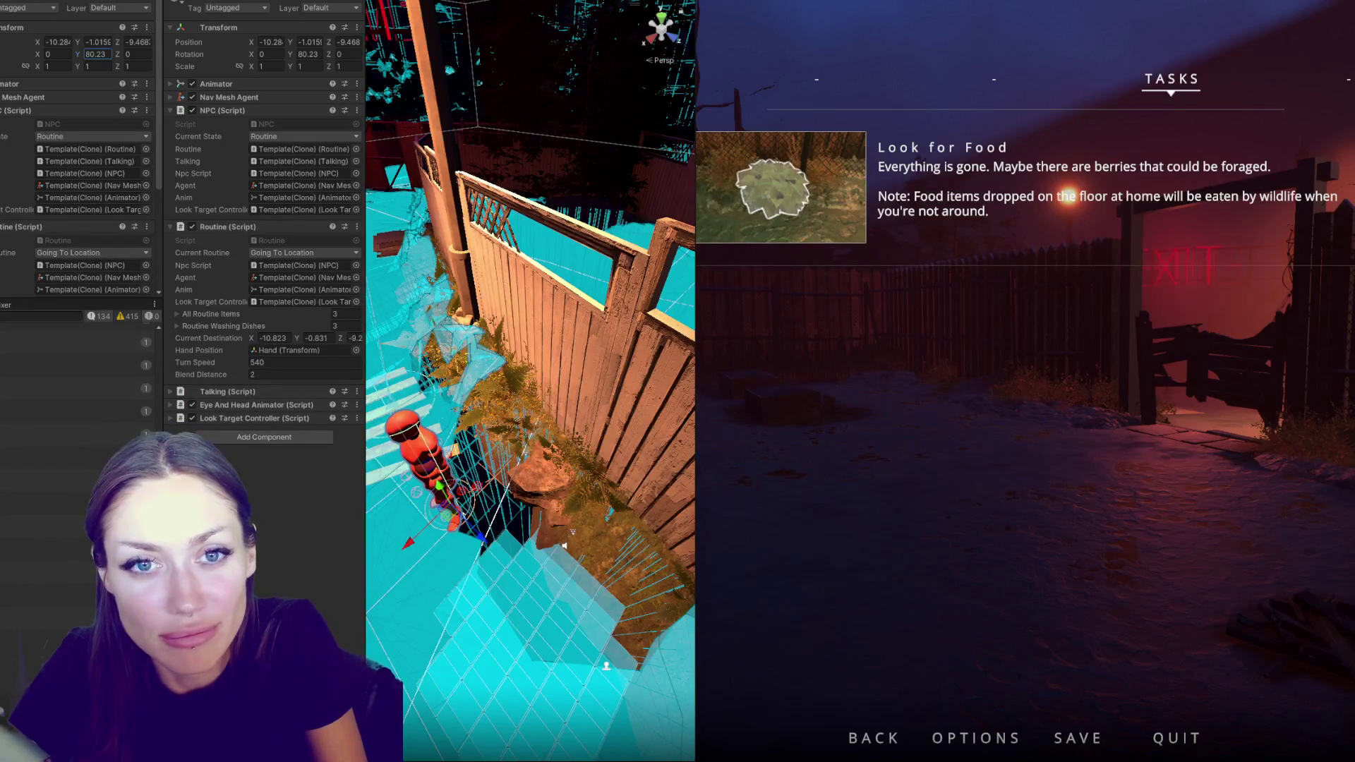
key("Return")
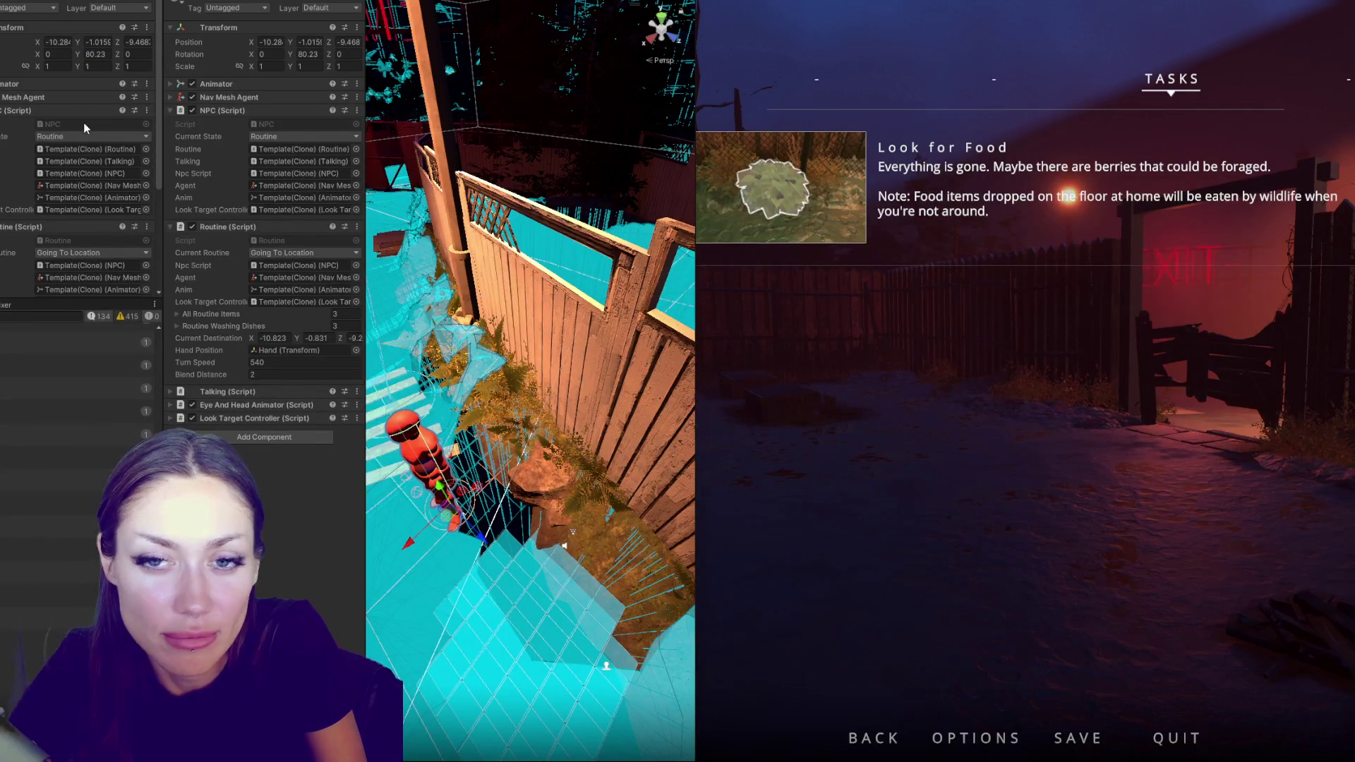
left_click(3, 127)
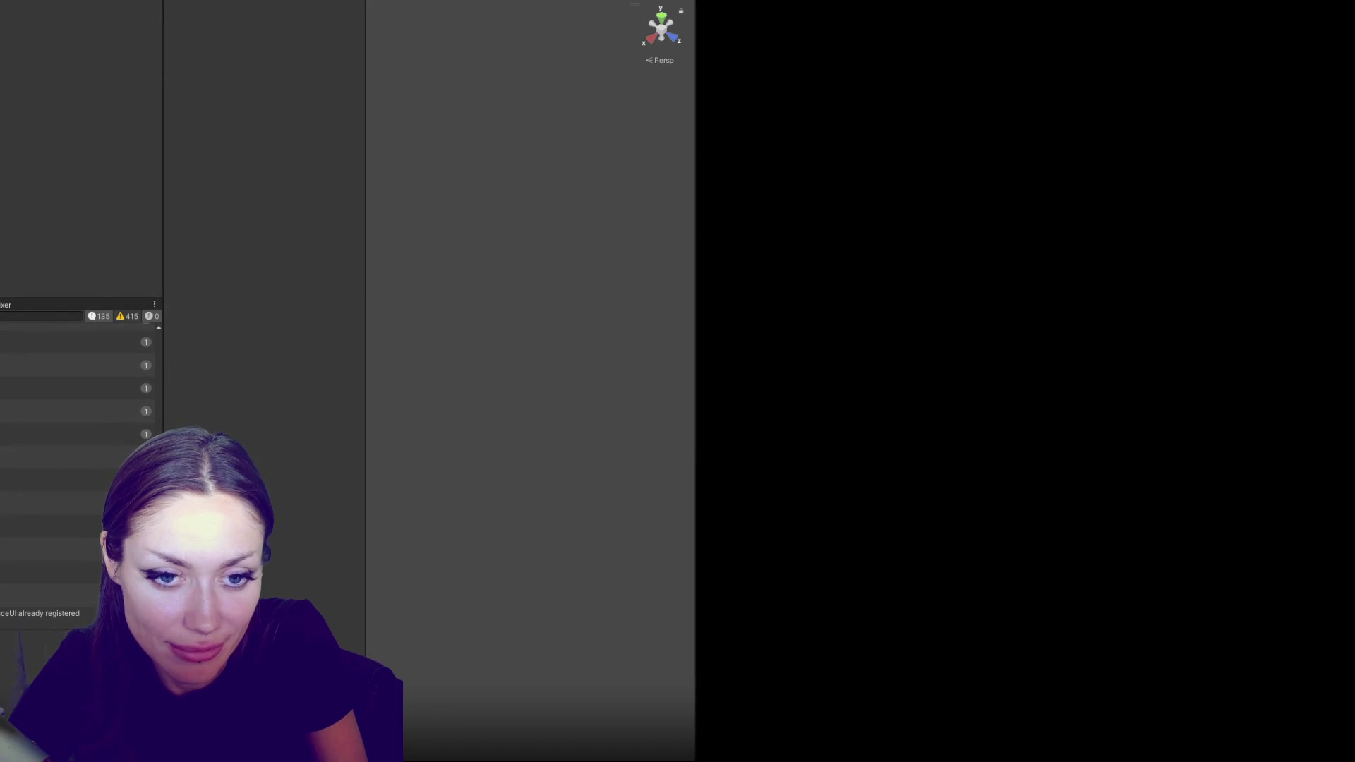
Set destination X to -10.2 for the Standing Idle, Standing Smoking and Dancing entries
key("ctrl+5")
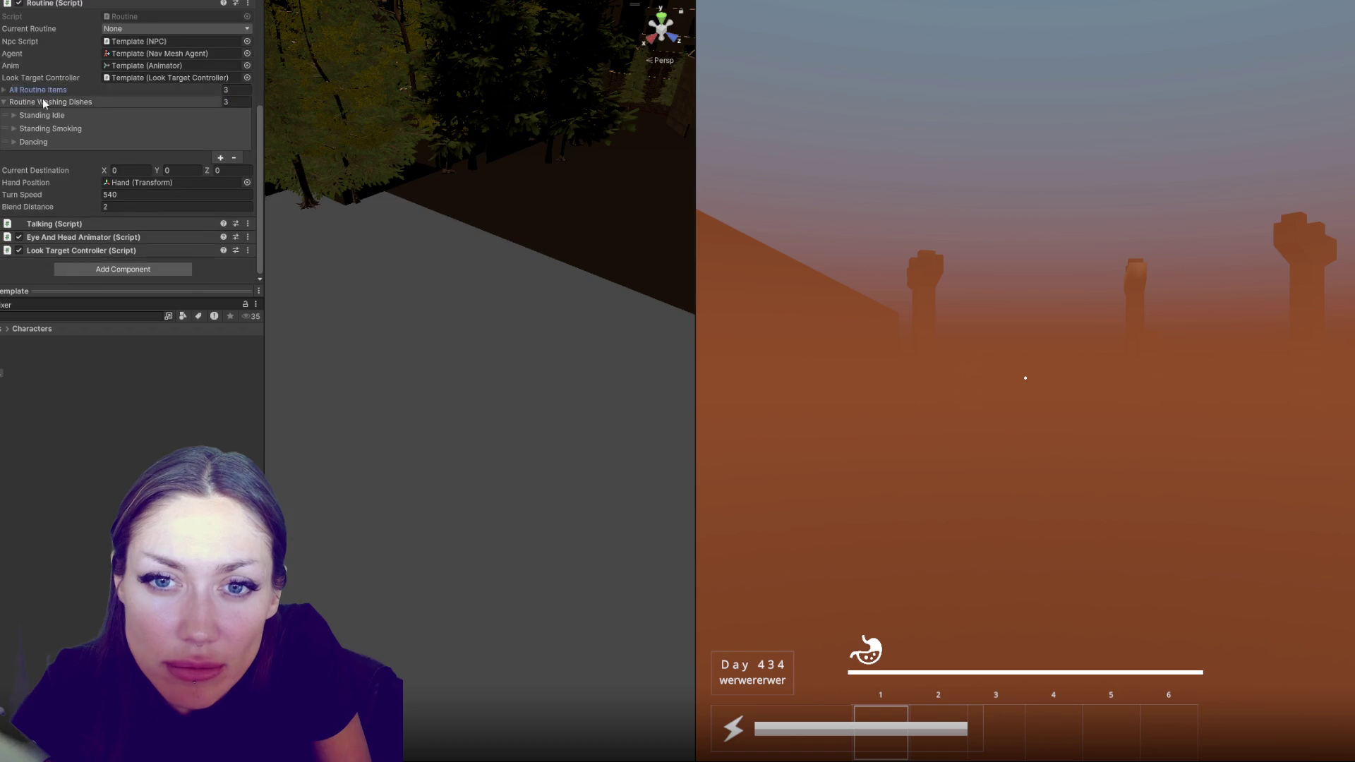
left_click(45, 116)
left_click(127, 152)
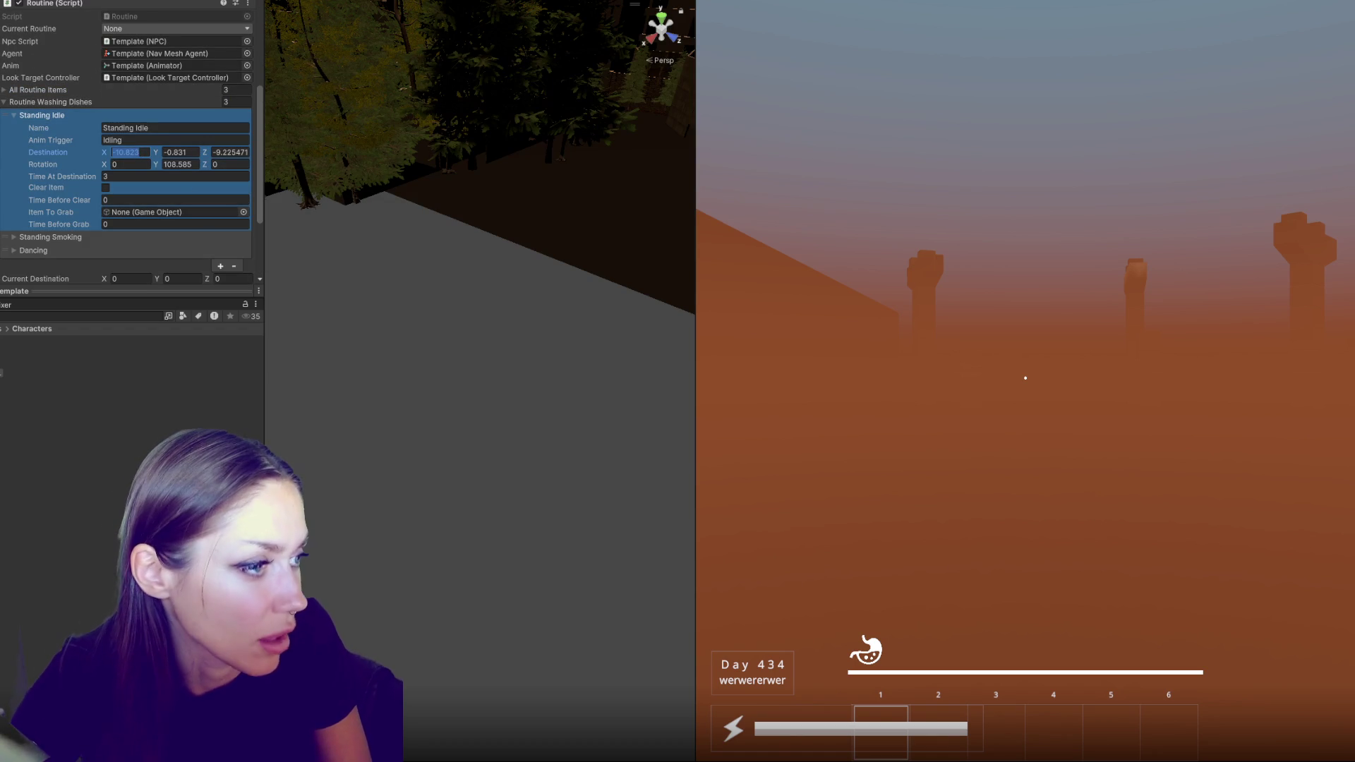
left_click(157, 159)
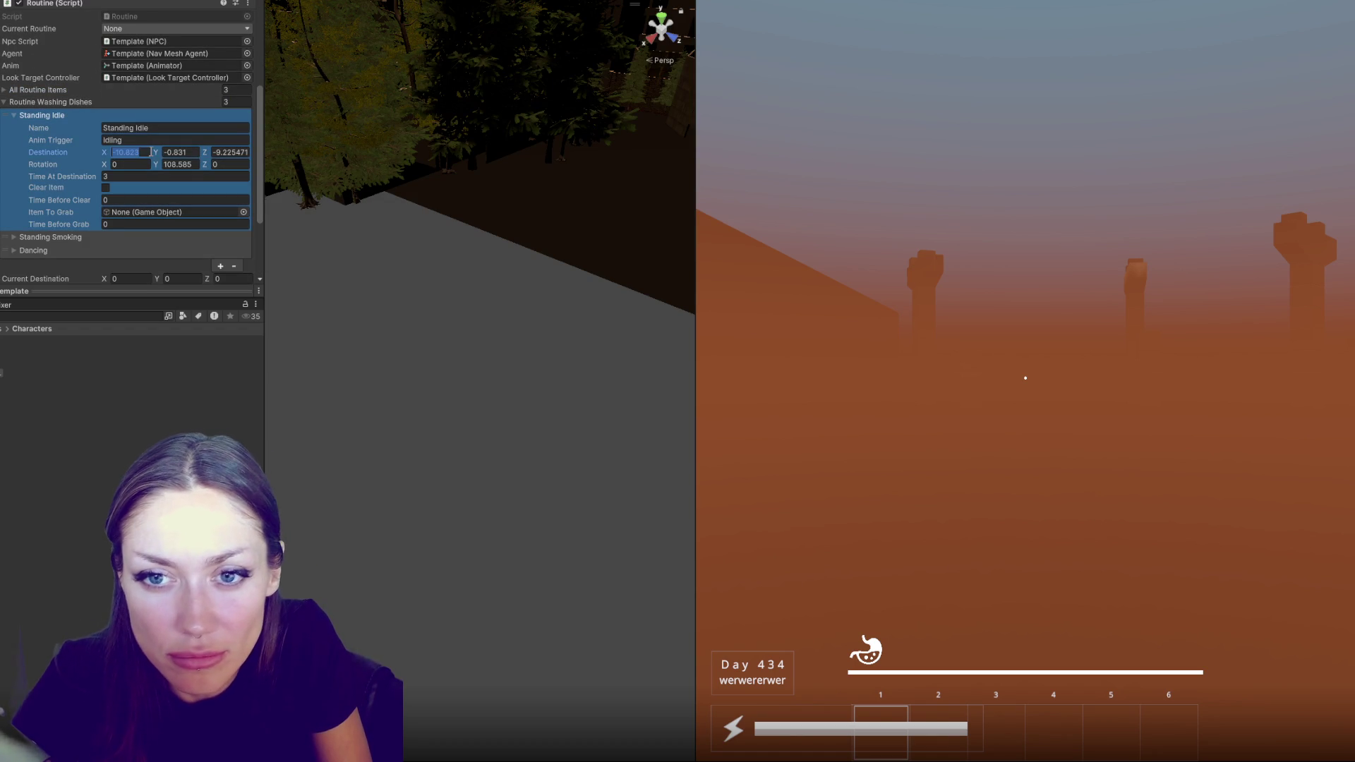
type("-10.2")
left_click(52, 238)
scroll(84, 212, "down", 2)
left_click(129, 211)
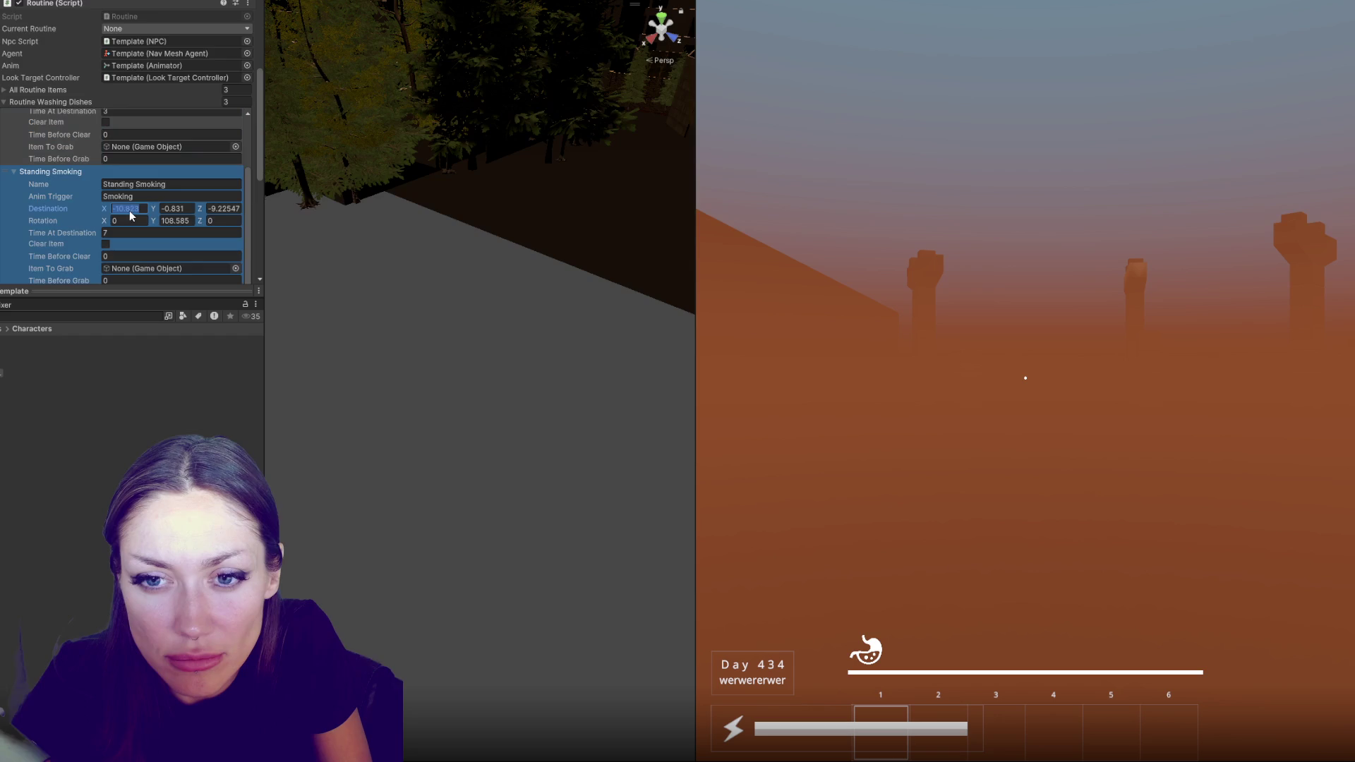
type("-10.2")
scroll(140, 219, "down", 3)
left_click(129, 252)
type("-10.2")
key("Return")
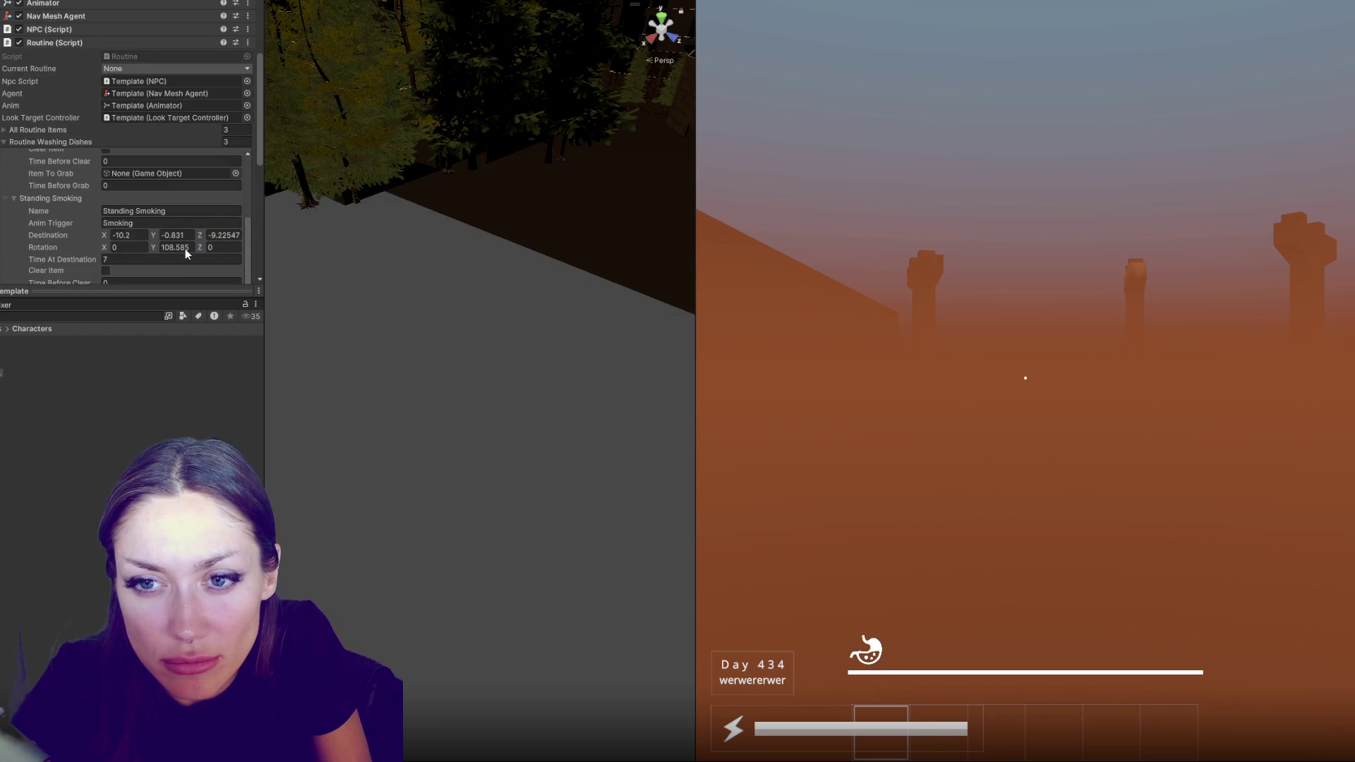
Set destination Y to -1.02 for Standing Smoking, Dancing and Standing Idle
left_click(180, 233)
type("-1.02")
scroll(214, 224, "down", 5)
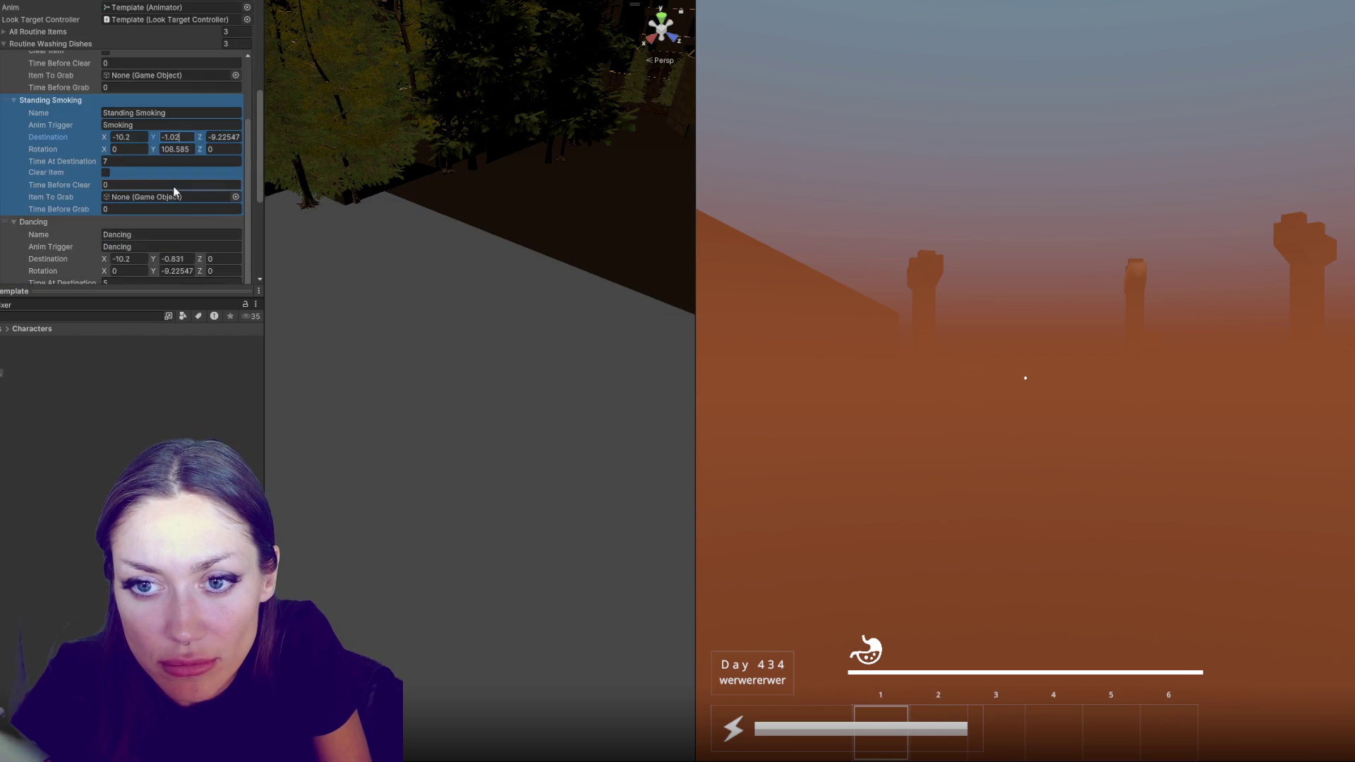
left_click(178, 254)
type("-1.02")
scroll(177, 162, "down", 1)
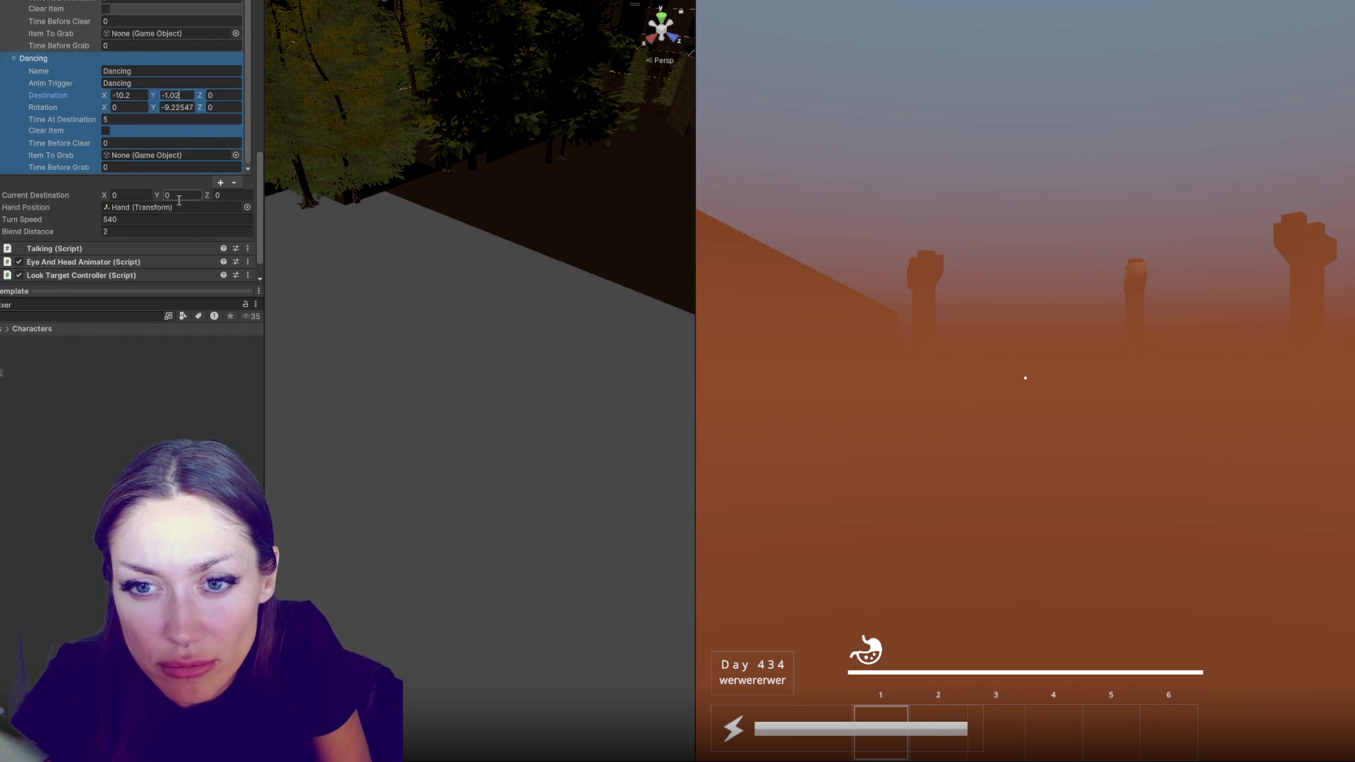
scroll(179, 134, "up", 3)
scroll(178, 58, "up", 2)
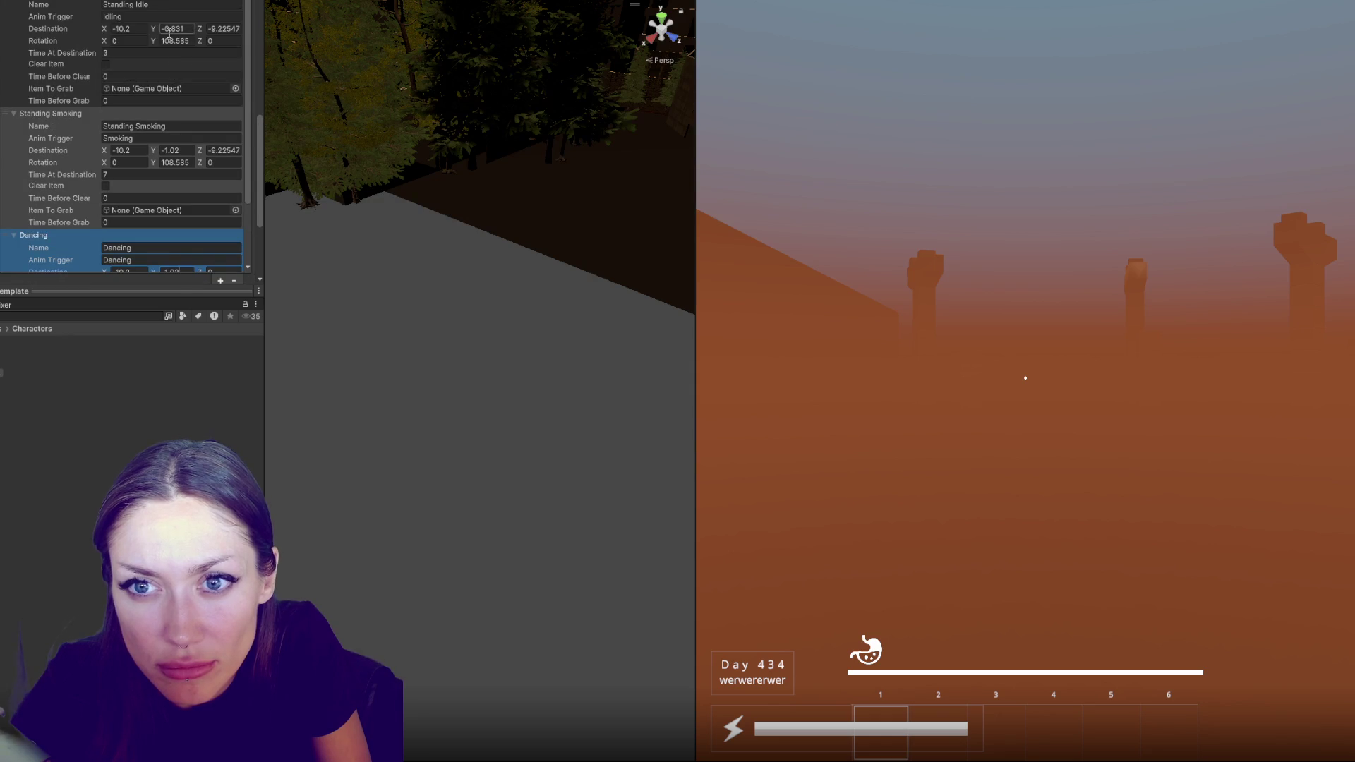
left_click(171, 28)
type("-1.02")
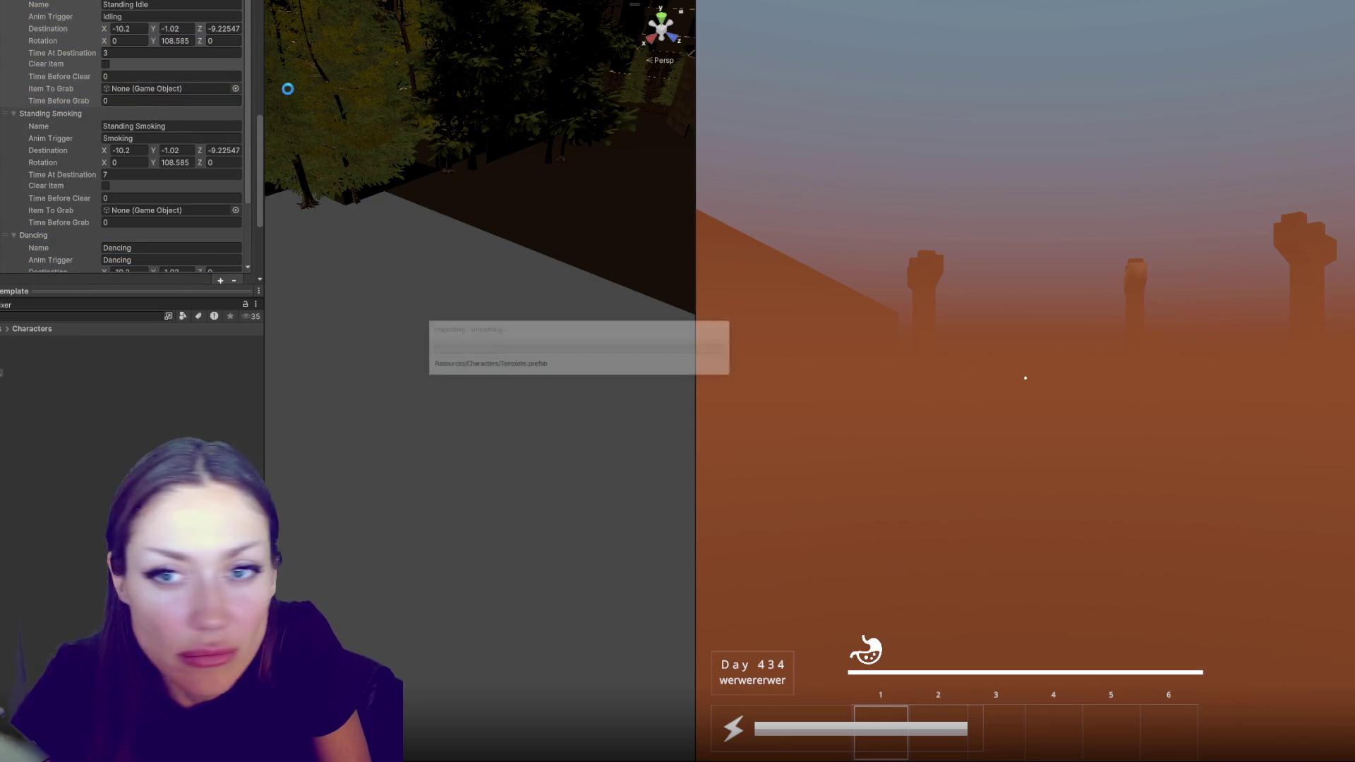
scroll(226, 31, "up", 5)
scroll(235, 196, "down", 2)
Set destination Z to -9.47 for Standing Smoking and Dancing
left_click(225, 212)
type("-9.47")
scroll(226, 220, "down", 1)
scroll(226, 218, "down", 1)
scroll(220, 202, "up", 5)
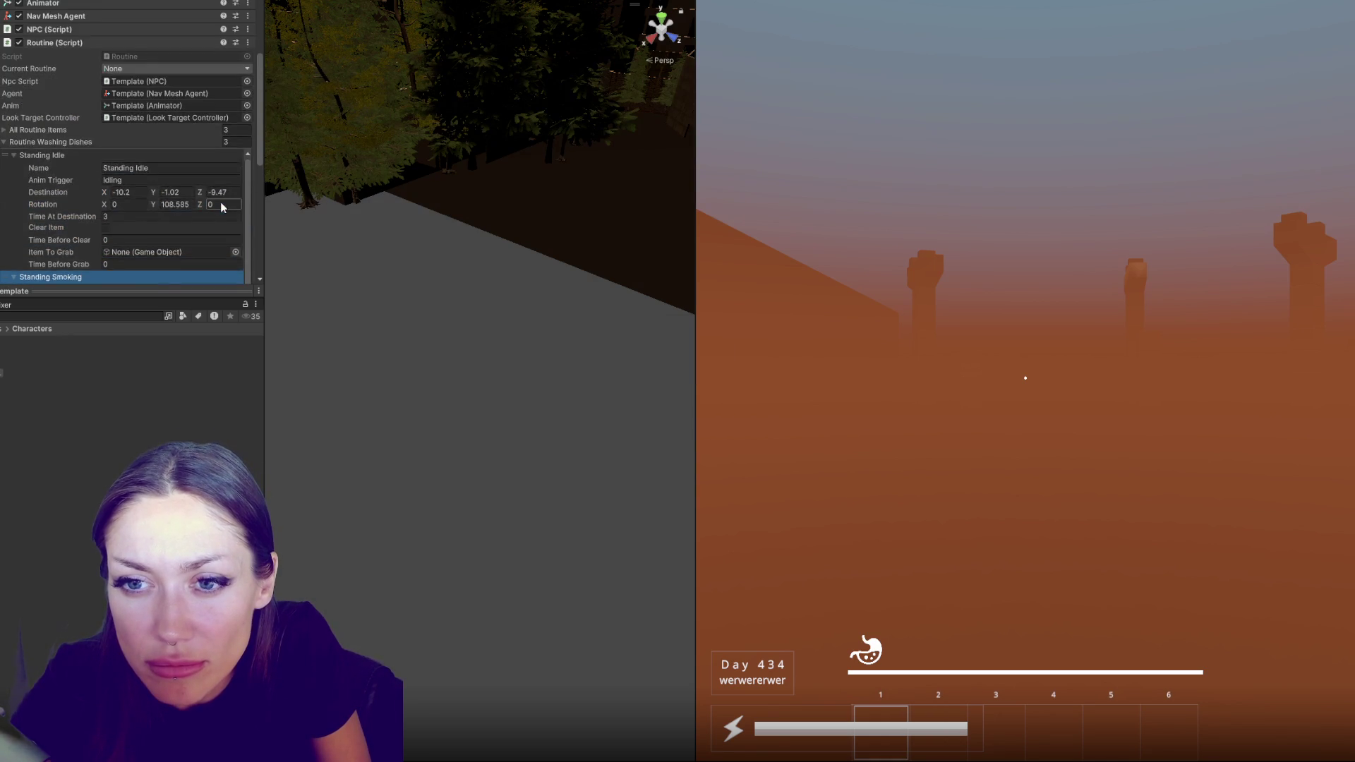
scroll(235, 95, "down", 3)
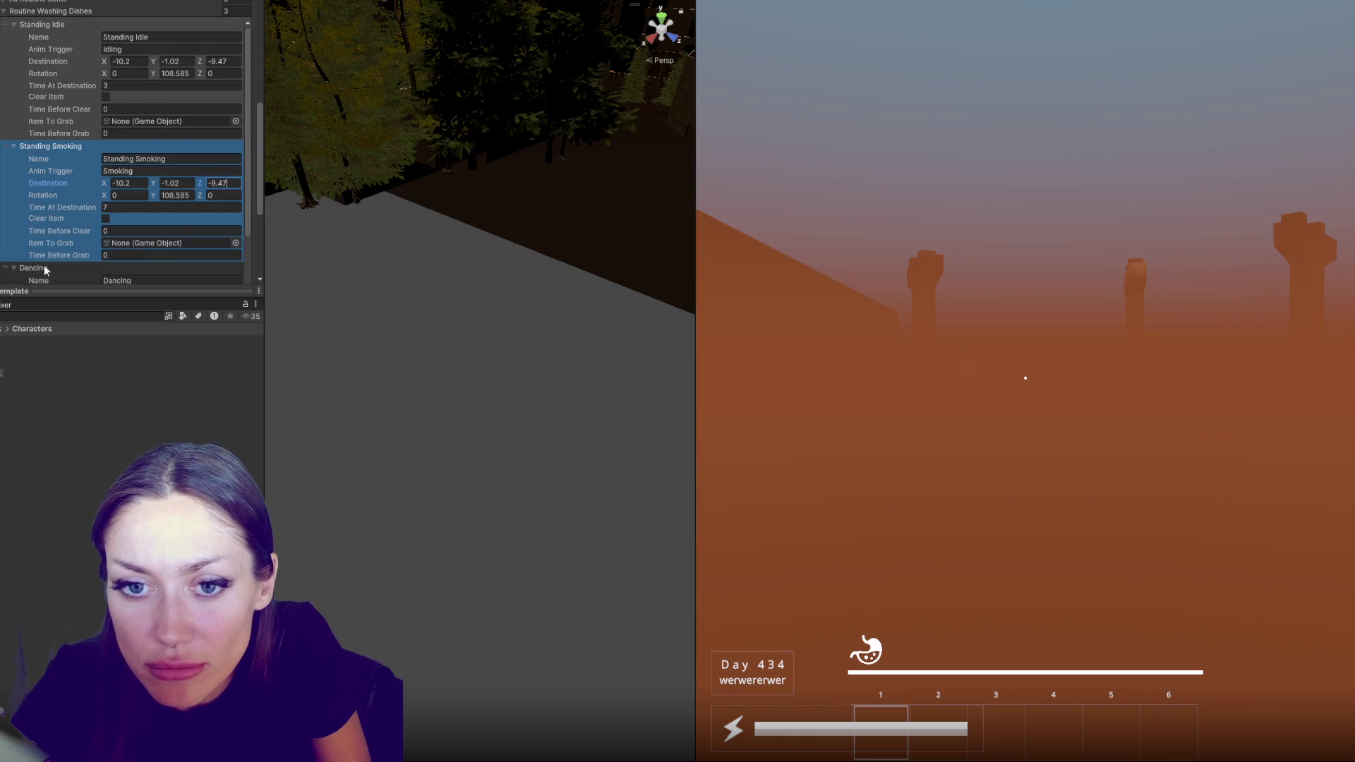
scroll(212, 176, "down", 2)
scroll(228, 215, "down", 4)
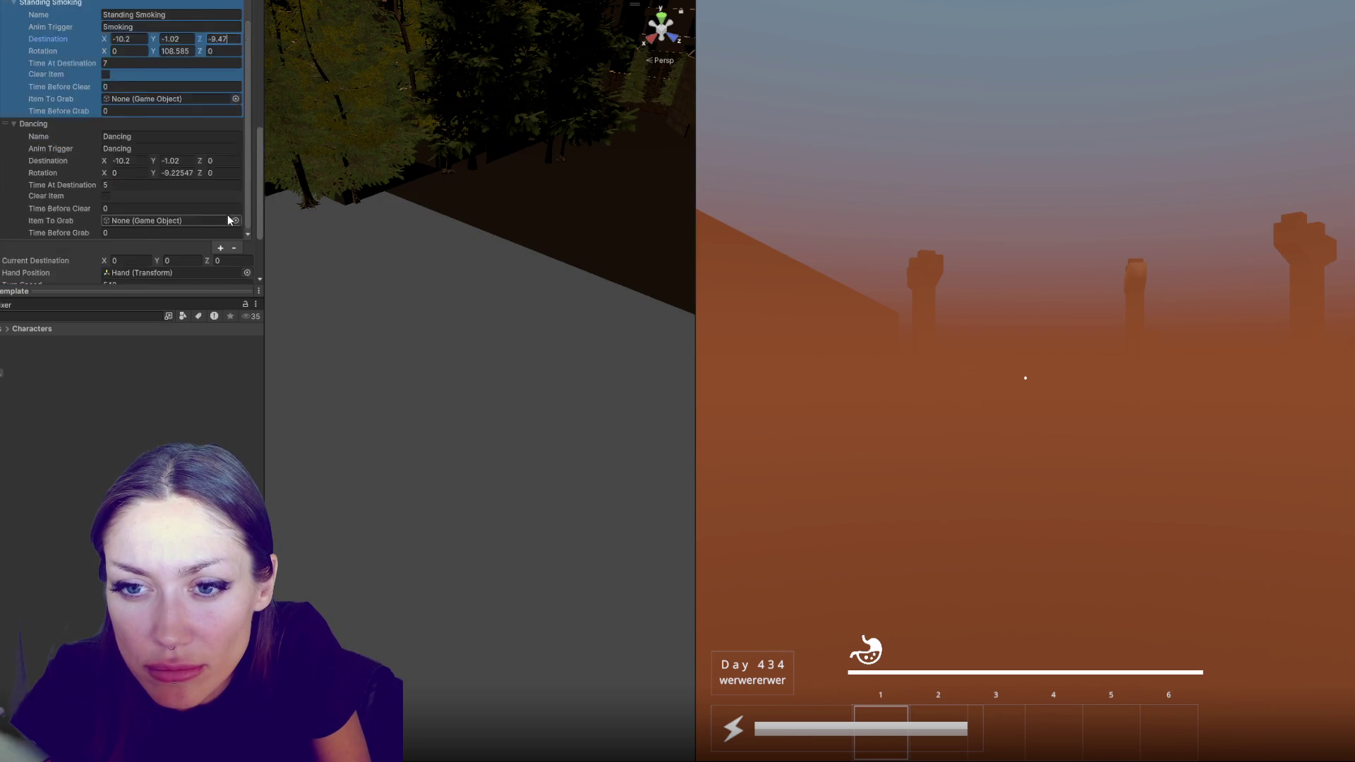
left_click(223, 128)
type("-9.47")
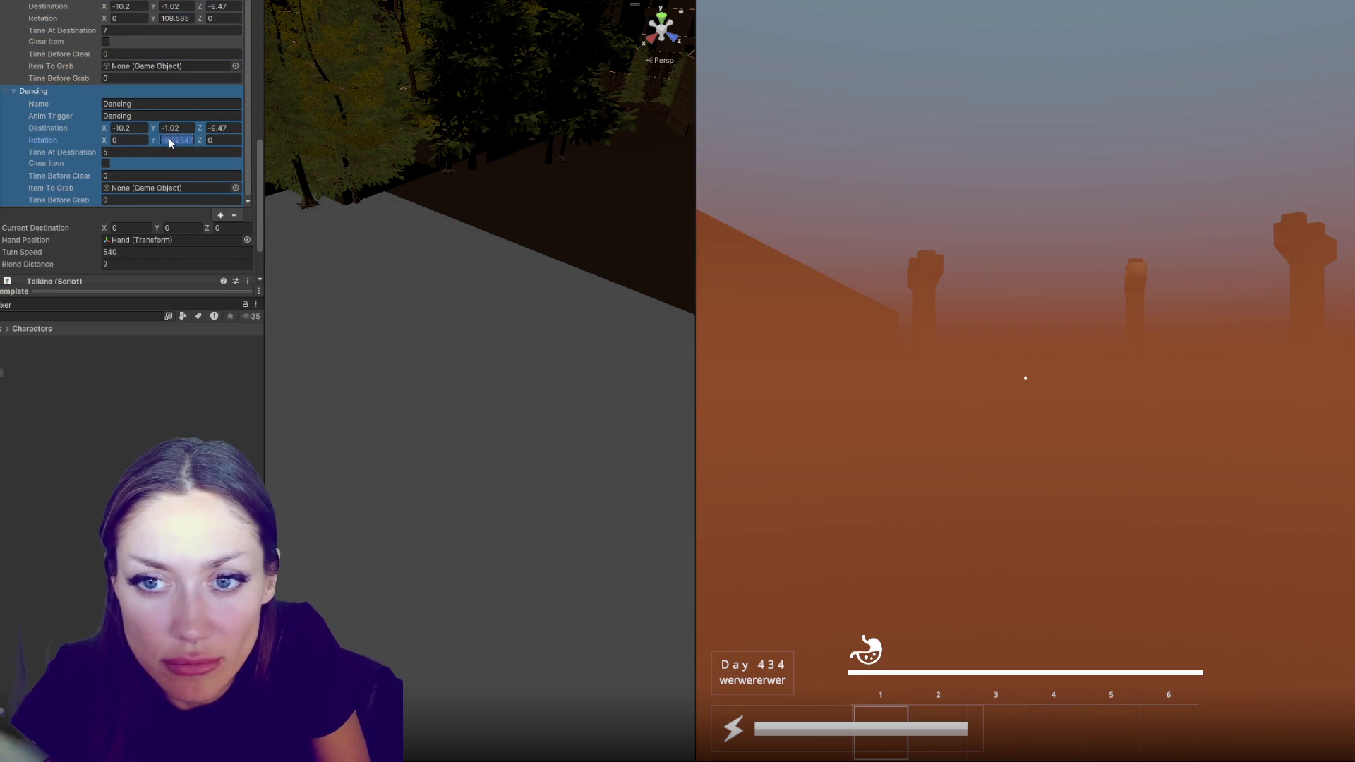
scroll(169, 143, "up", 3)
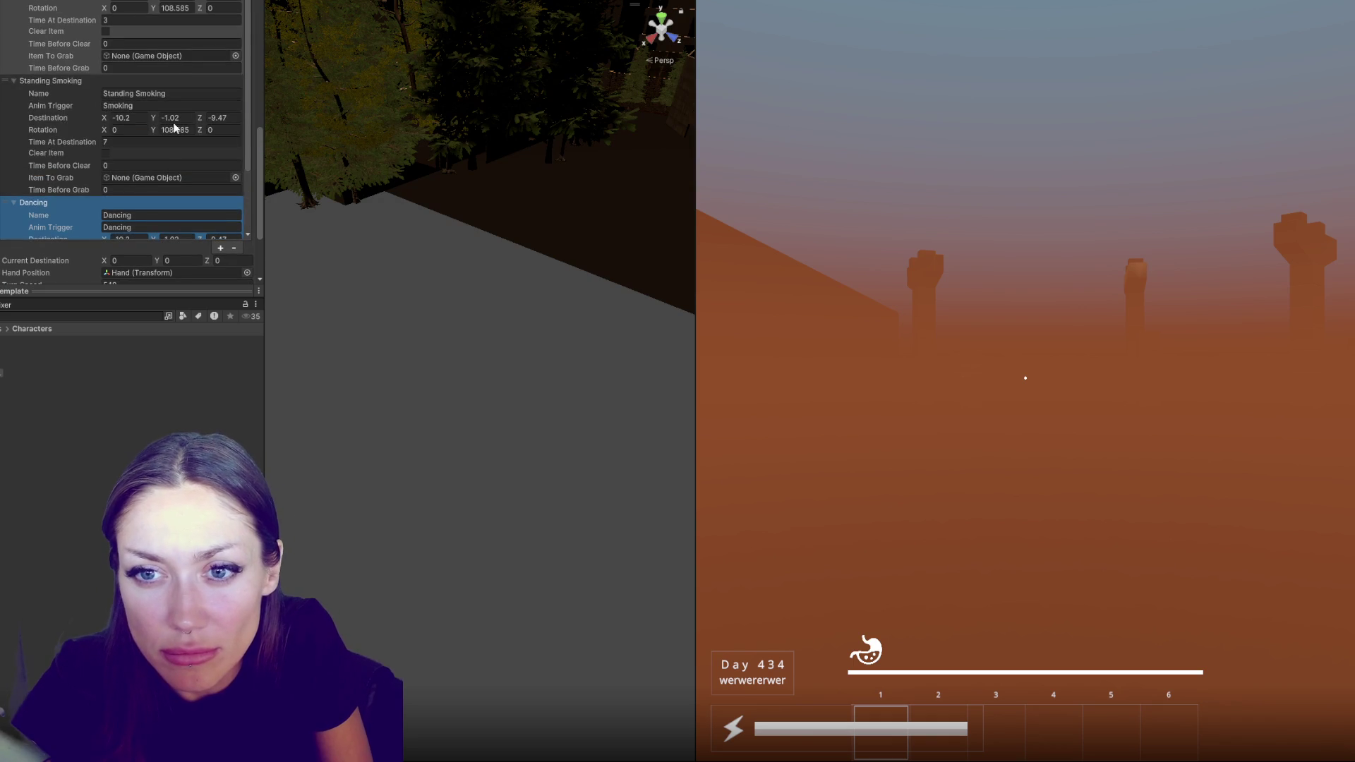
Set Rotation Y to 80 for Standing Smoking and Standing Idle
left_click(175, 129)
type("80")
scroll(175, 130, "up", 2)
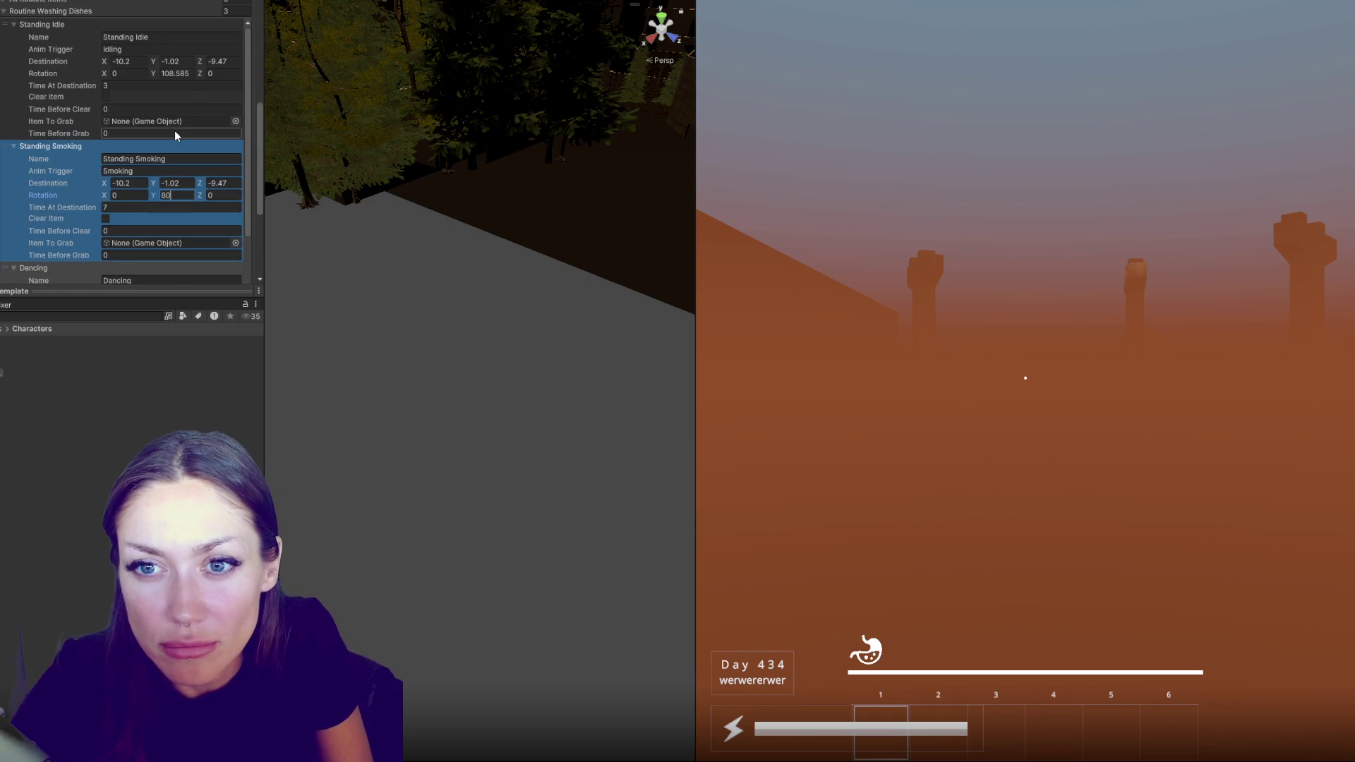
left_click(180, 74)
type("80")
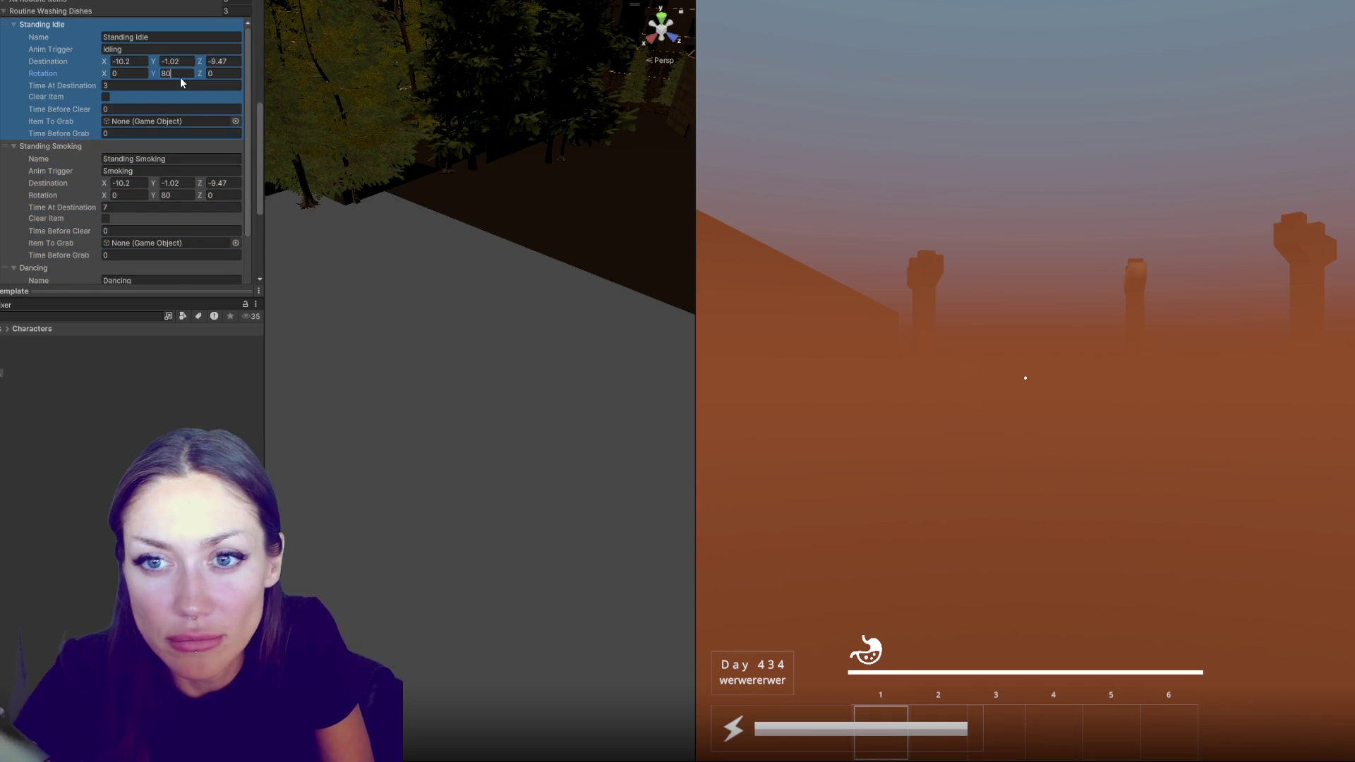
scroll(180, 78, "up", 4)
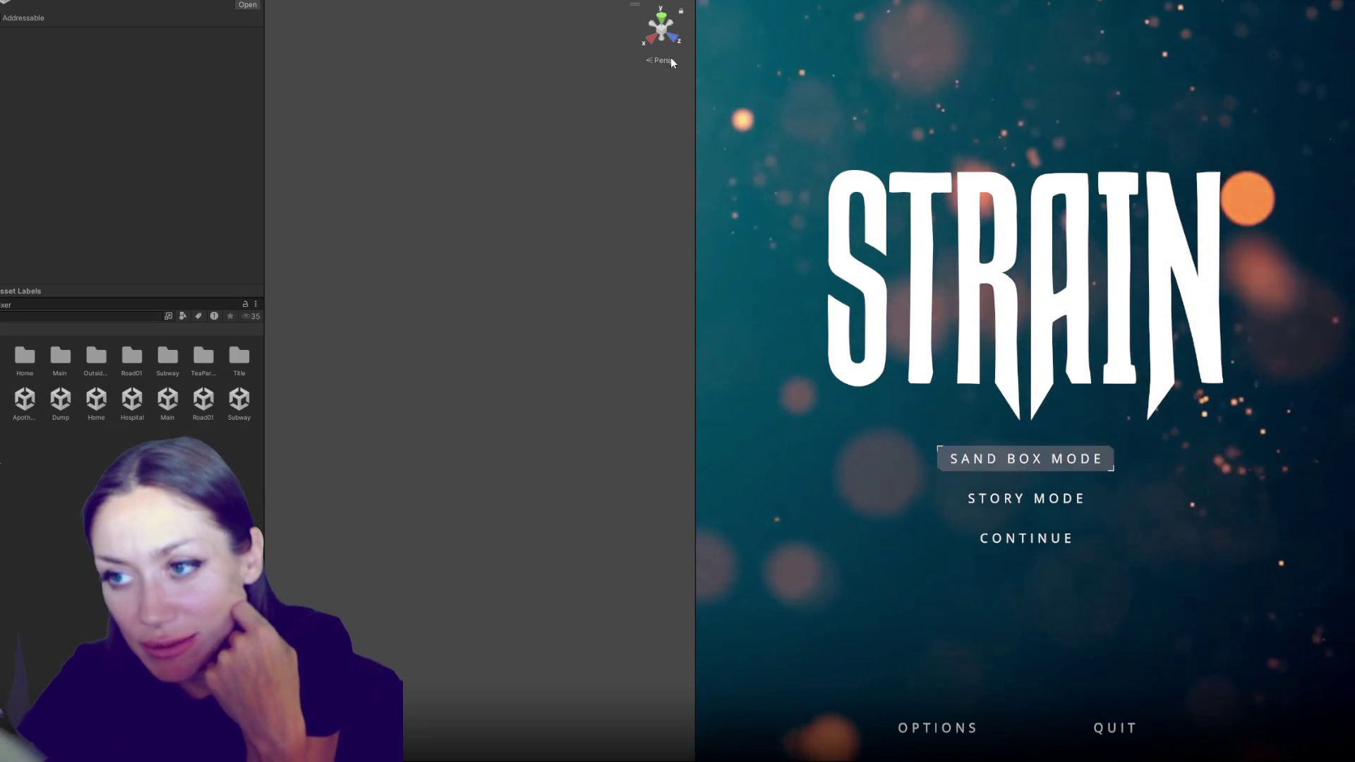
Narrow the Project panel and start Sand Box Mode from the STRAIN title menu
left_click_drag(264, 162, 124, 162)
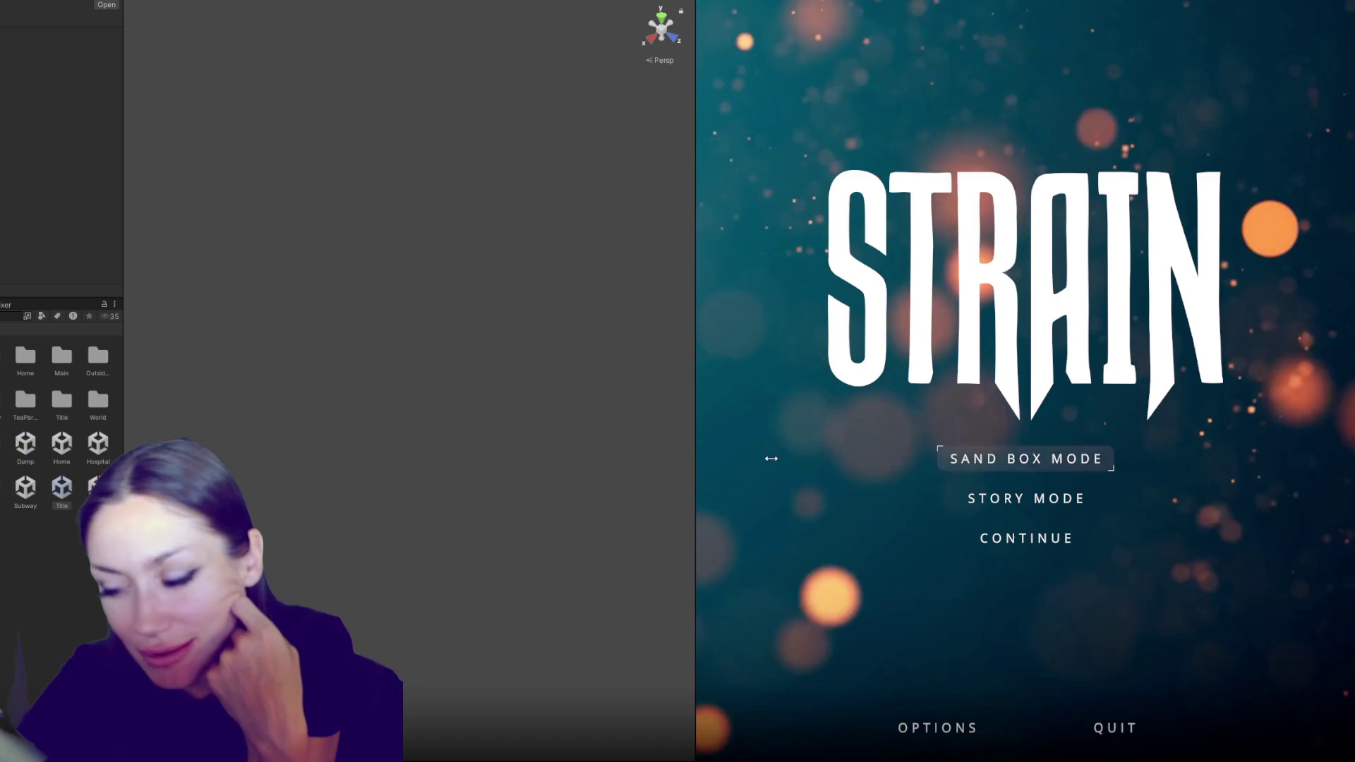
left_click(1026, 460)
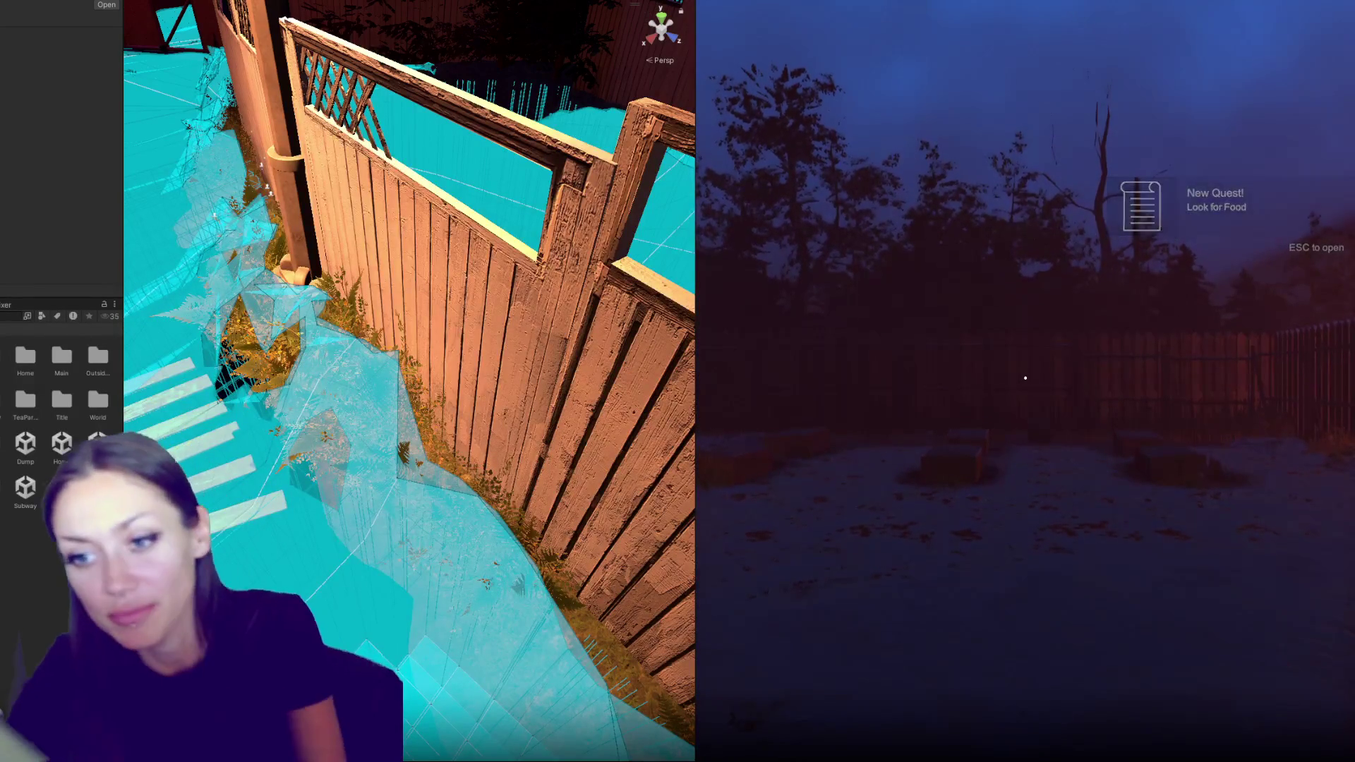
Walk through the lit gate to the red mannequin, then open the Tasks menu
left_click(1169, 502)
key("w")
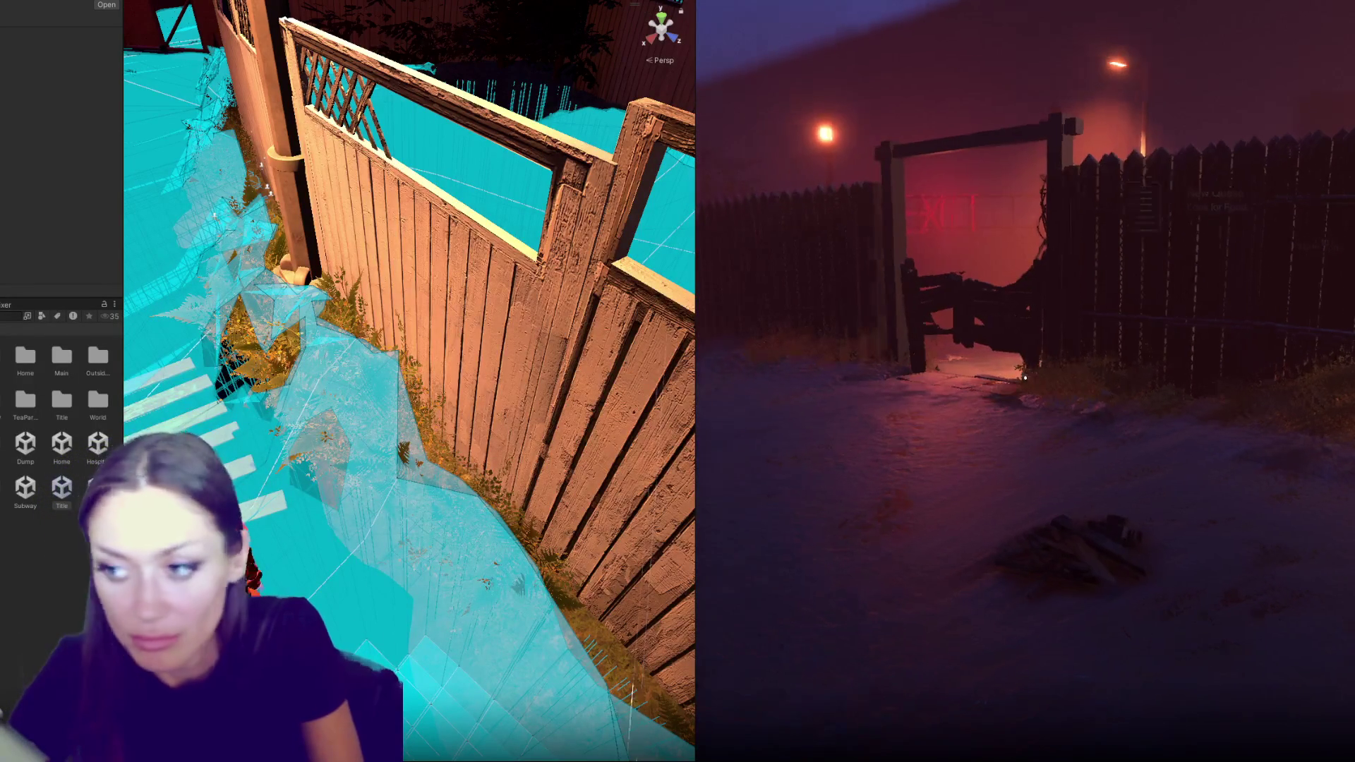
key("w")
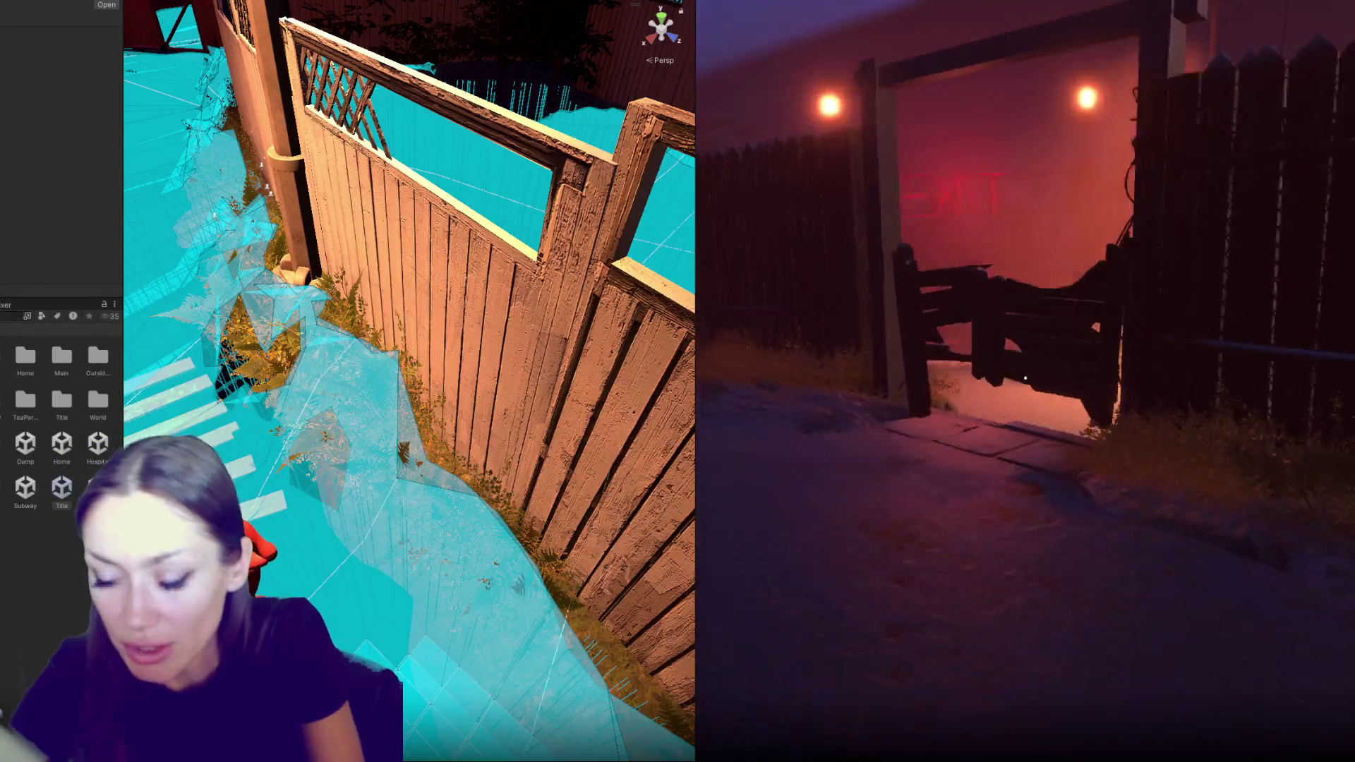
key("w")
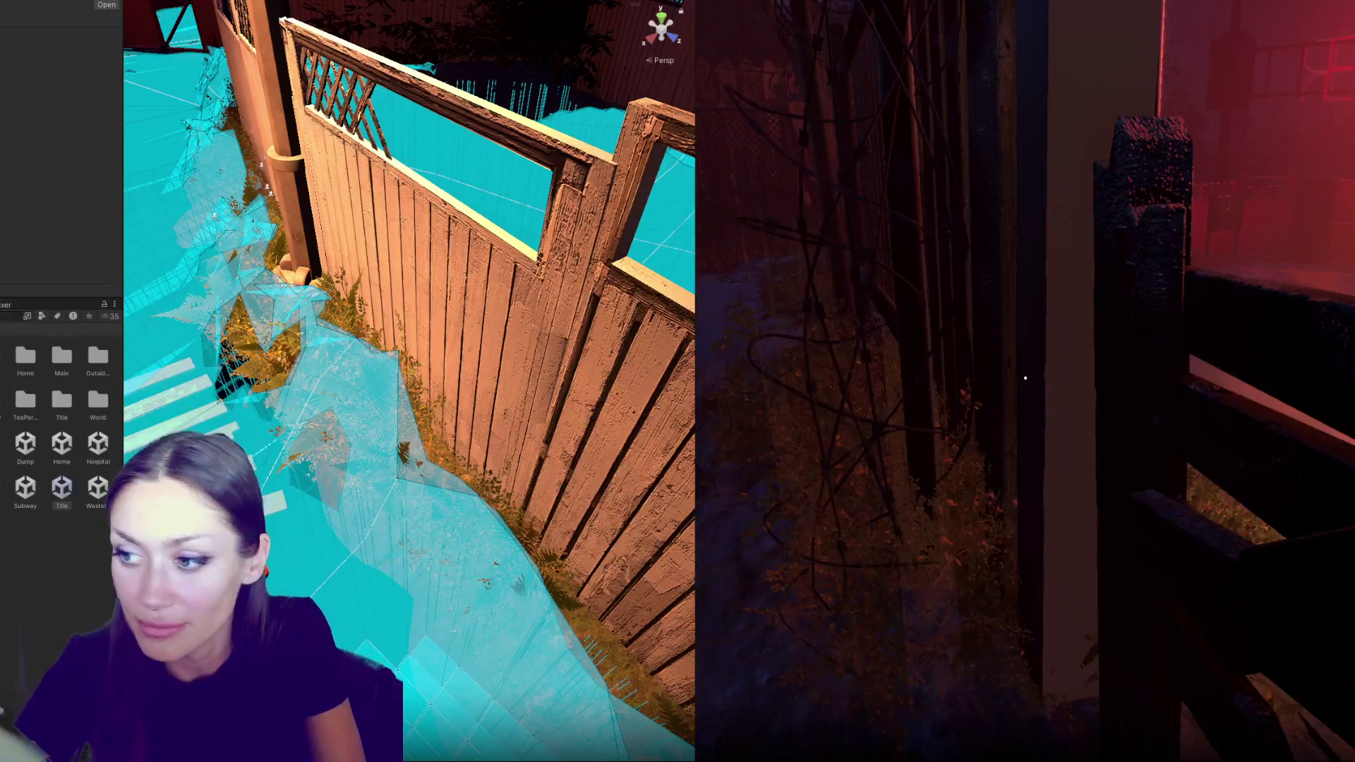
key("Escape")
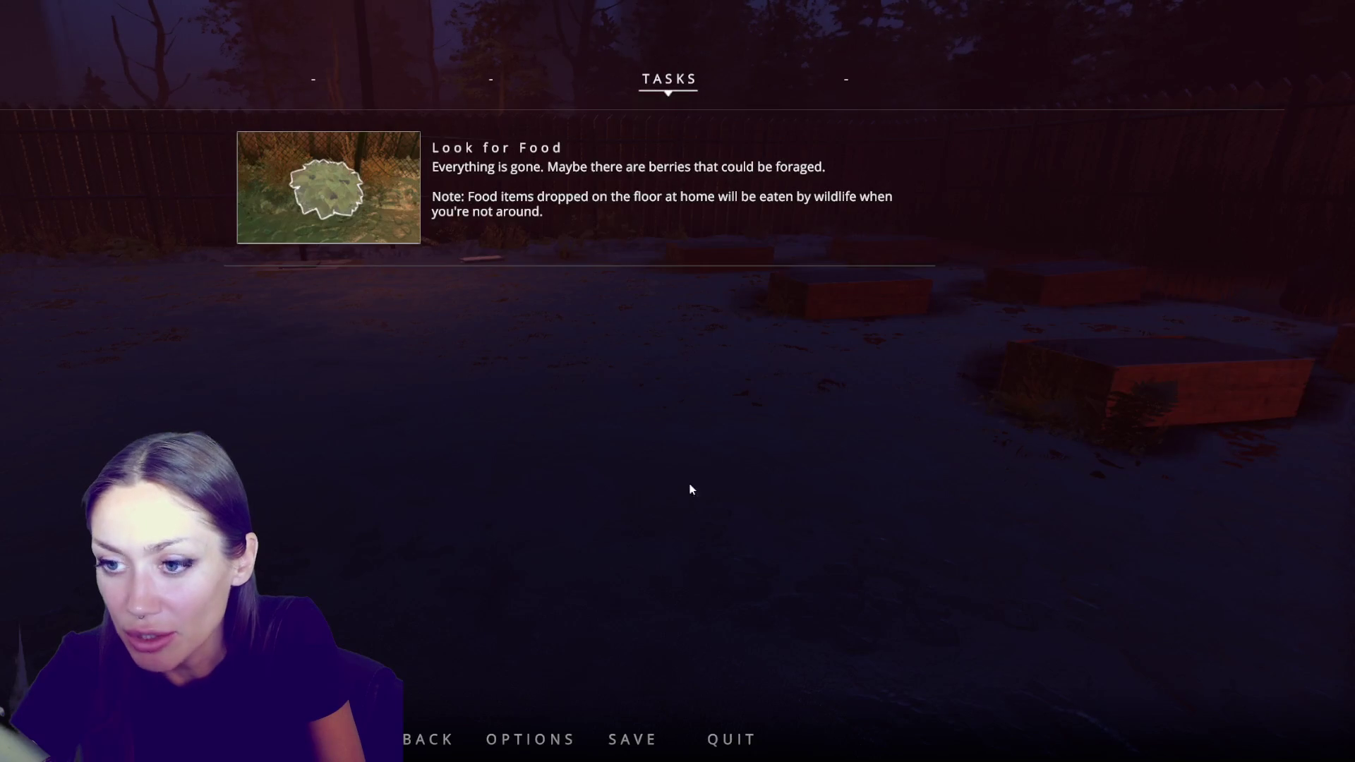
Resume play, pick up the newspaper and gather berries from the bush
key("Escape")
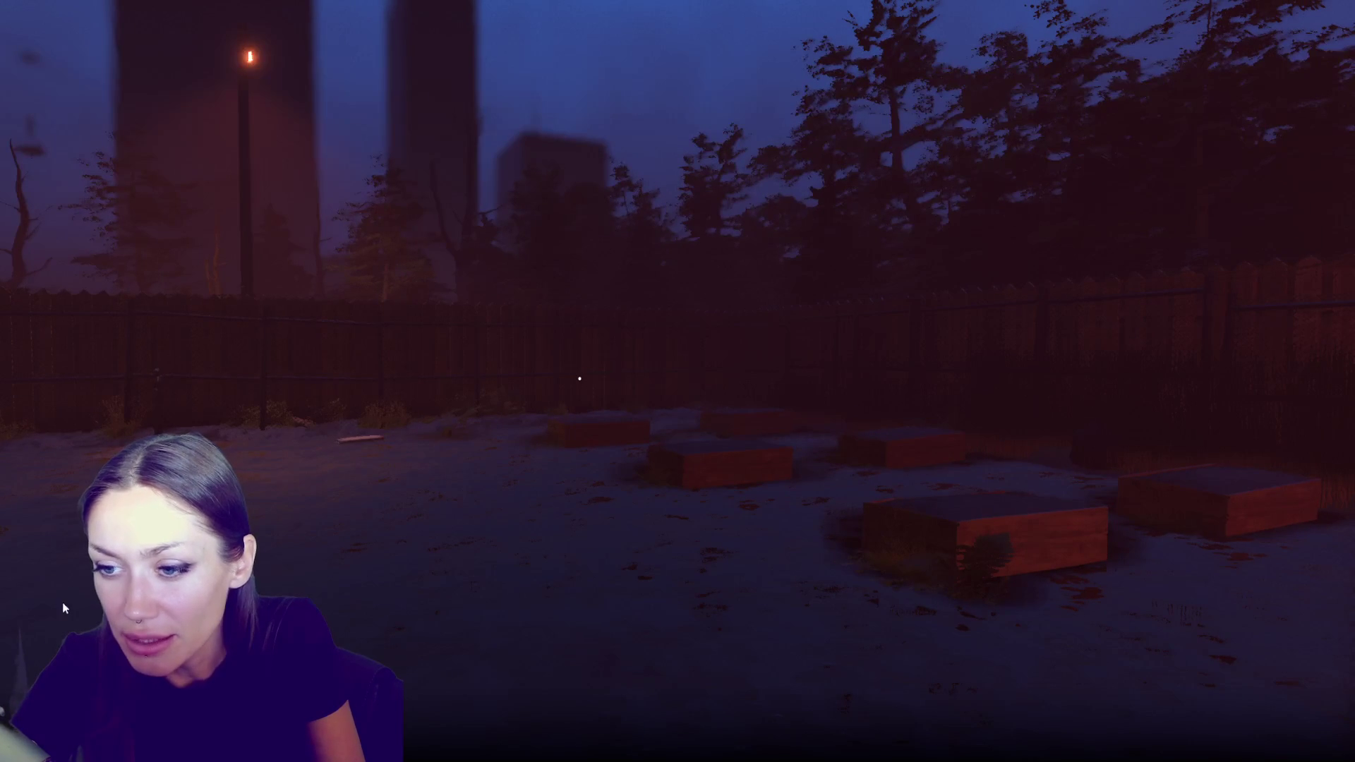
left_click(408, 509)
key("w")
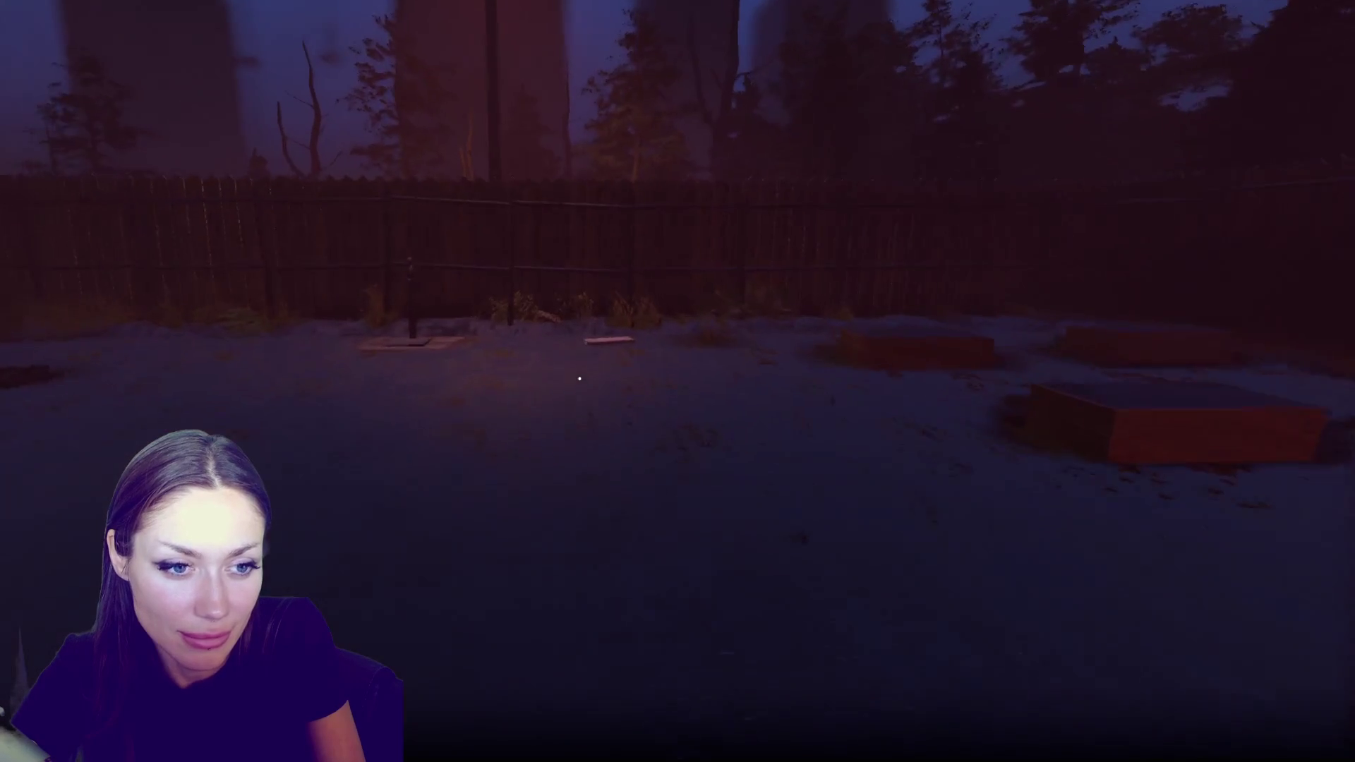
key("w")
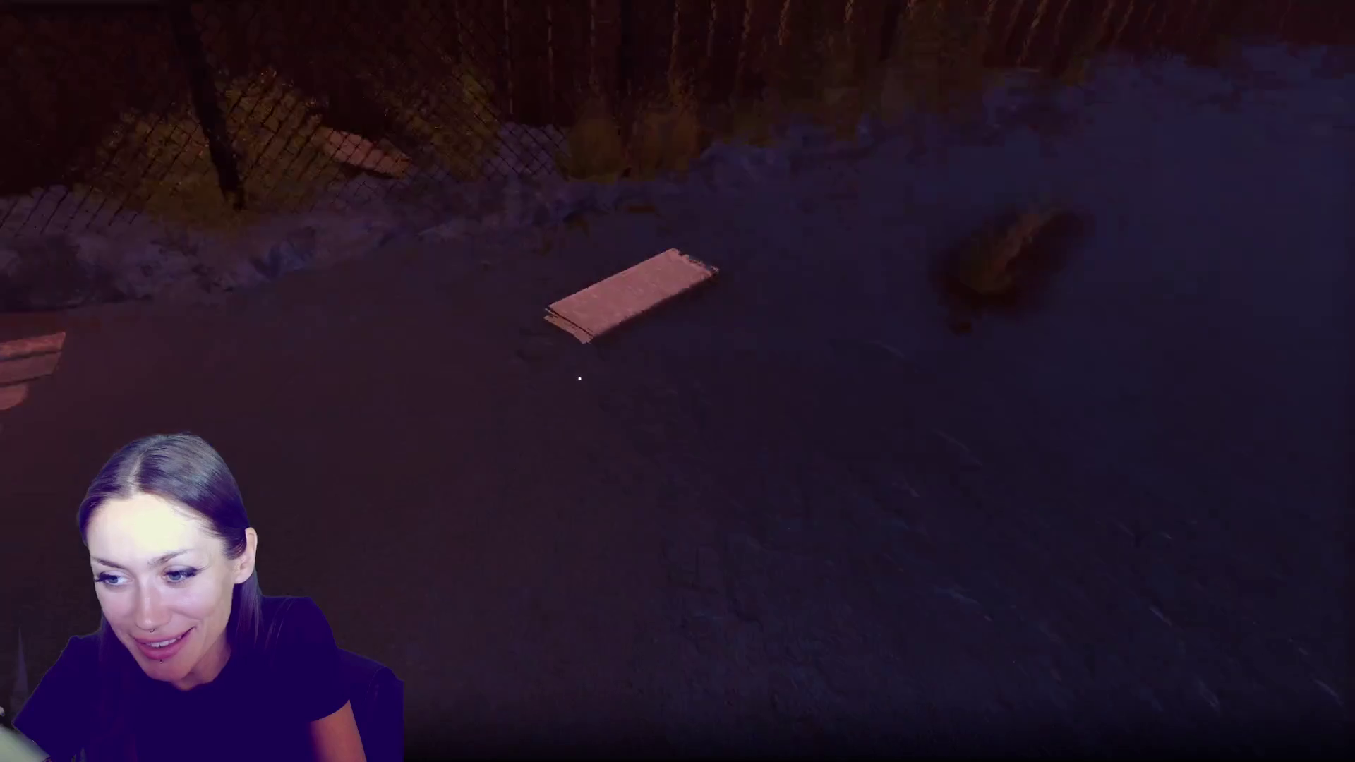
key("w")
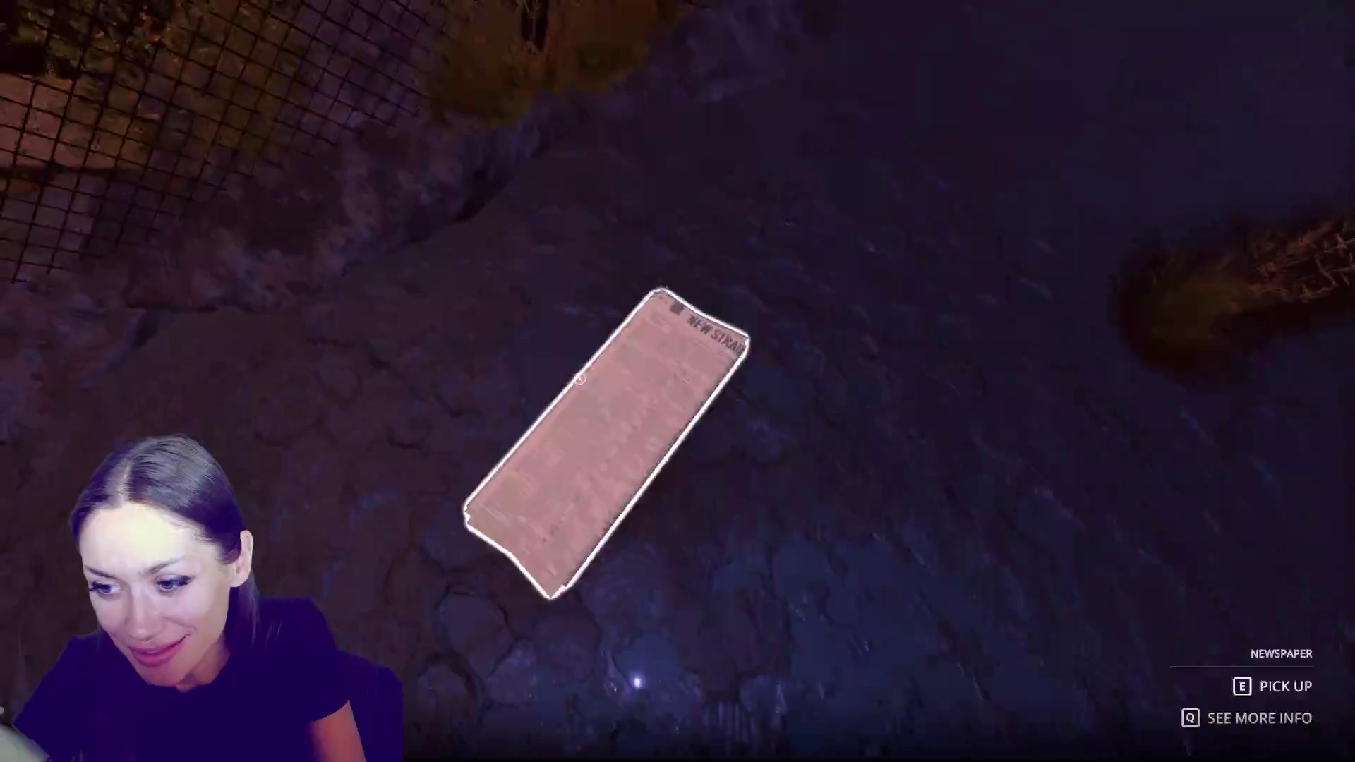
key("w")
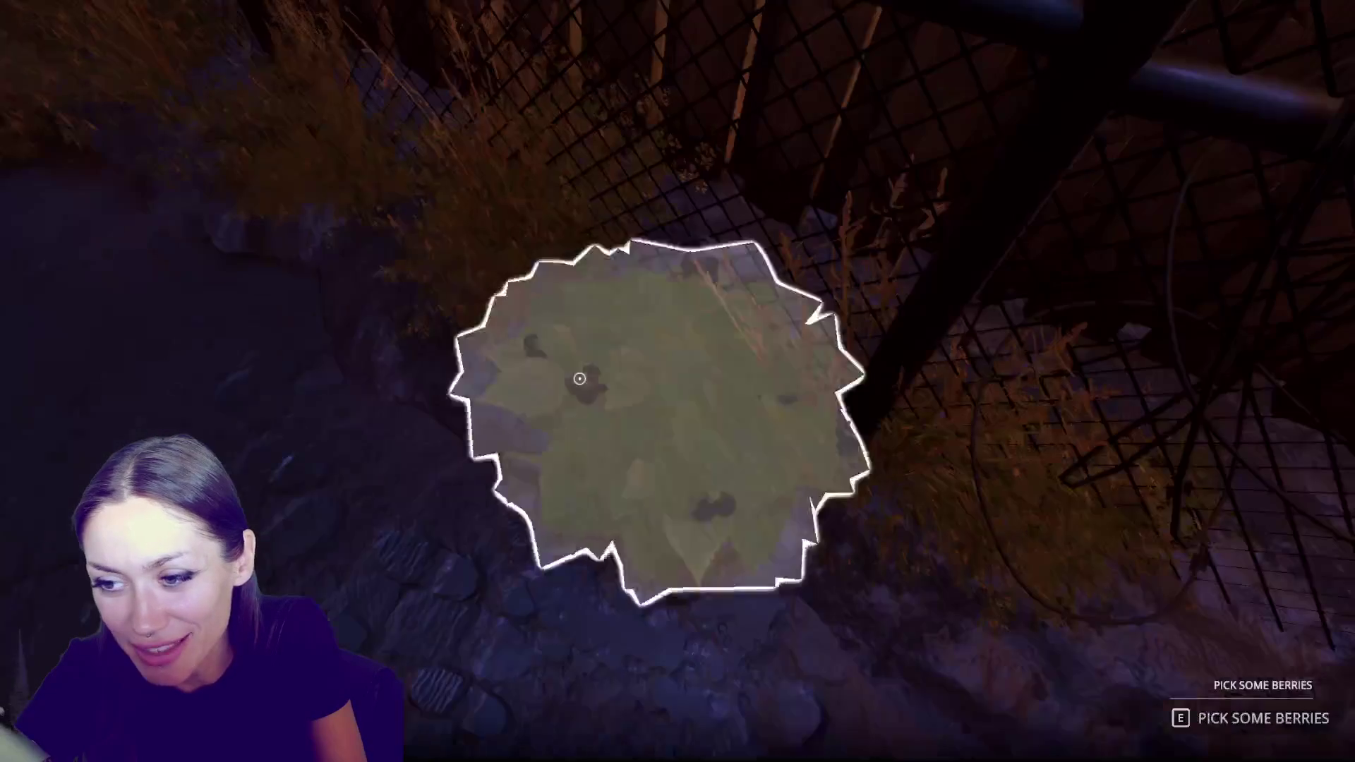
key("e")
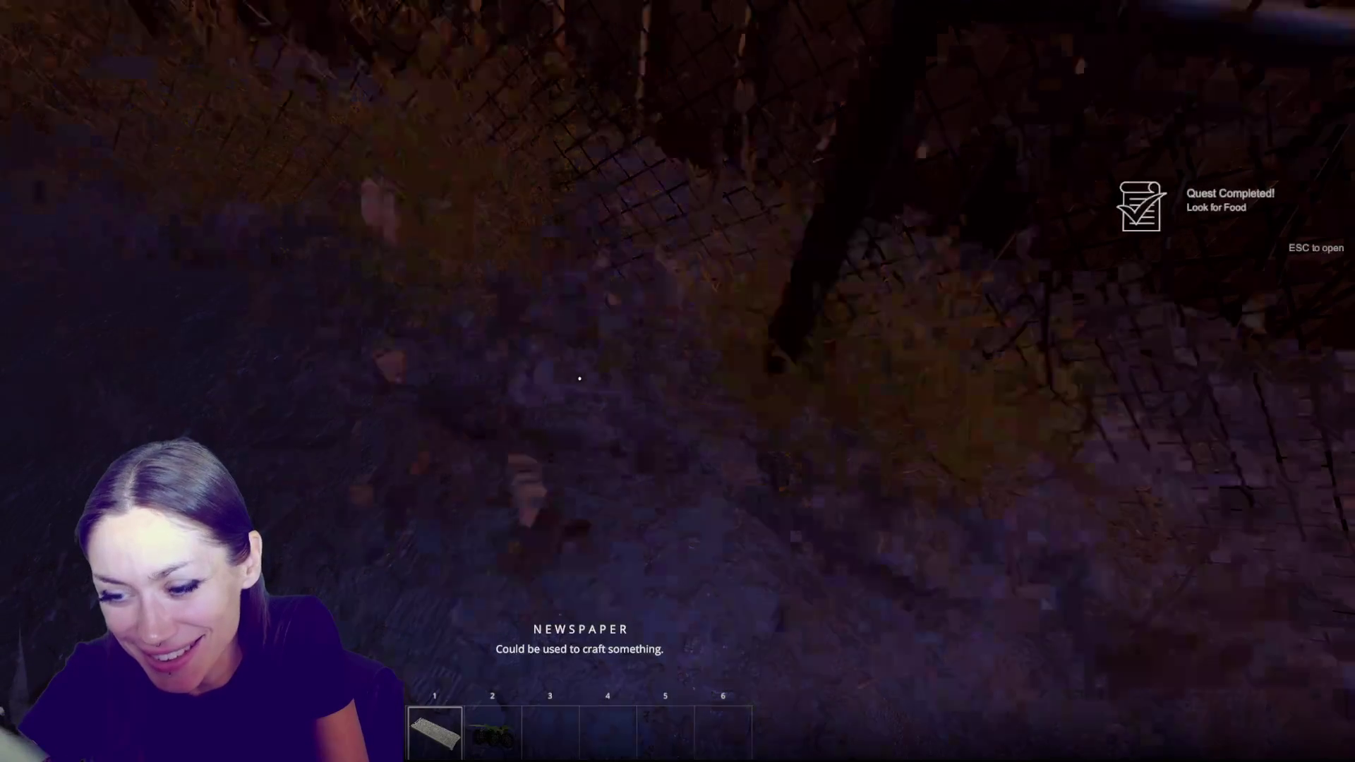
Place a Newspaper Bed blueprint on the ground from the Build recipes
key("Escape")
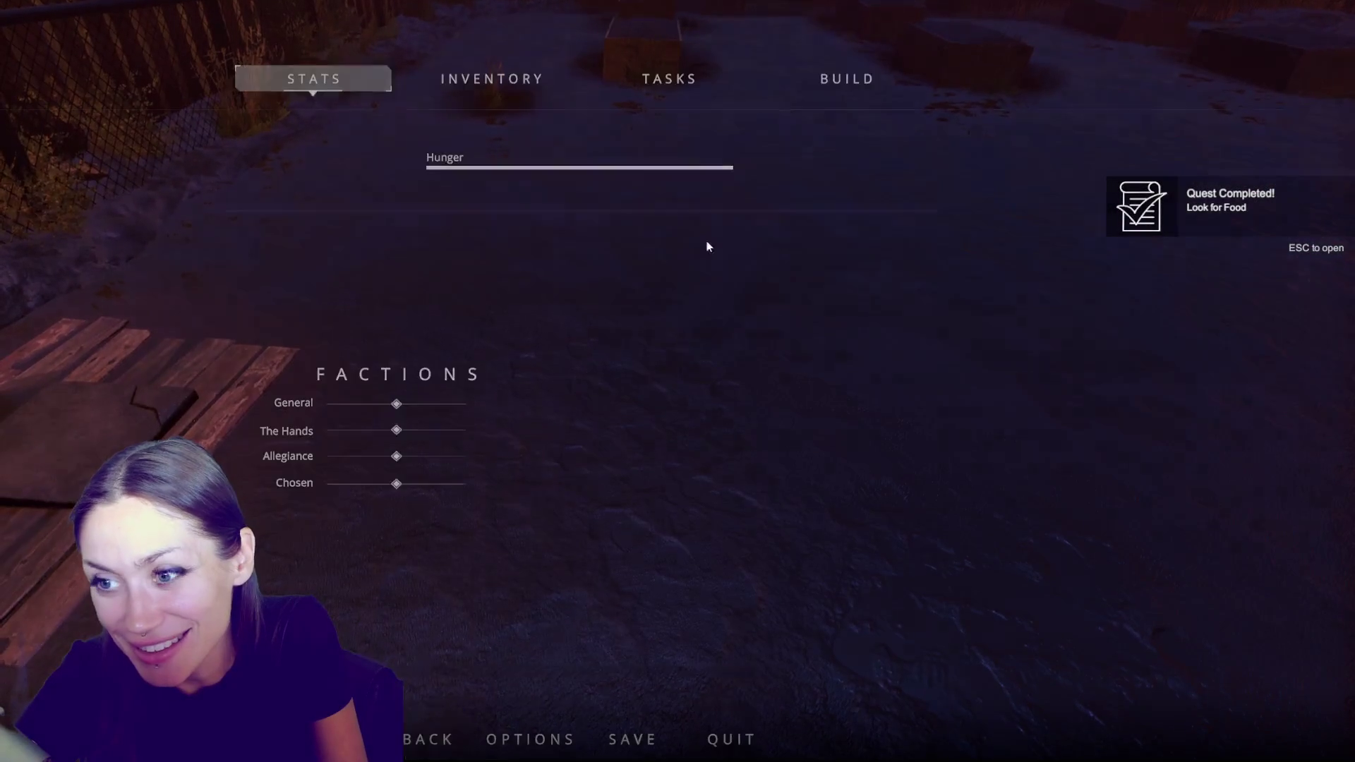
left_click(811, 81)
left_click(292, 173)
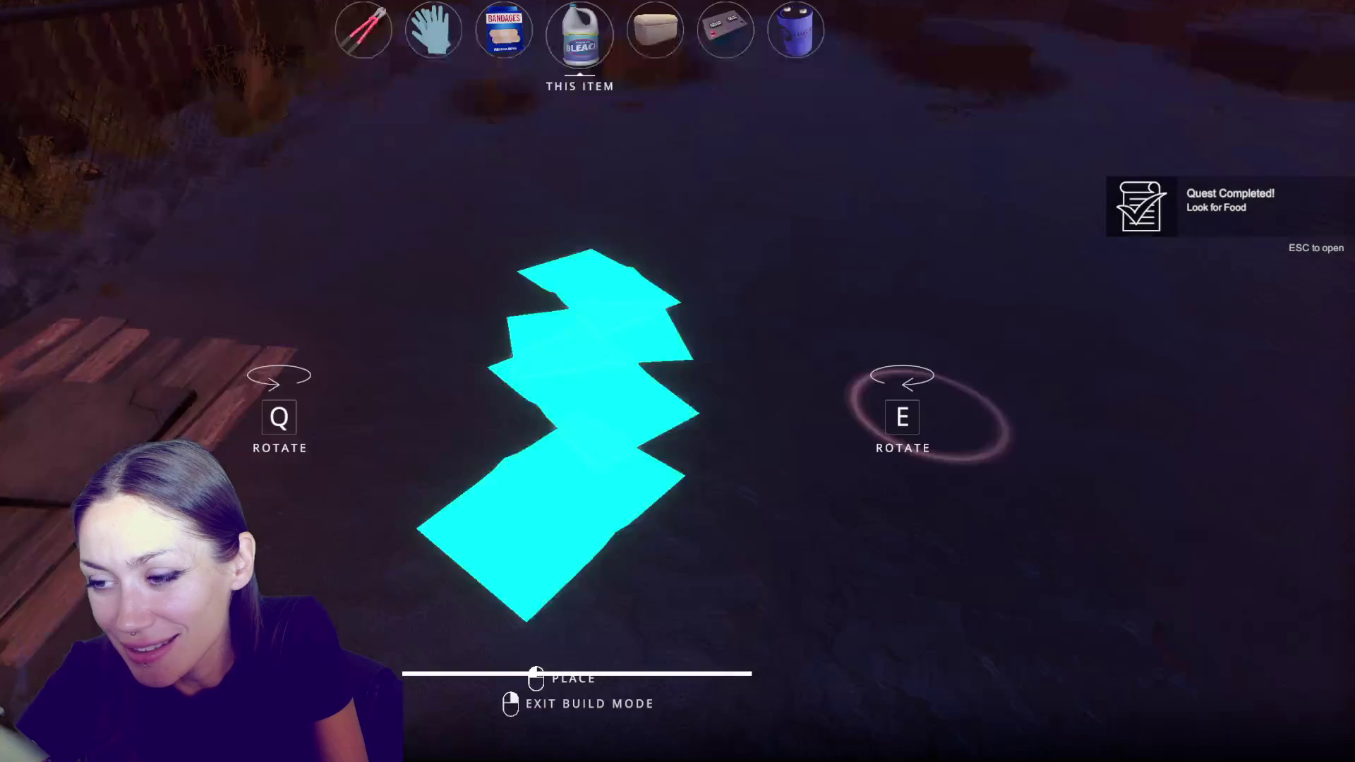
left_click(579, 378)
Fill the bed with the collected newspaper, then walk through the gate past the red mannequin
key("e")
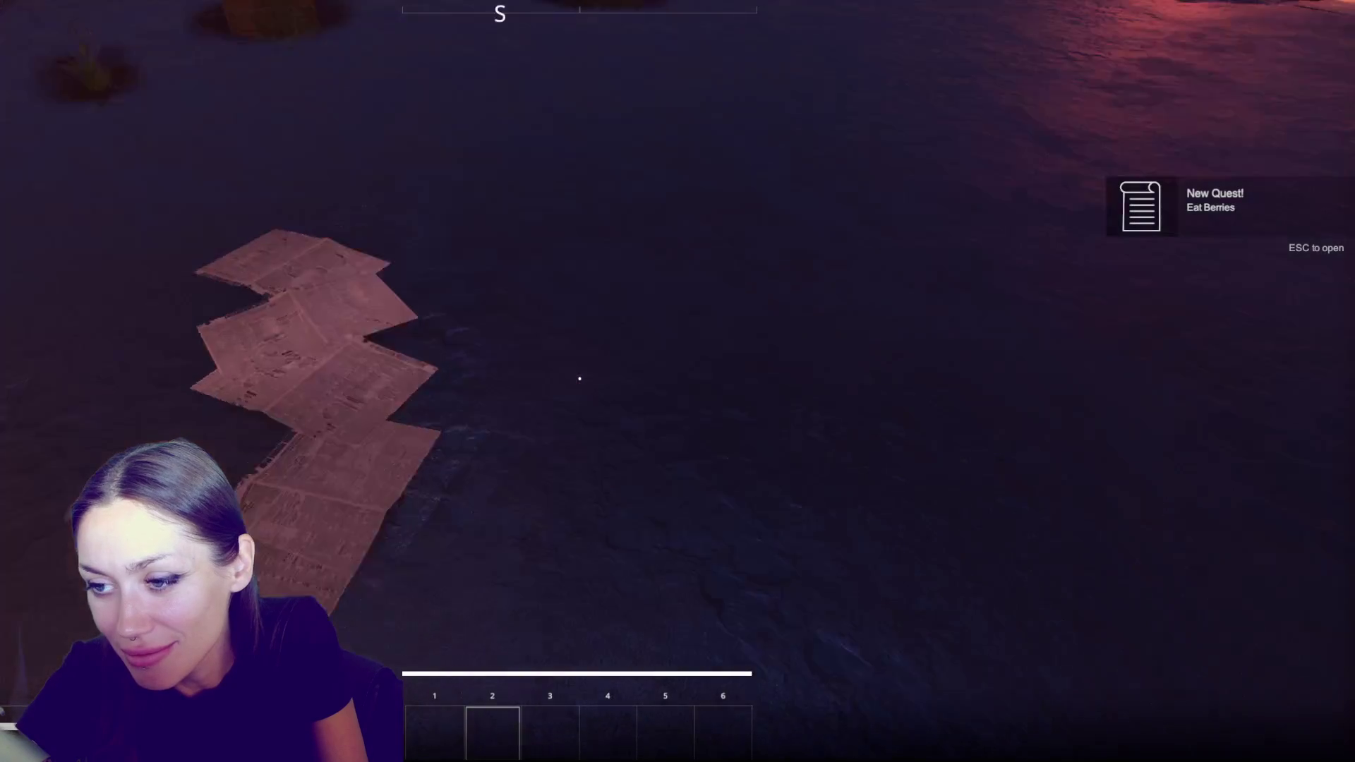
key("w")
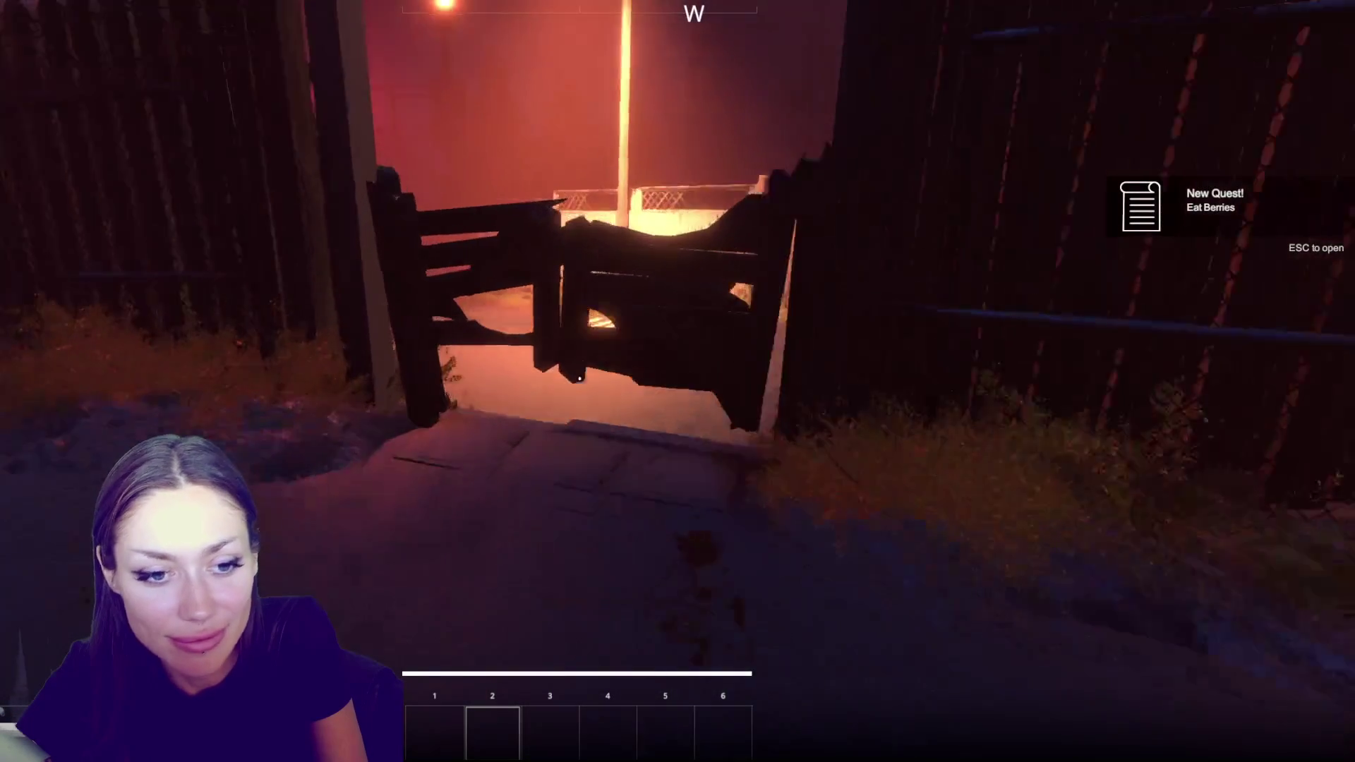
key("w")
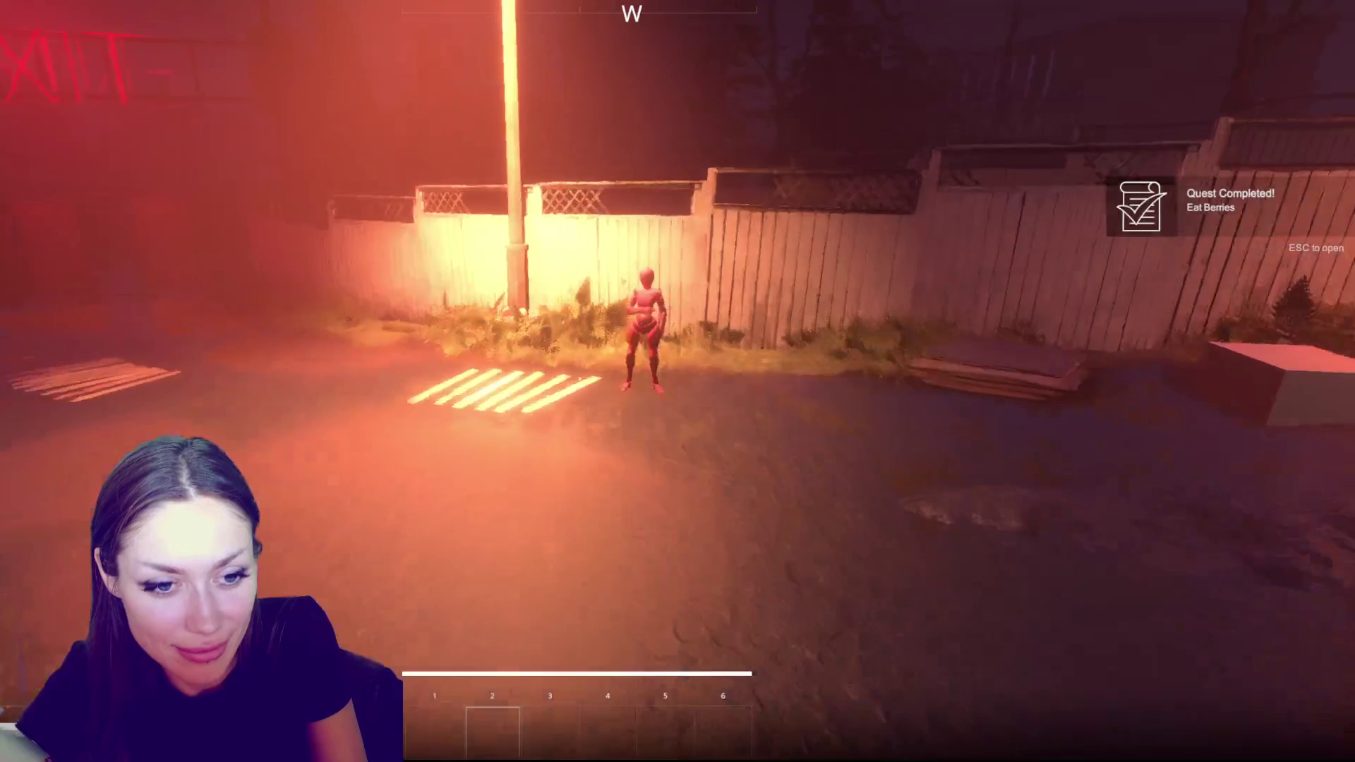
key("w")
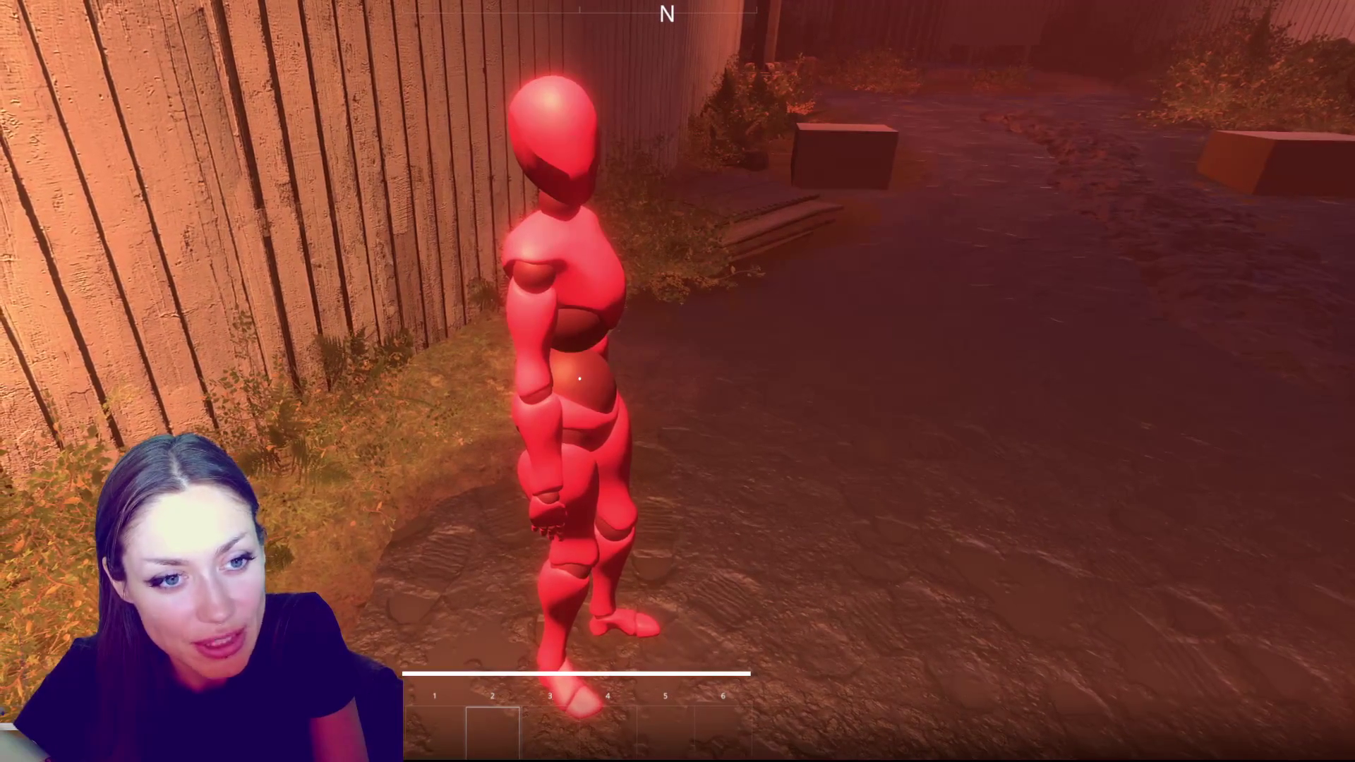
Back down the alley, watching the mannequin idle and dance under the streetlight from afar
key("s")
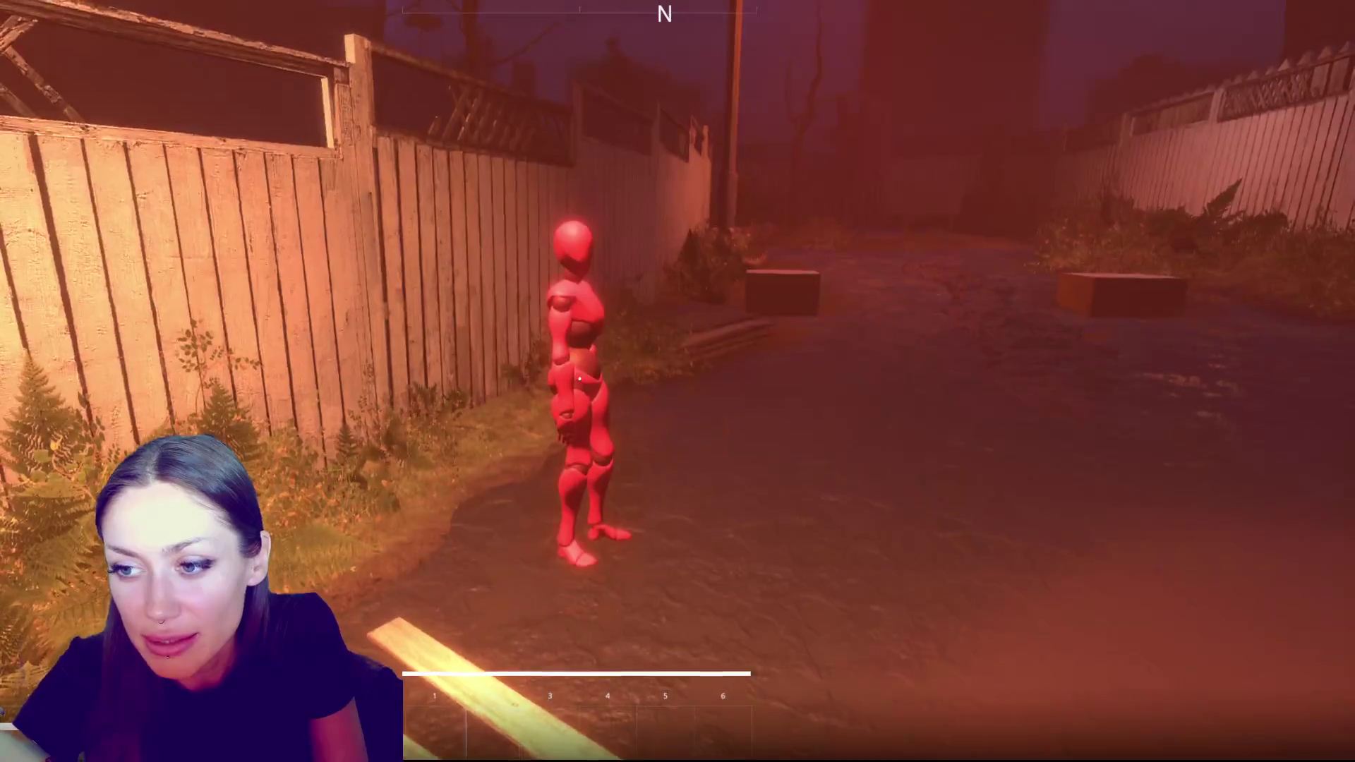
key("s")
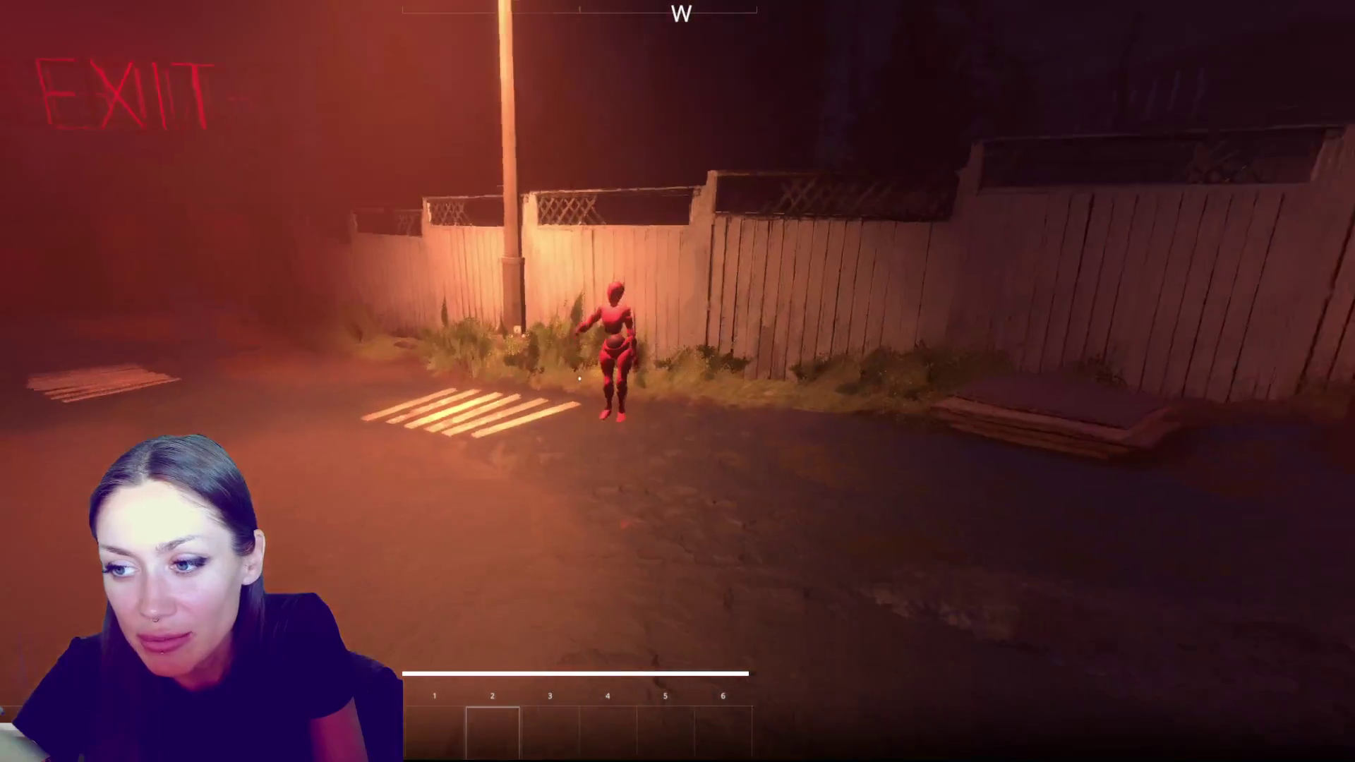
key("s")
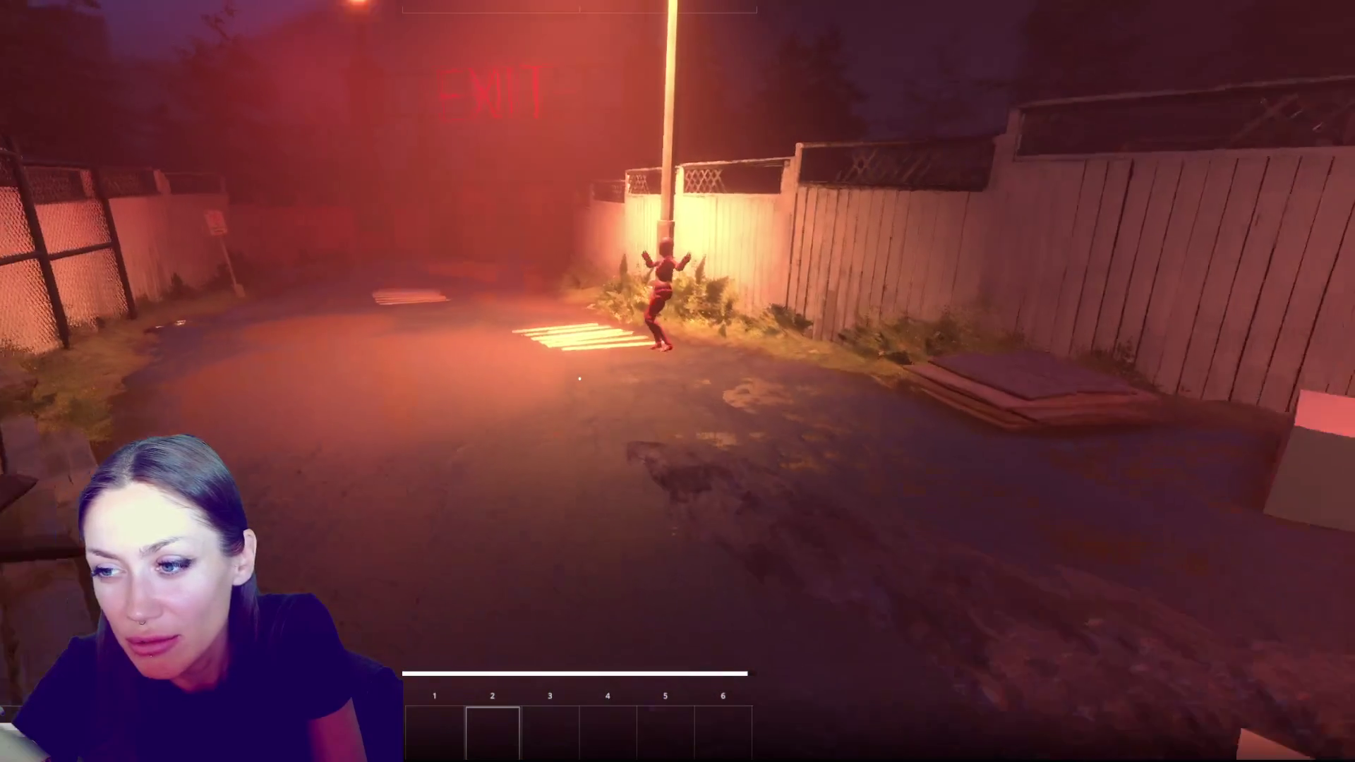
key("s")
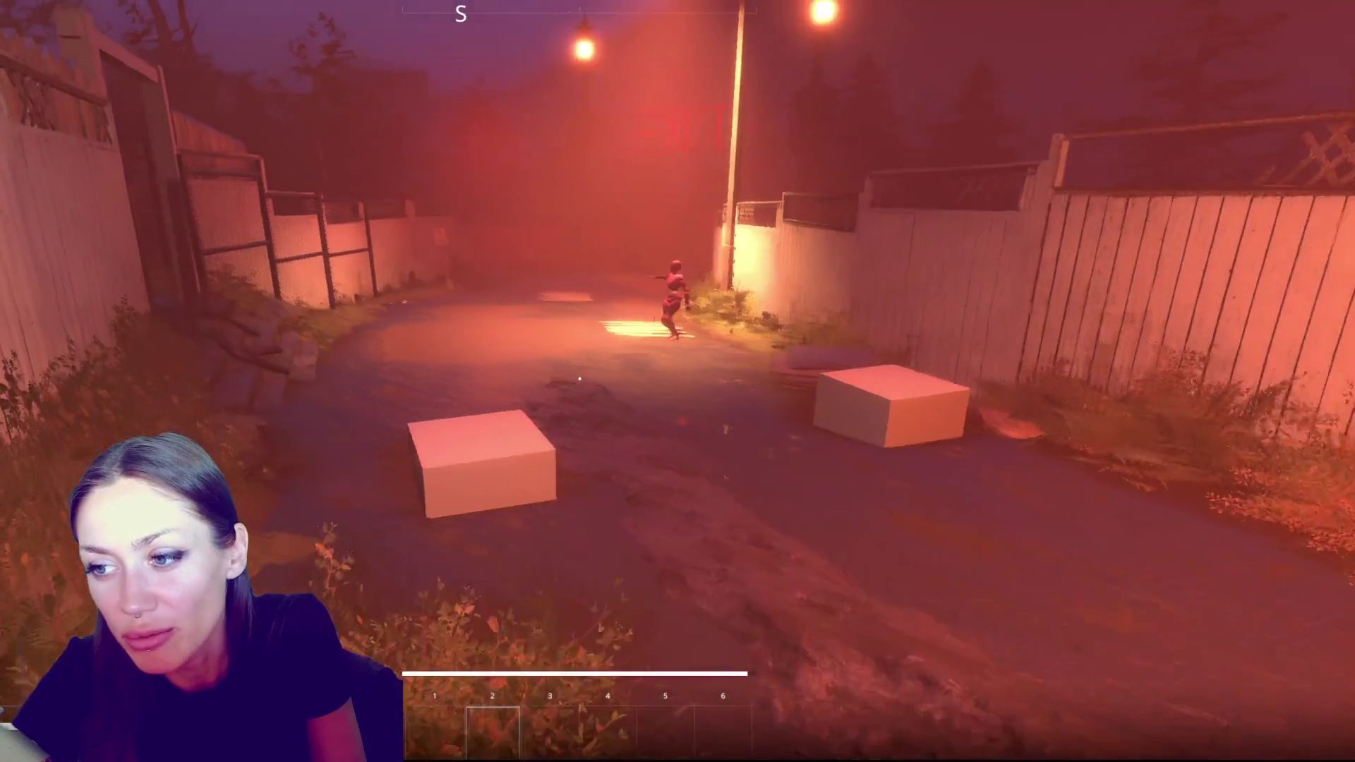
key("d")
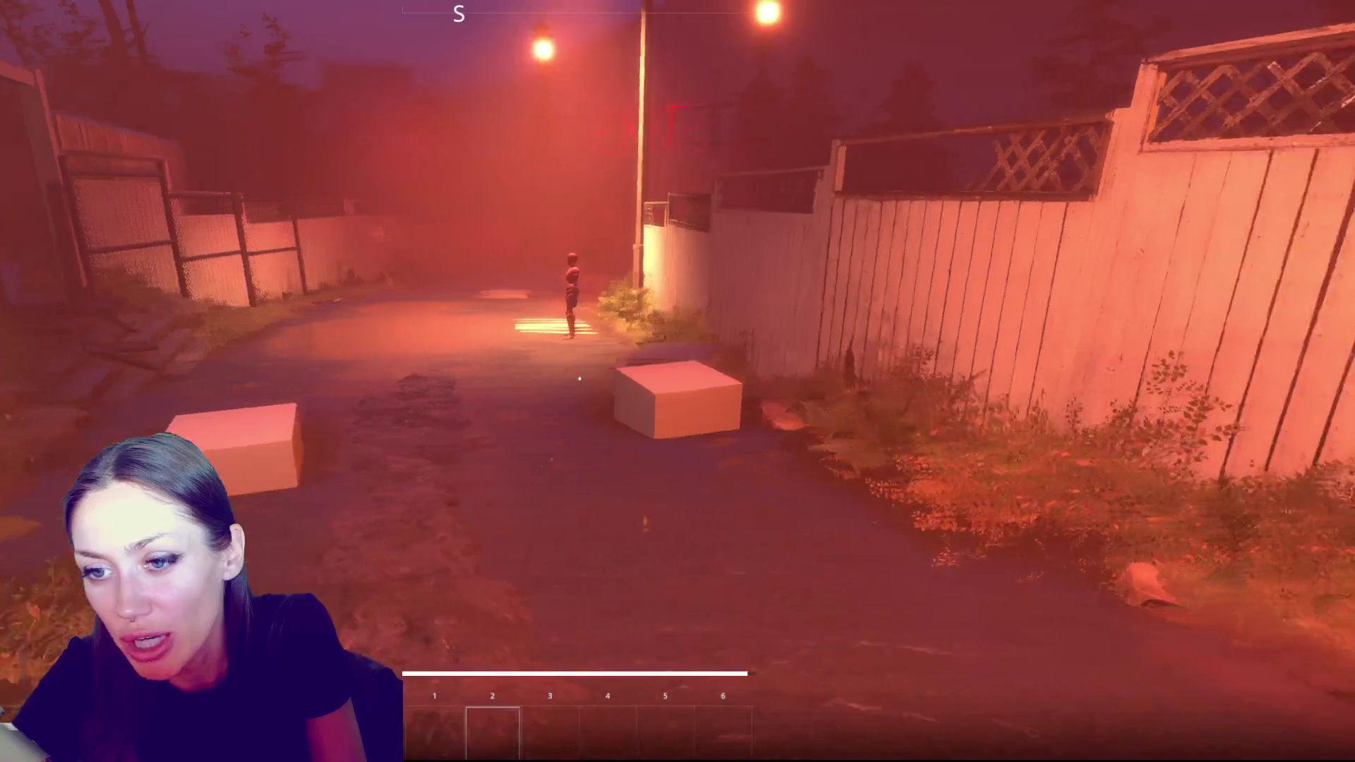
key("s")
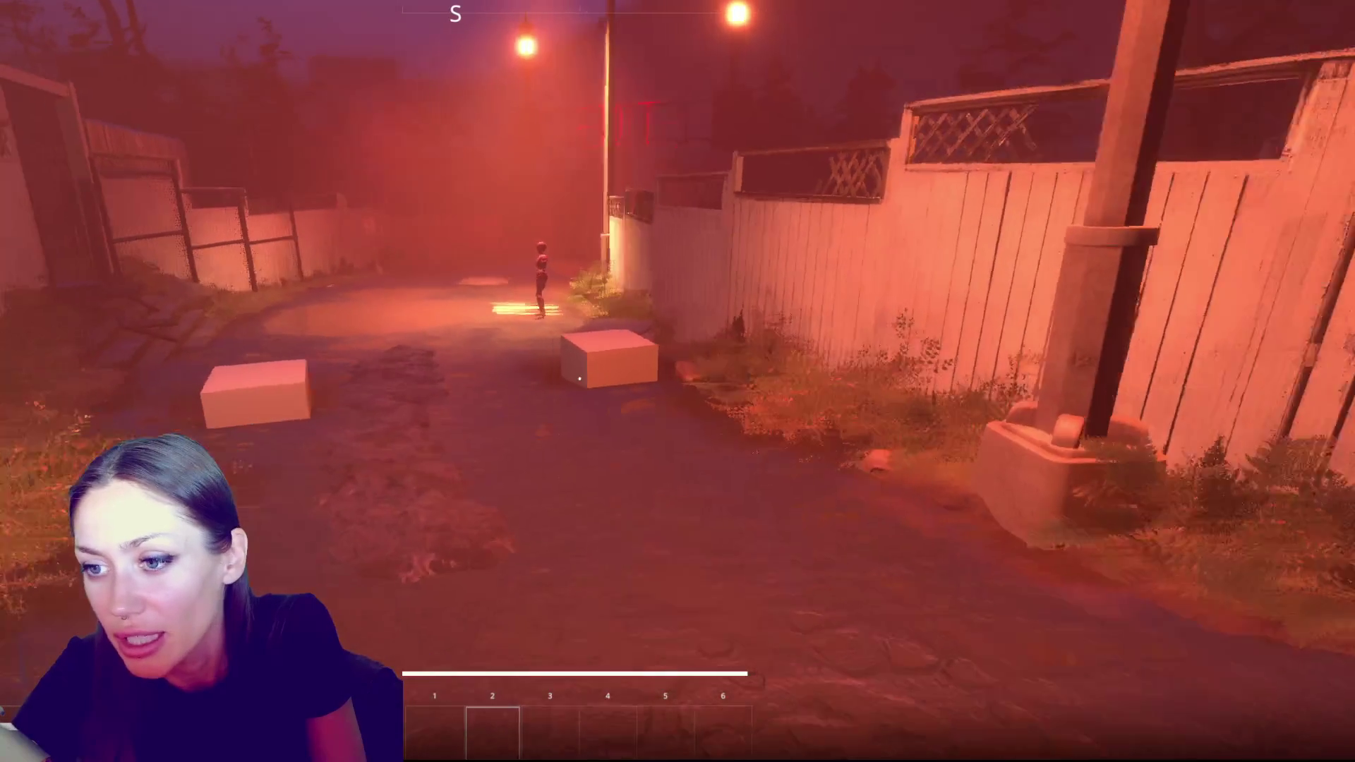
key("s")
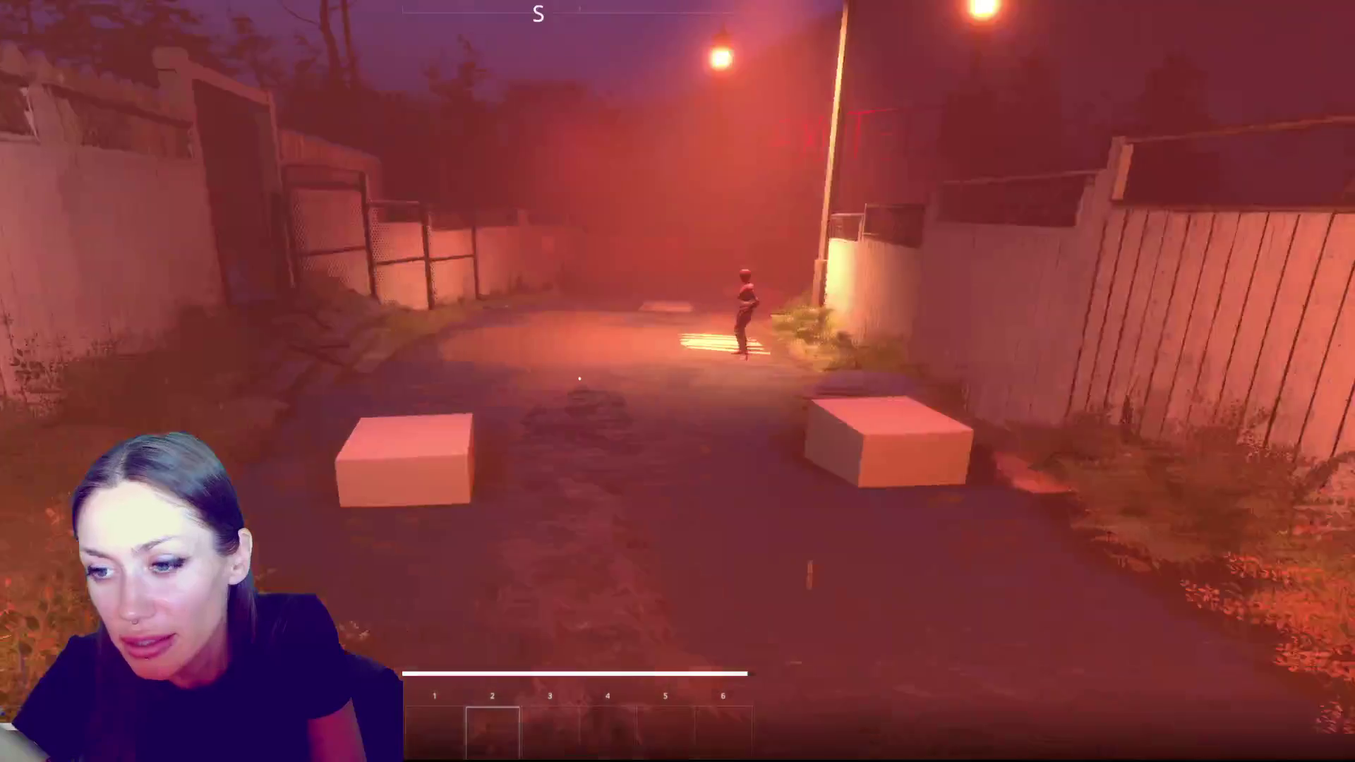
key("s")
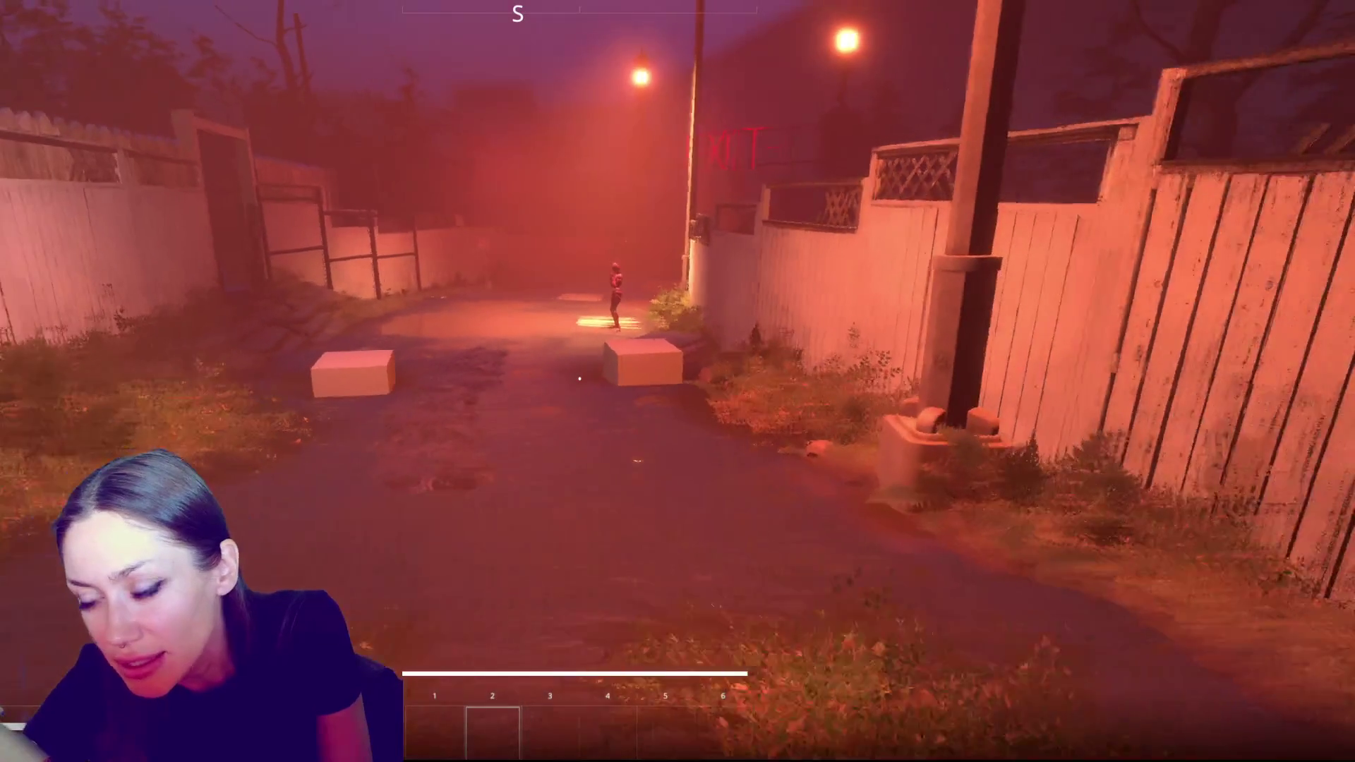
key("w")
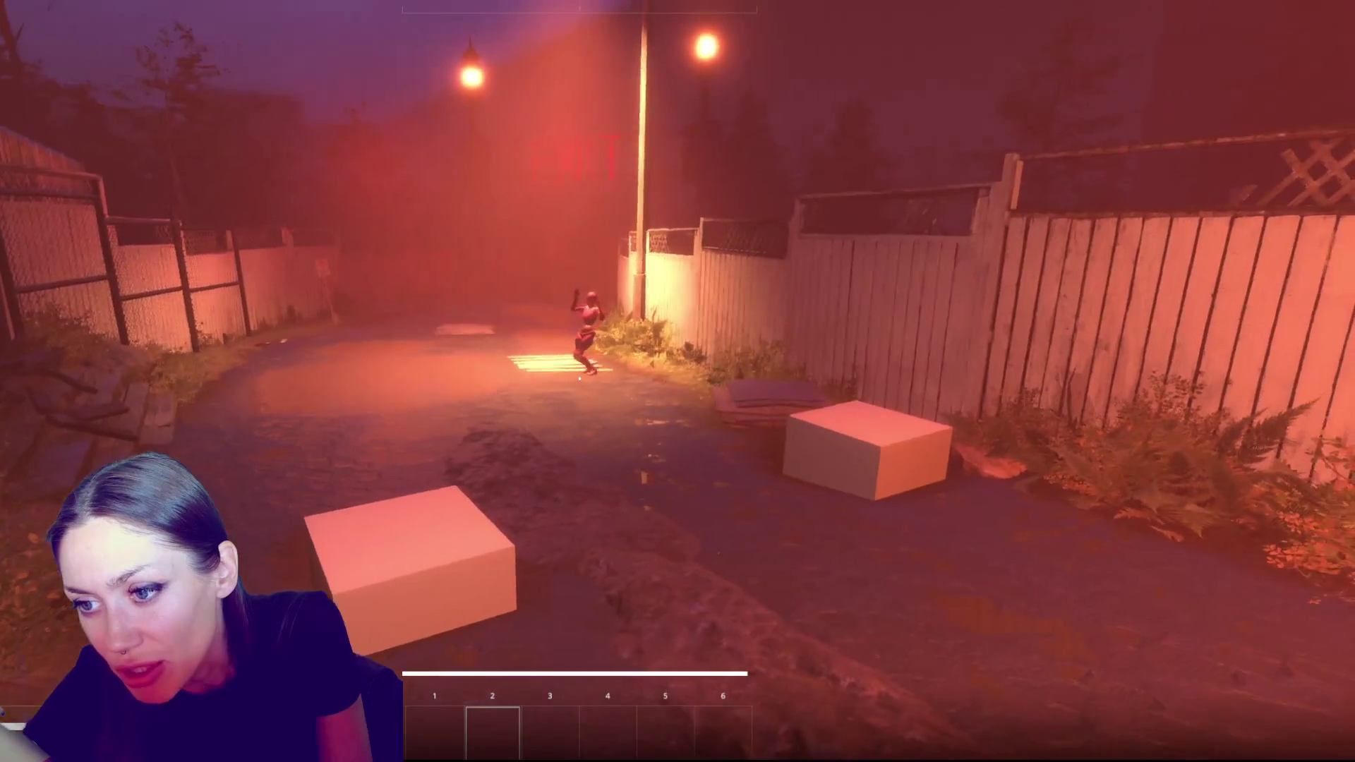
key("s")
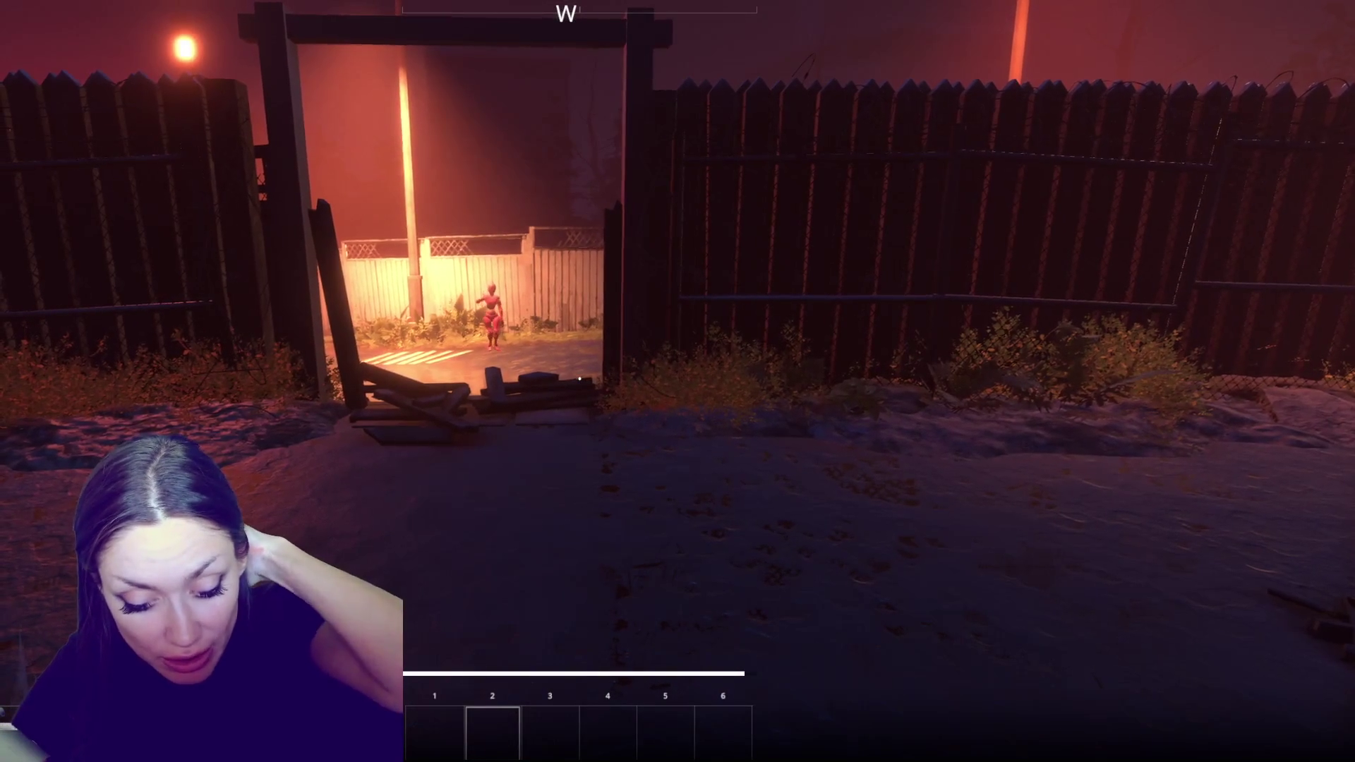
Bring up the pause menu's Stats page showing the Hunger bar and four Factions
key("Escape")
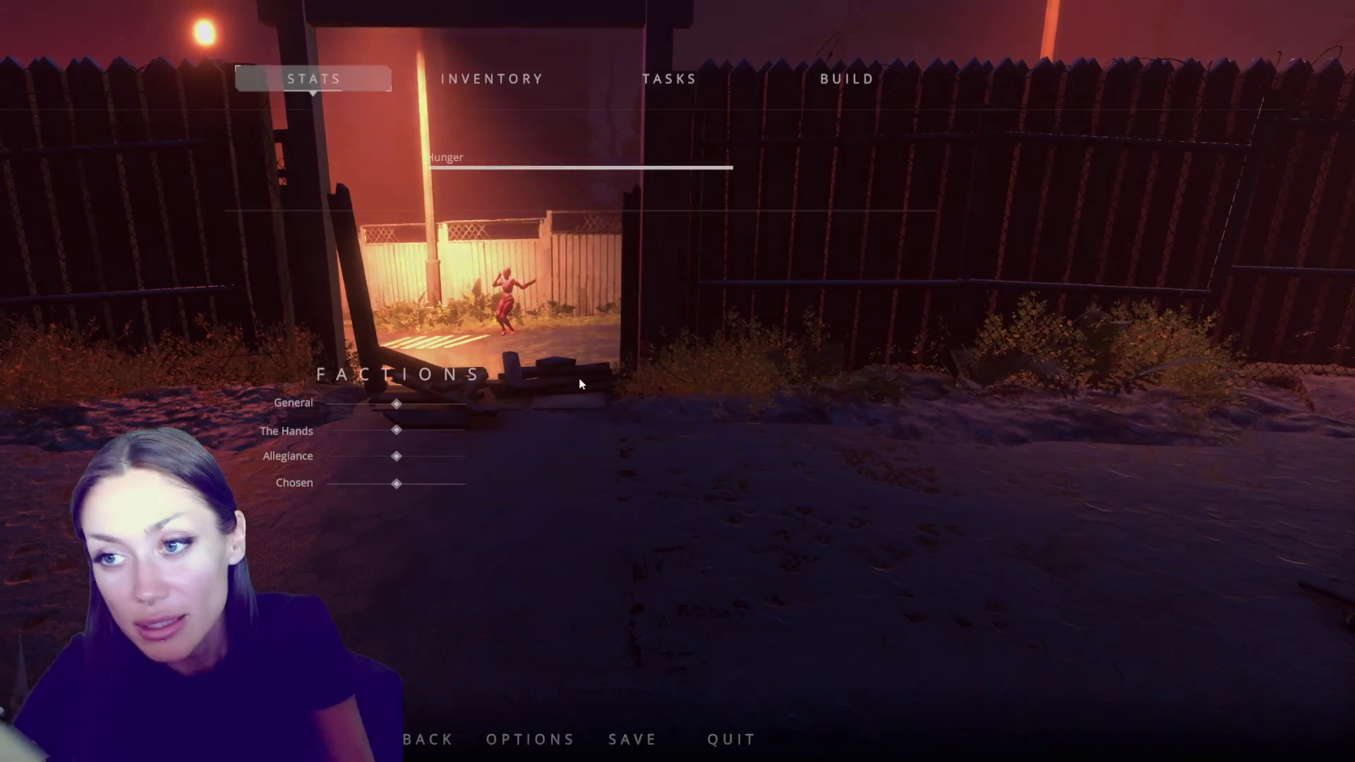